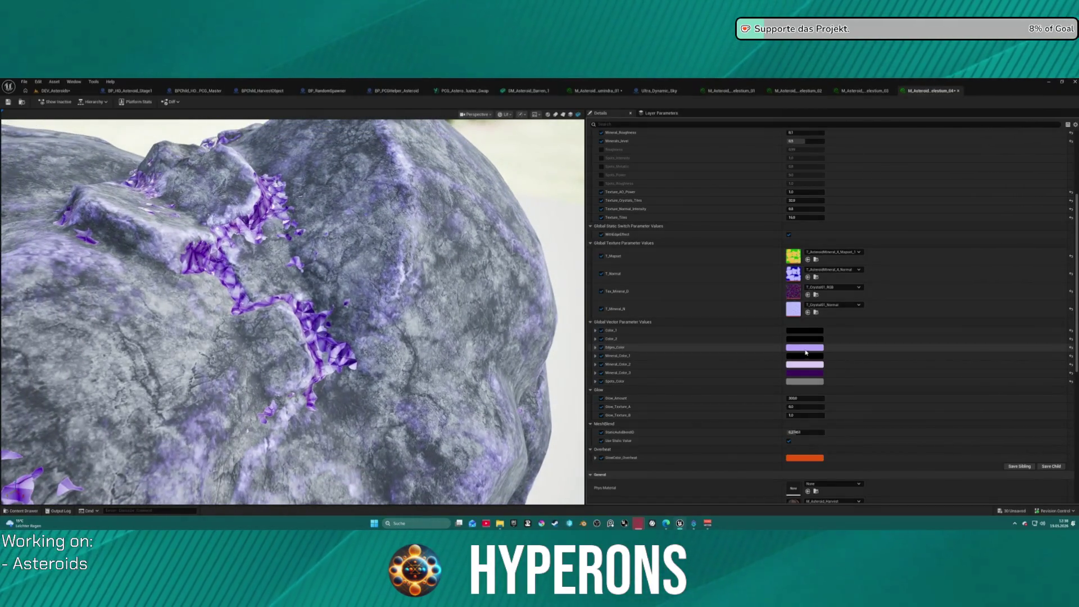
Deepen Edges_Color to a stronger, more saturated purple
click(805, 348)
click(885, 371)
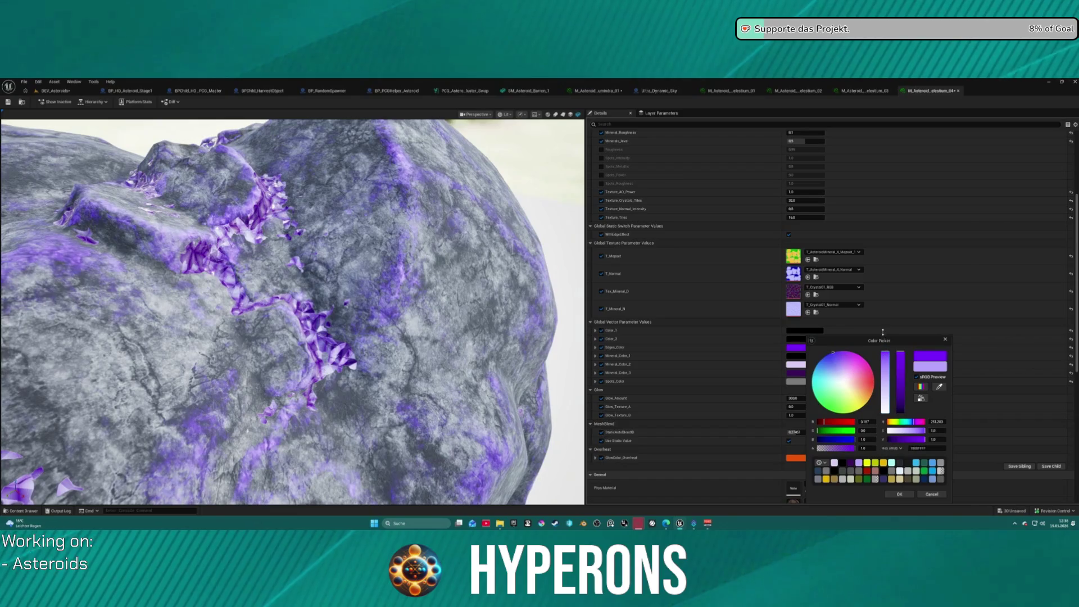
drag(886, 372, 885, 360)
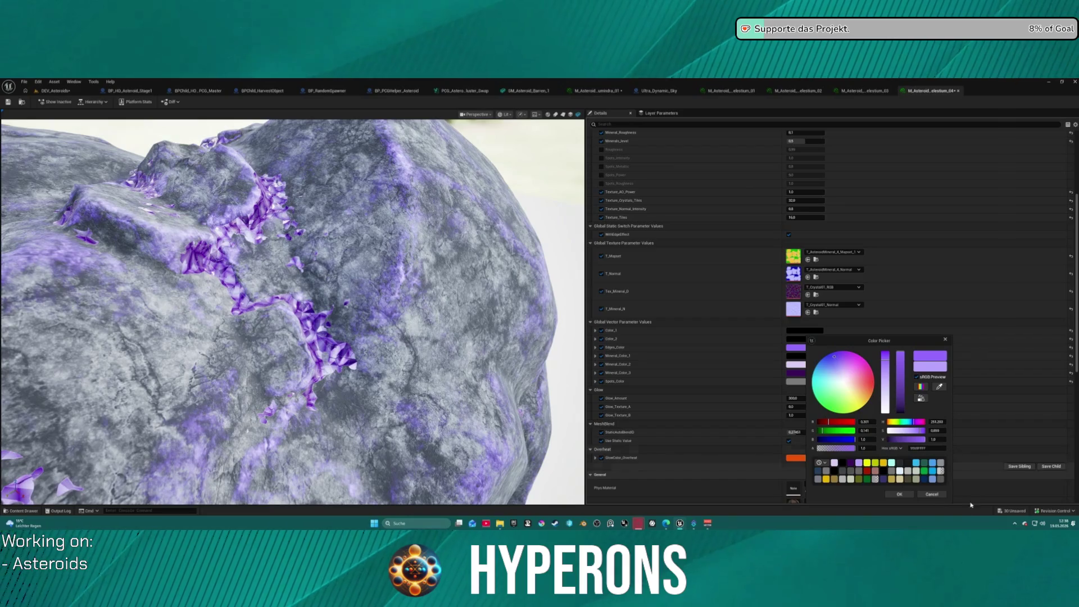
key(Return)
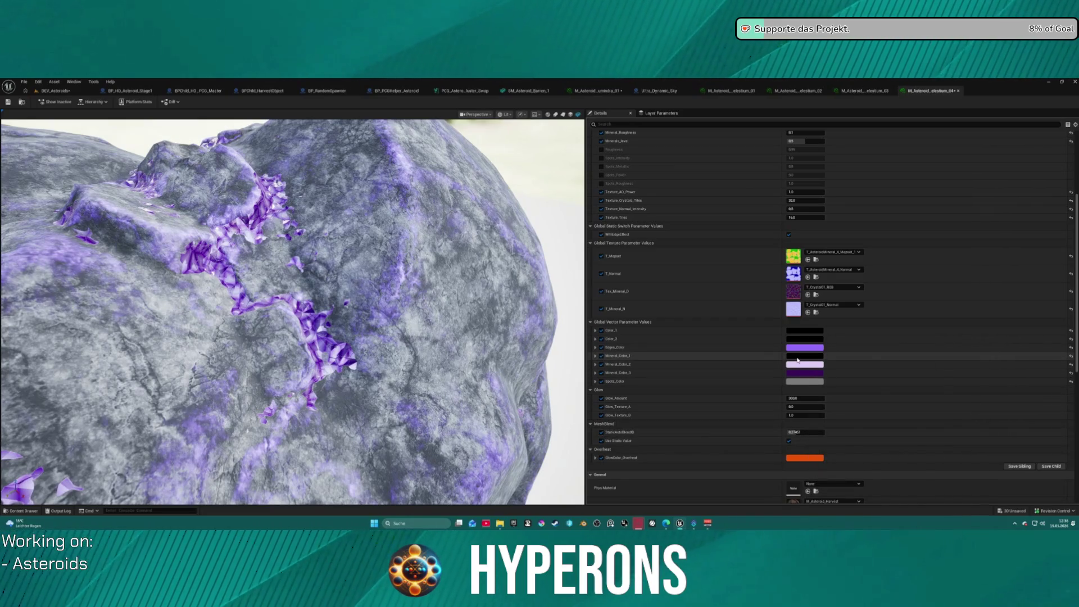
Change Mineral_Color_1 from black to a vivid purple
click(797, 356)
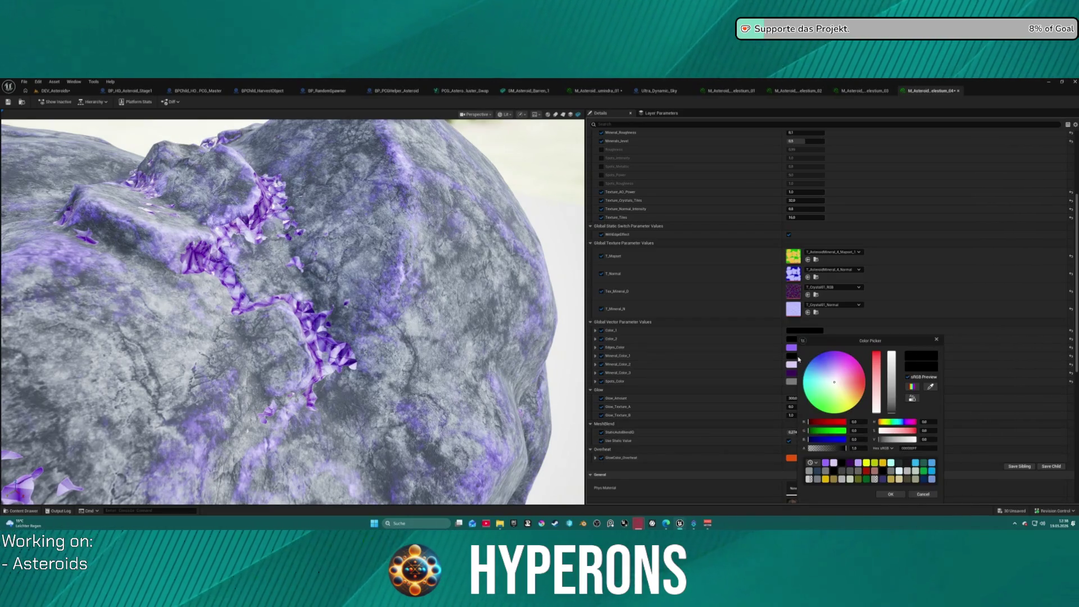
click(834, 382)
drag(830, 376, 813, 358)
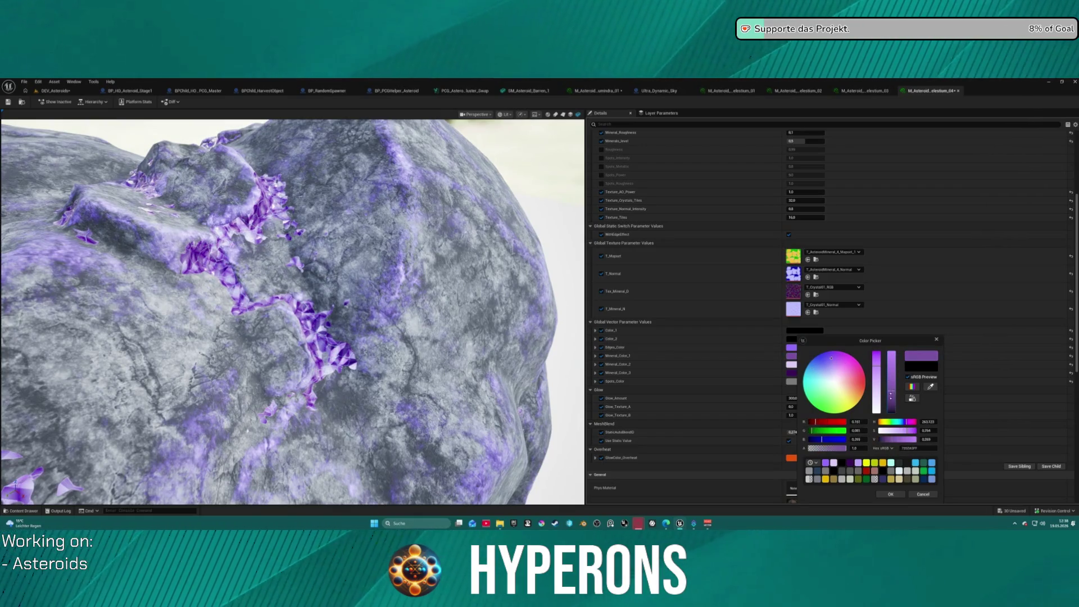
drag(890, 417, 892, 347)
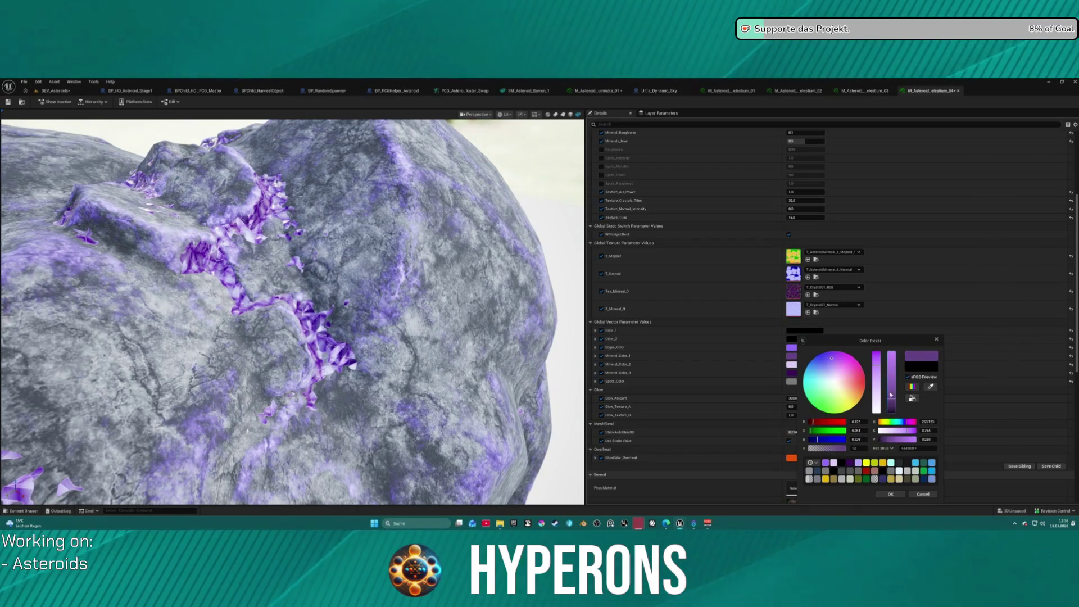
drag(876, 362, 879, 364)
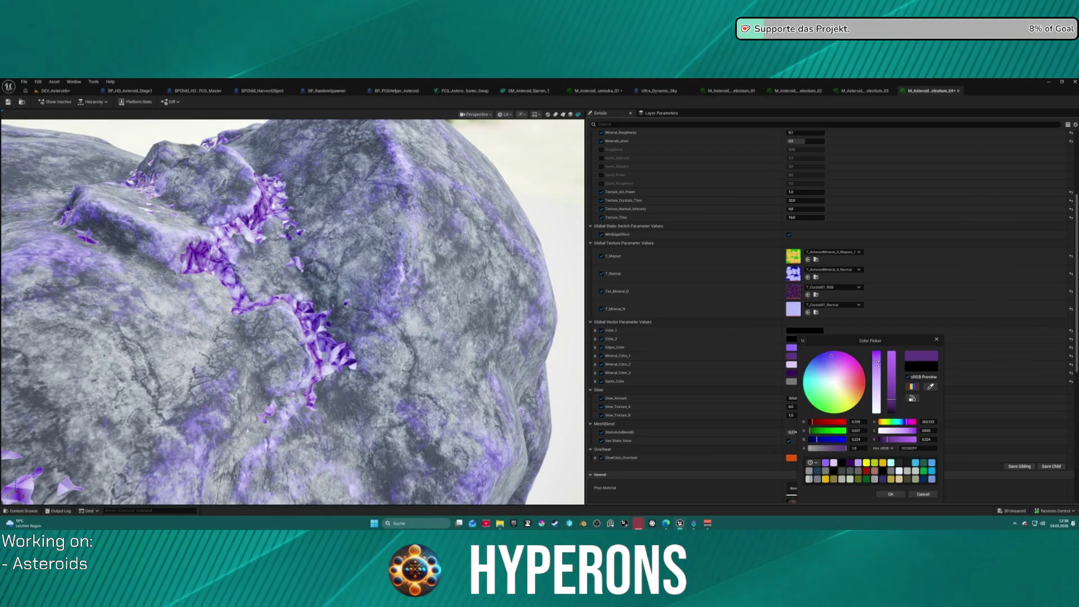
click(891, 494)
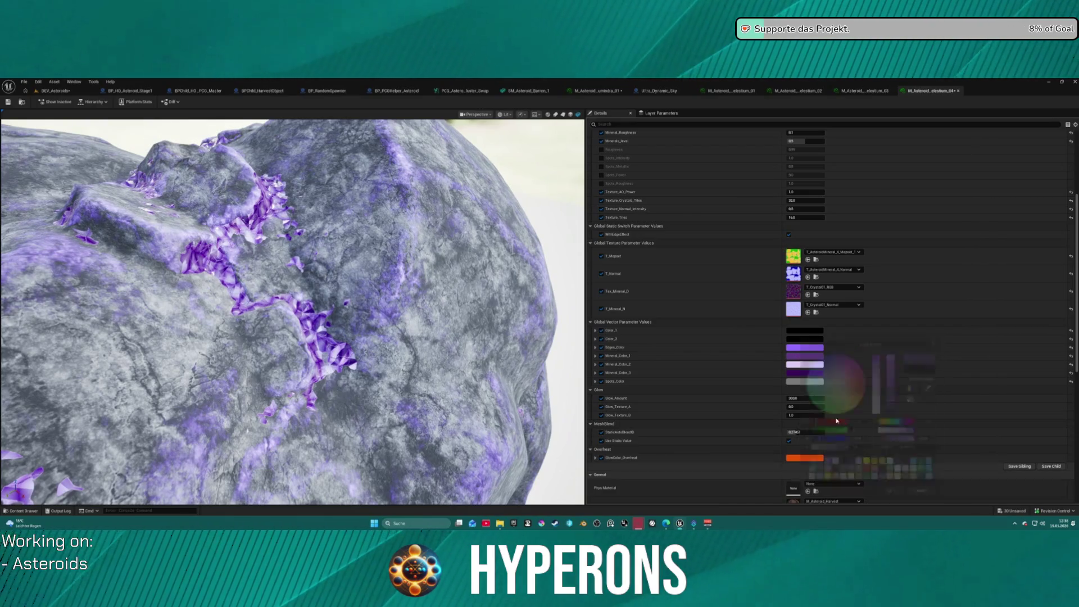
Push the next mineral colour to full saturation, then darken it to a deep purple
click(791, 364)
click(887, 355)
mouse_move(886, 363)
mouse_down()
mouse_move(888, 349)
mouse_move(903, 422)
mouse_move(905, 390)
mouse_move(900, 409)
mouse_move(875, 407)
mouse_up()
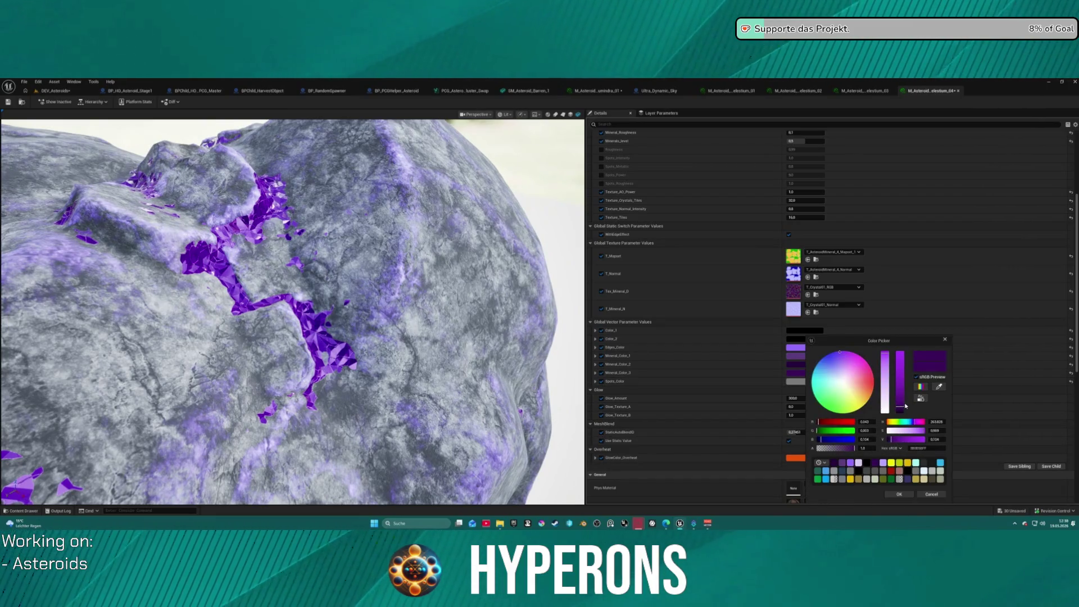
drag(887, 364, 883, 368)
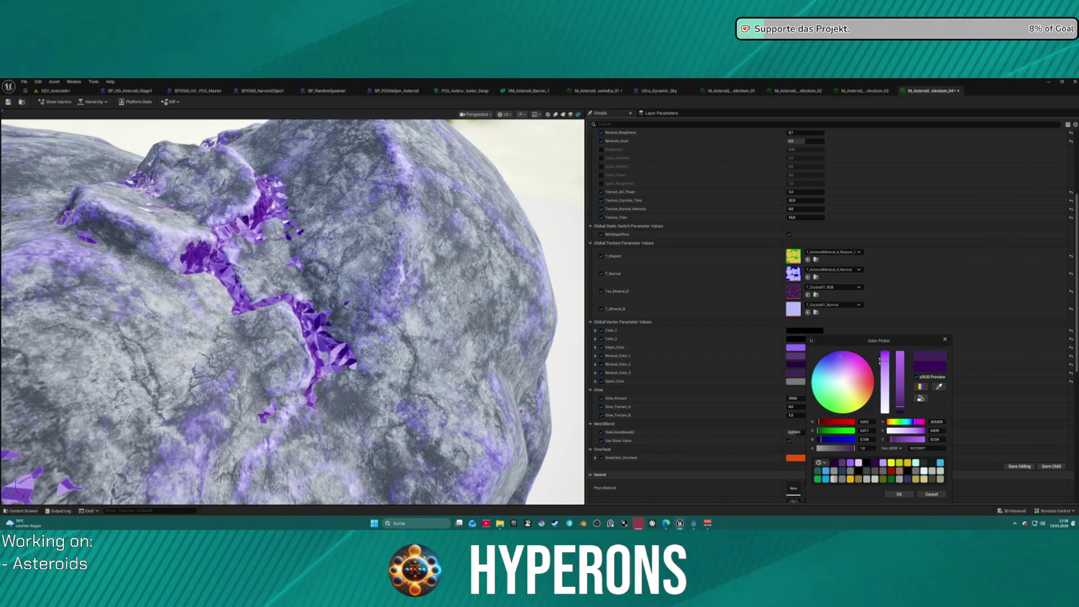
click(902, 376)
drag(902, 375, 900, 403)
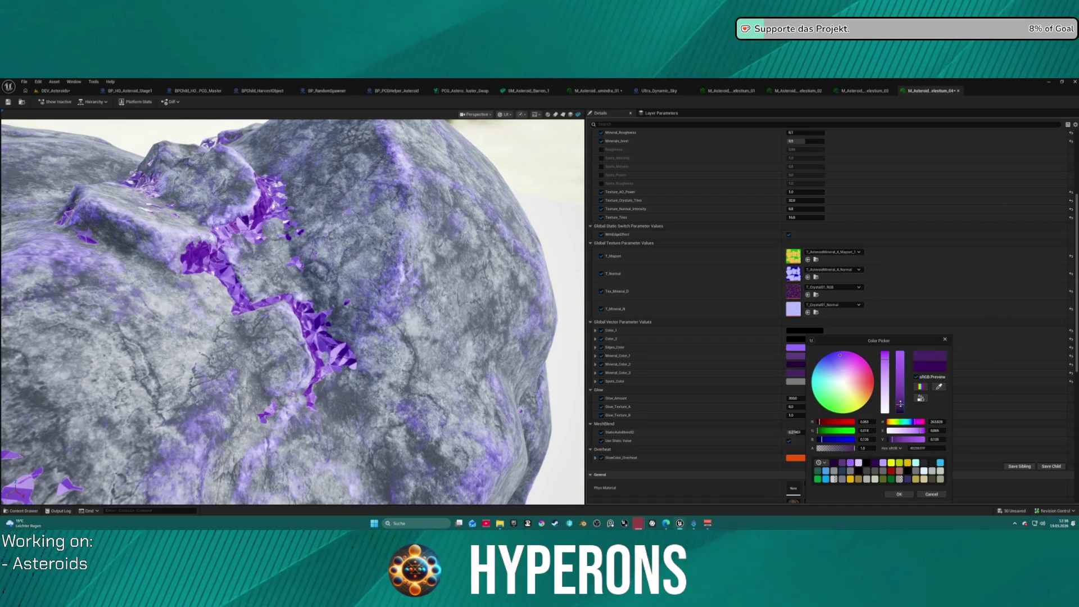
View the whole asteroid, brighten the vein purple slightly and accept it
scroll(292, 309, down, 10)
drag(292, 309, 404, 306)
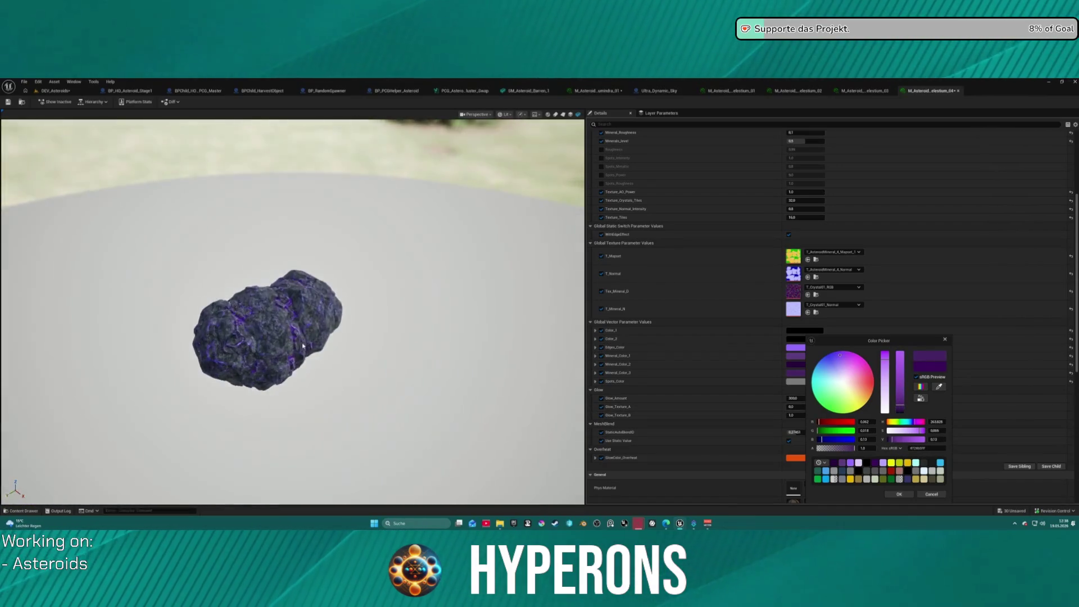
scroll(292, 309, up, 5)
mouse_move(255, 267)
mouse_down()
mouse_move(276, 287)
mouse_move(256, 267)
mouse_up()
scroll(255, 268, up, 3)
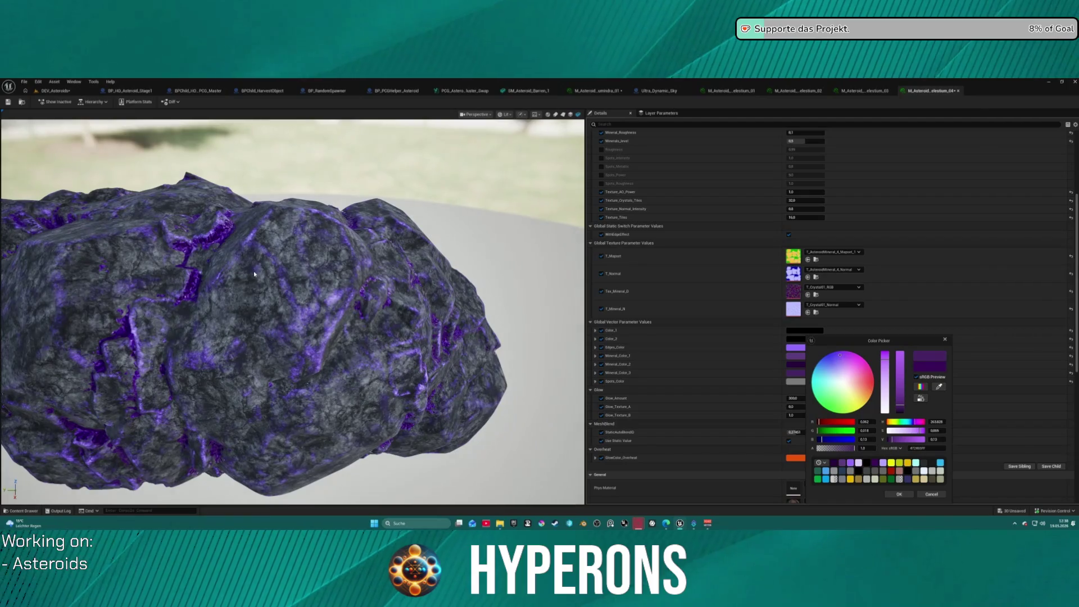
drag(902, 409, 903, 396)
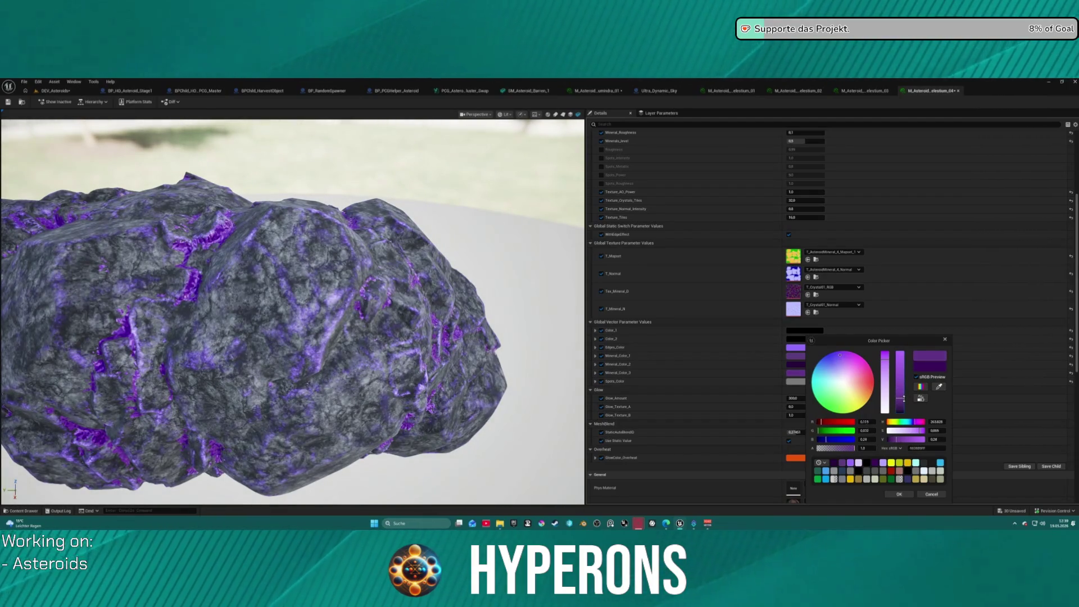
drag(900, 400, 900, 397)
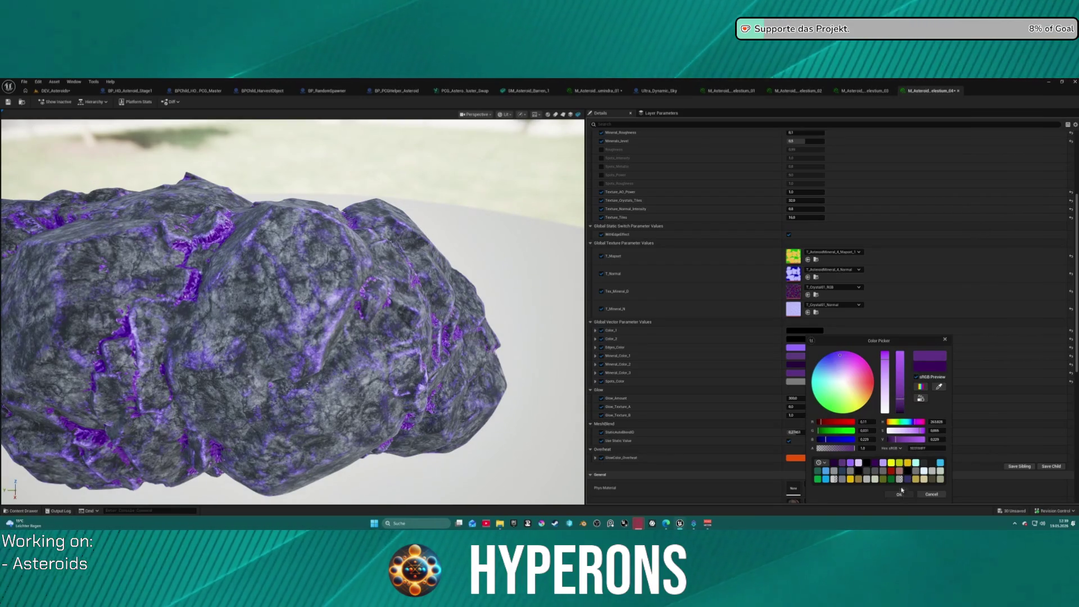
click(900, 494)
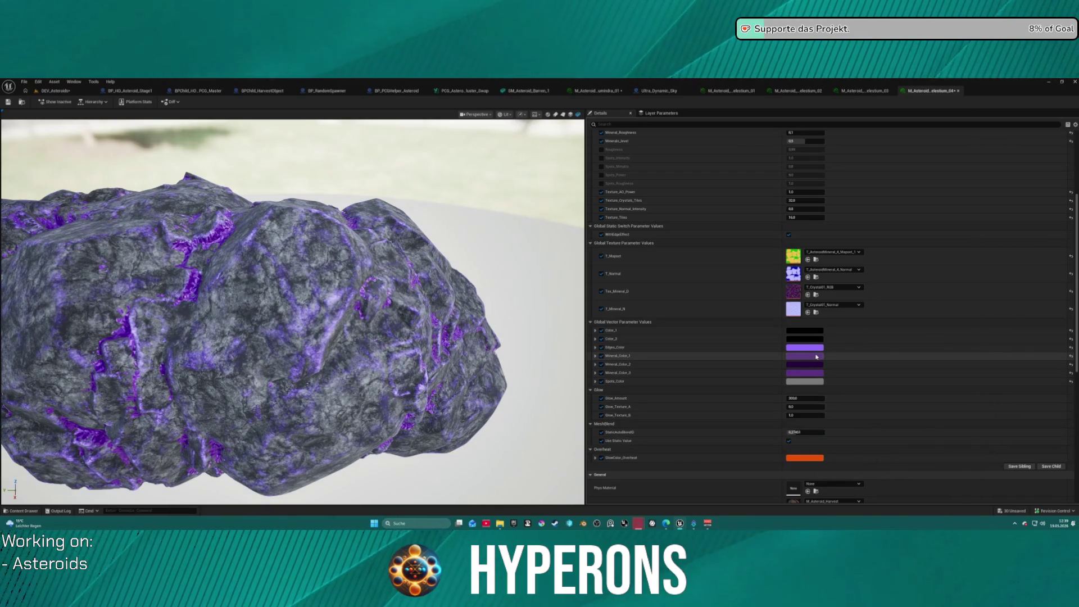
Try grey, purple and yellow-green tints on Mineral_Color_1, settling on saturated purple
click(816, 356)
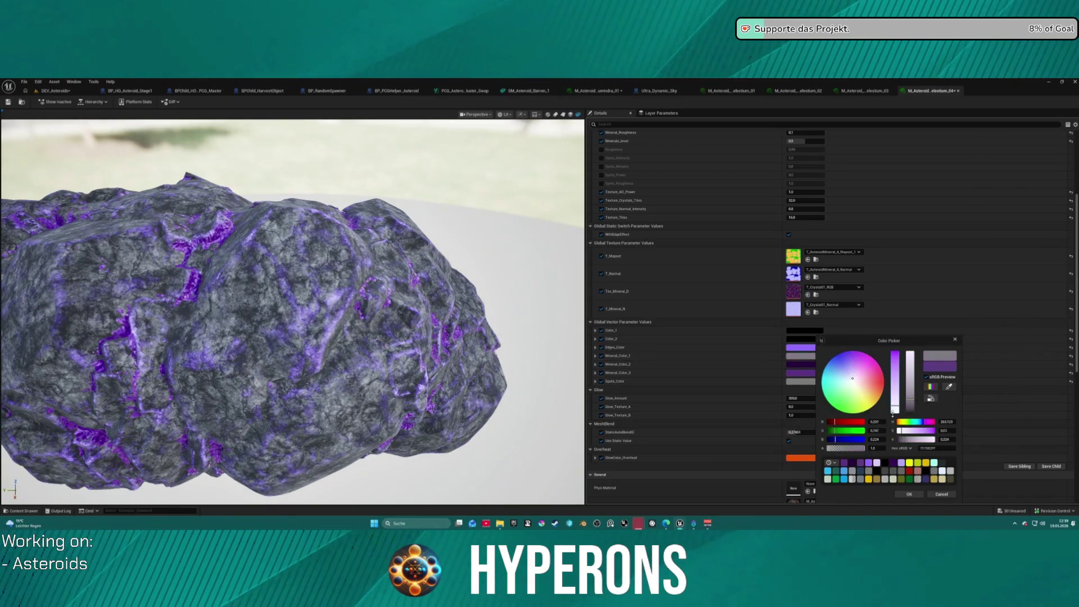
mouse_move(894, 400)
mouse_down()
mouse_move(894, 382)
mouse_move(881, 400)
mouse_up()
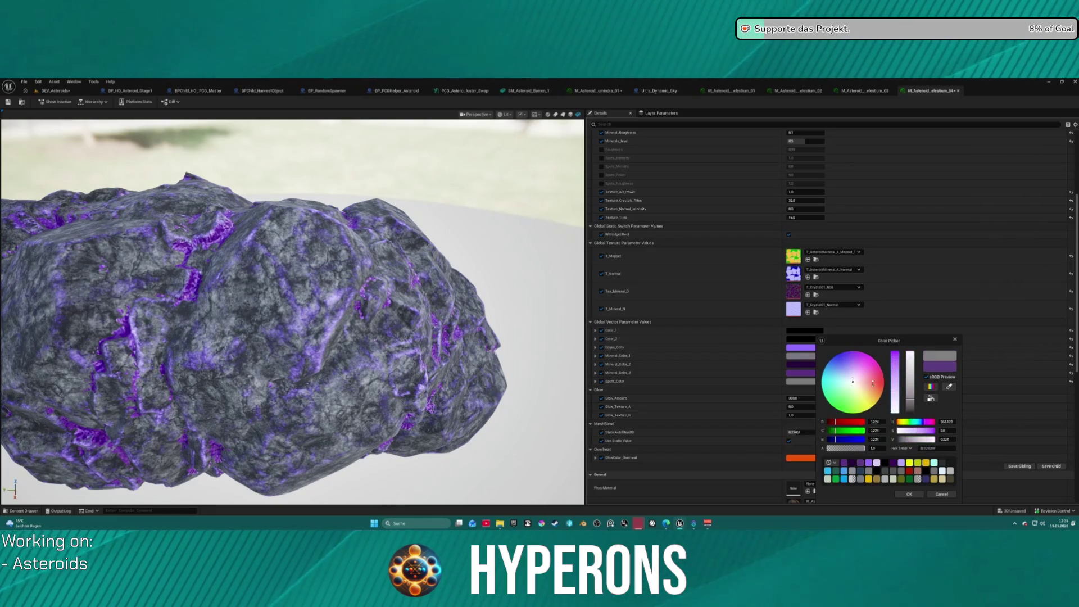
drag(910, 407, 913, 392)
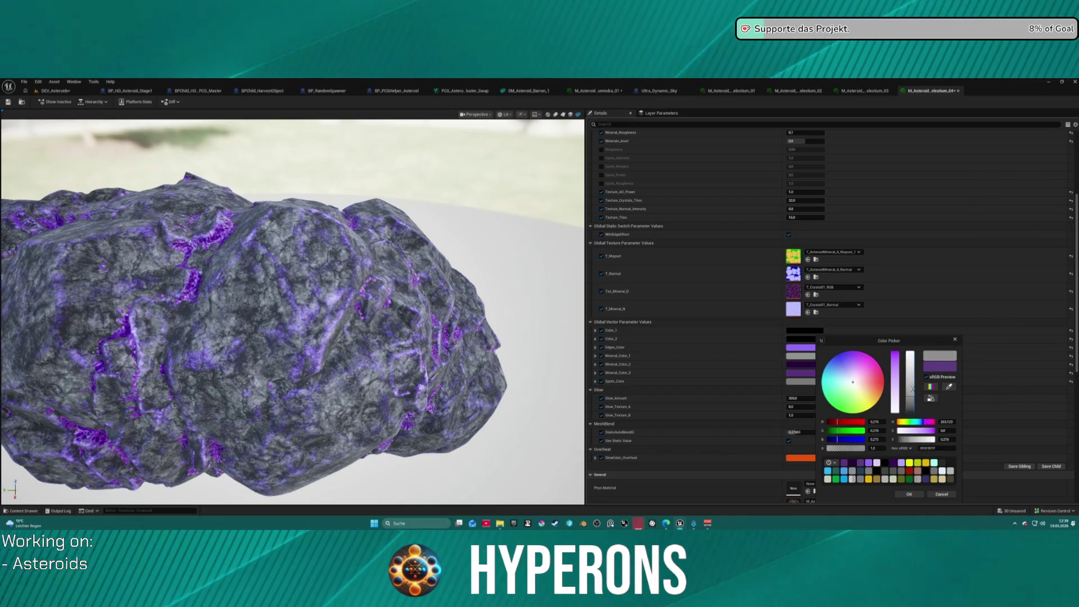
drag(913, 390, 912, 379)
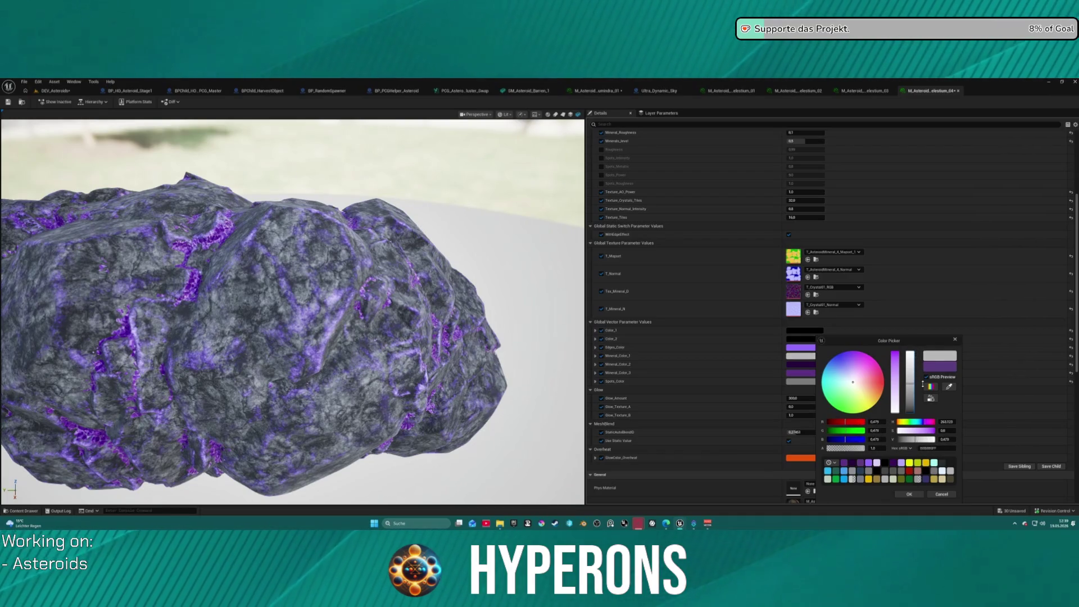
click(848, 371)
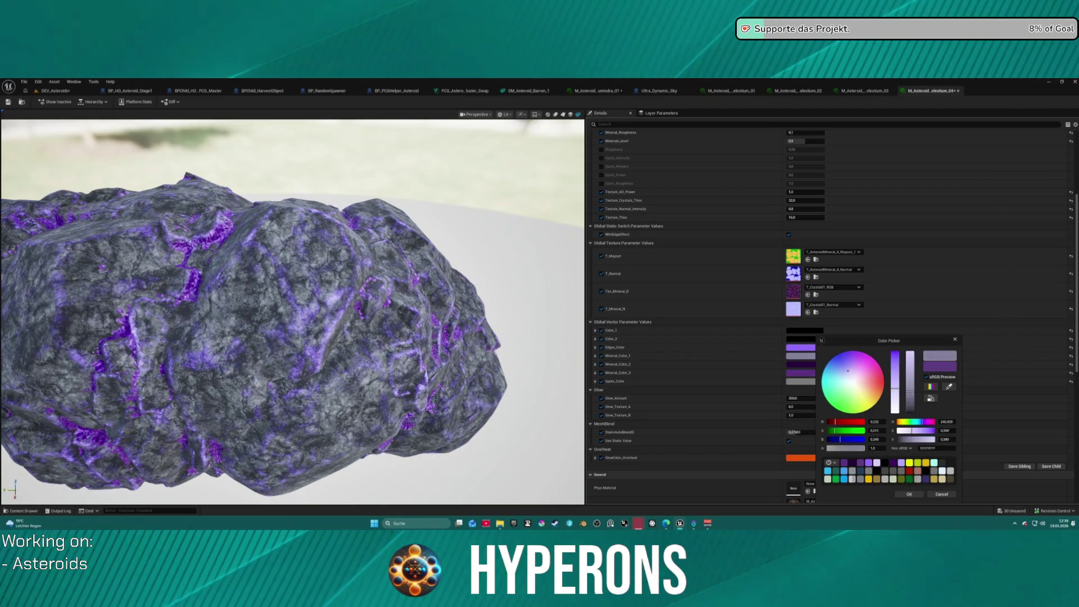
drag(848, 371, 843, 366)
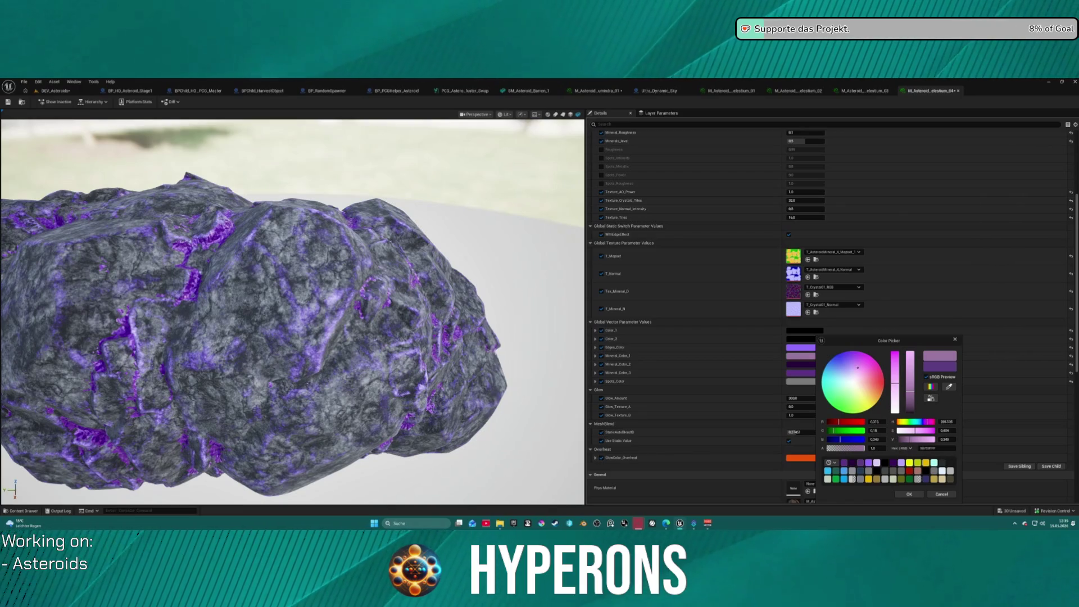
mouse_move(855, 369)
mouse_down()
mouse_move(860, 412)
mouse_move(857, 375)
mouse_up()
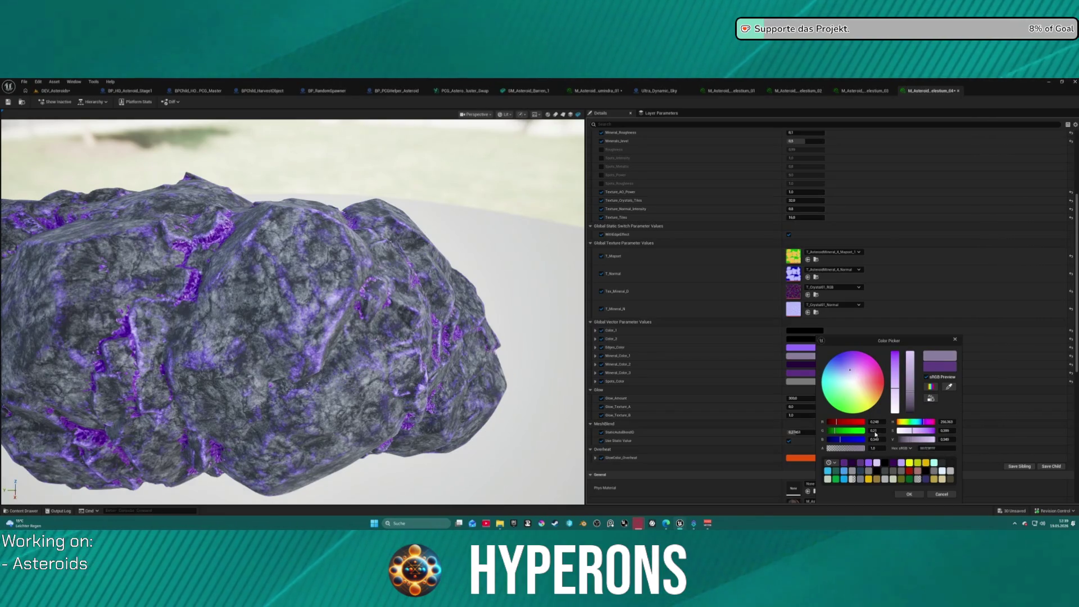
click(849, 359)
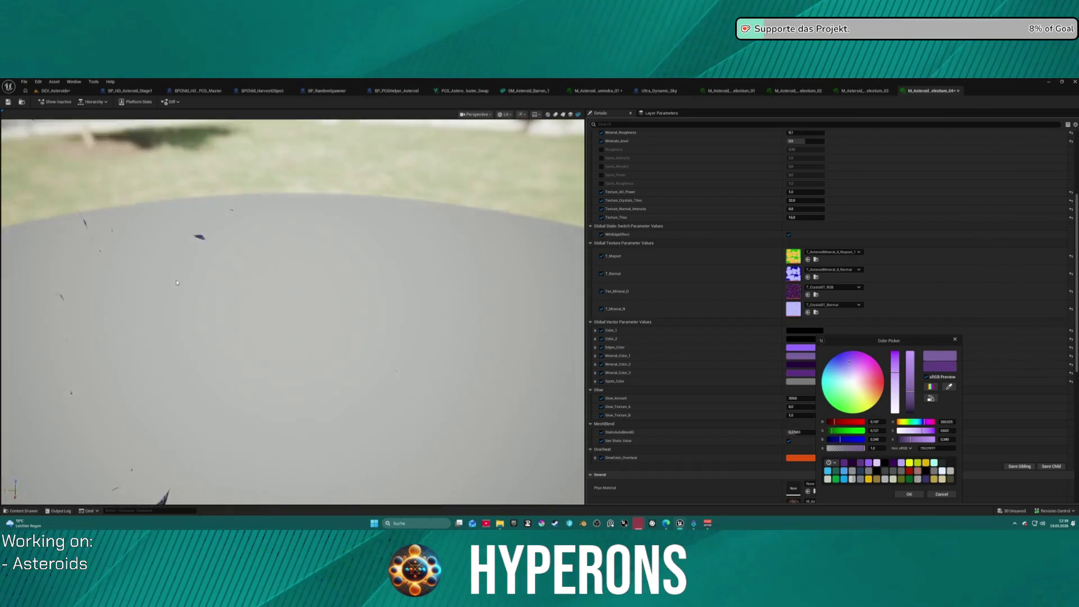
Inspect the veins up close, then set Mineral_Color_1 to pure black and confirm
drag(177, 282, 176, 282)
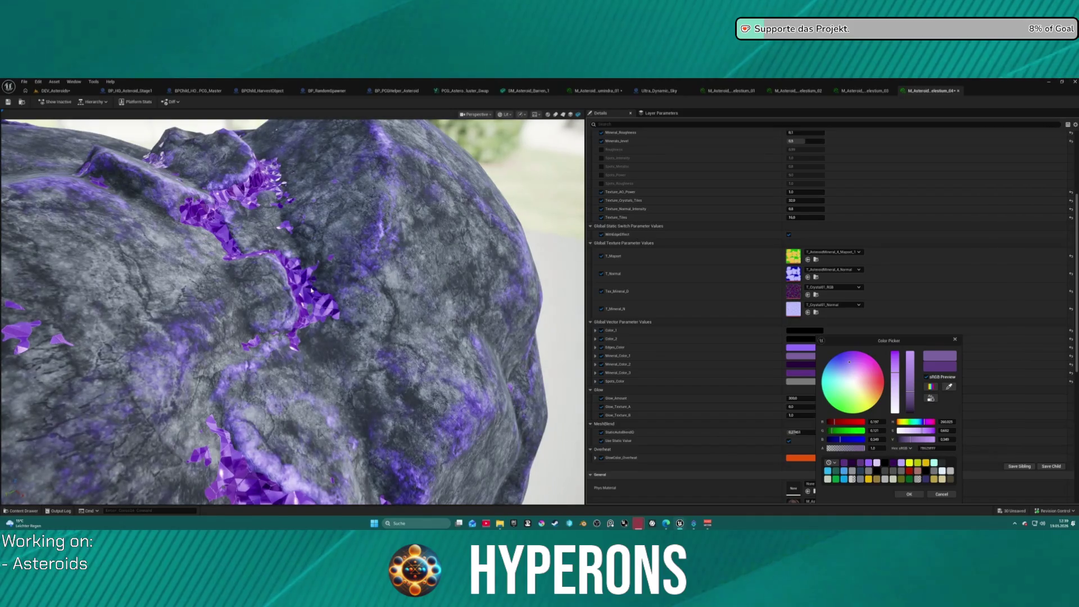
drag(177, 283, 177, 282)
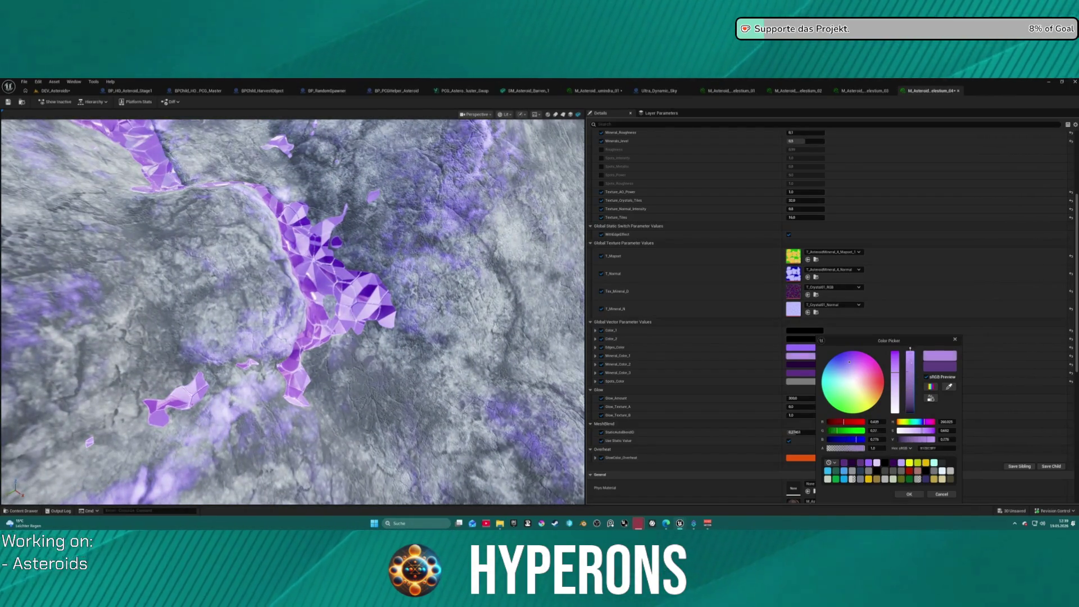
drag(901, 375, 906, 422)
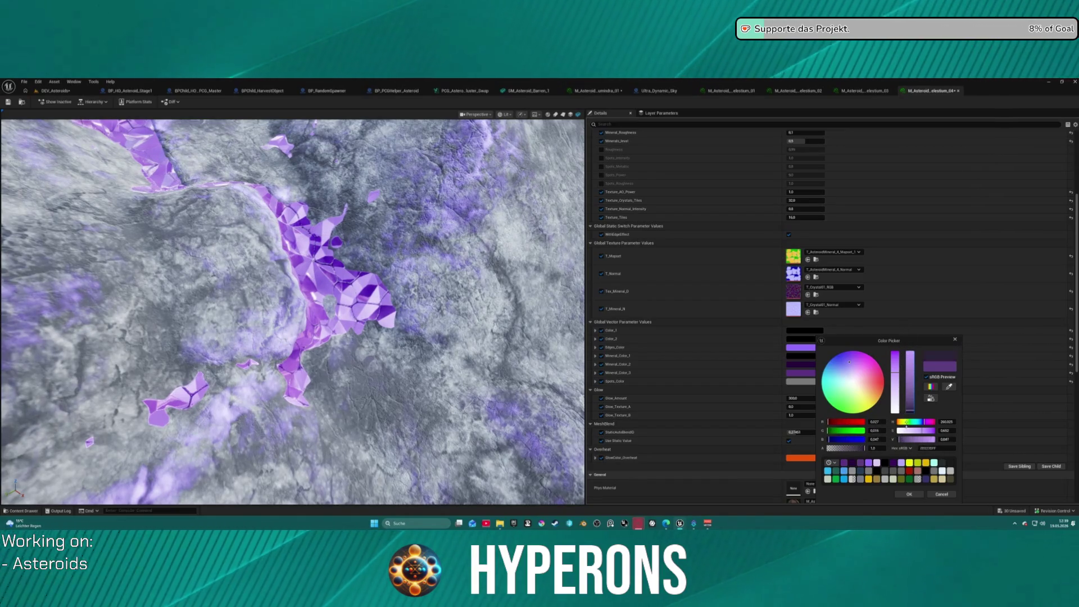
mouse_move(906, 357)
mouse_down()
mouse_move(909, 444)
mouse_move(913, 429)
mouse_up()
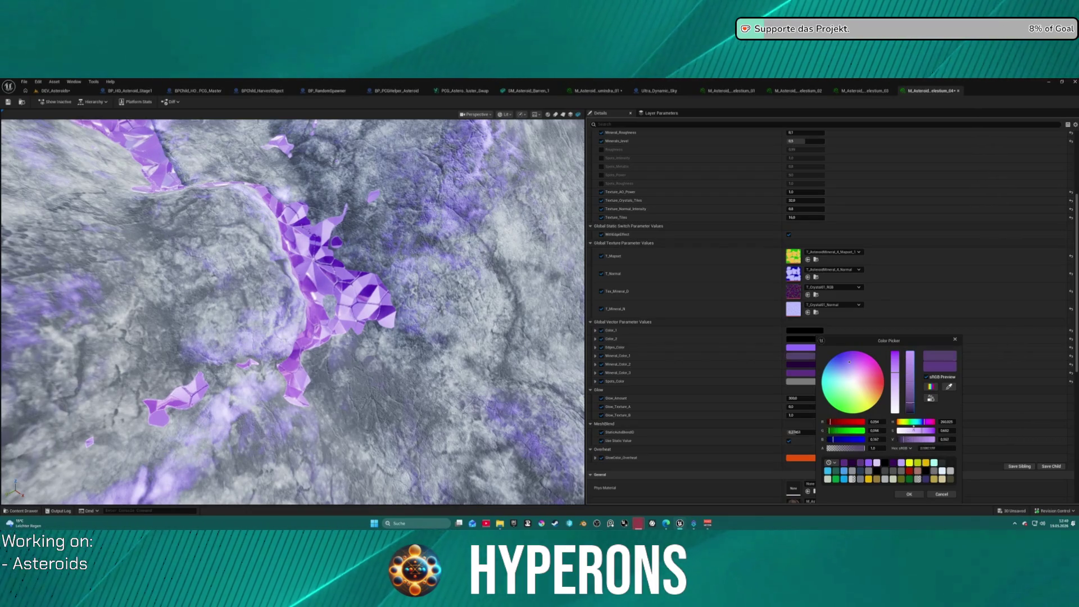
click(909, 495)
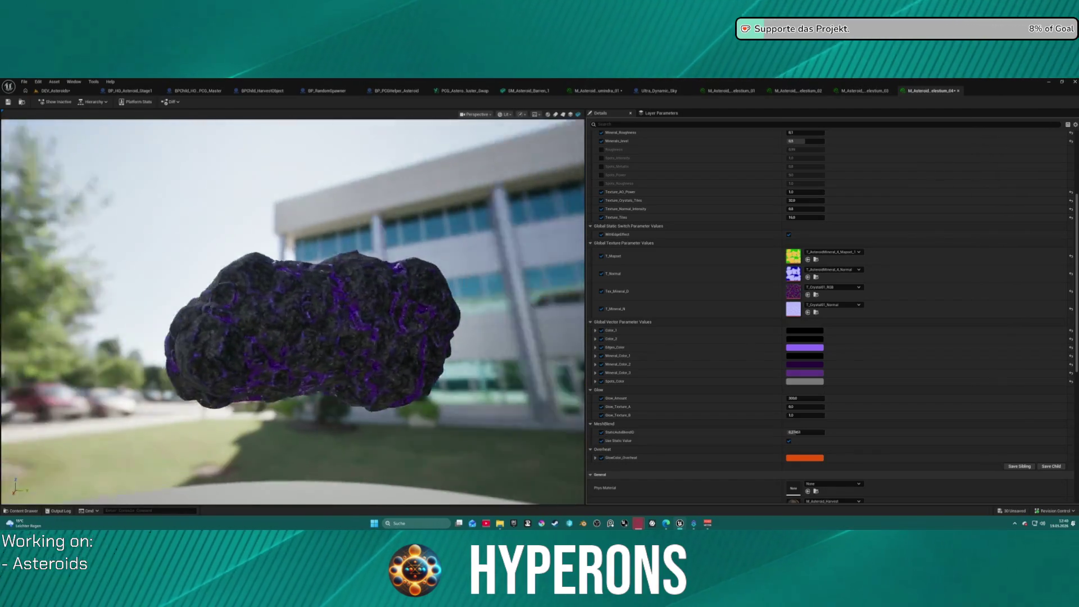
Orbit and zoom around the elestium_04 asteroid's purple veins, then switch to elestium_03
drag(408, 313, 408, 314)
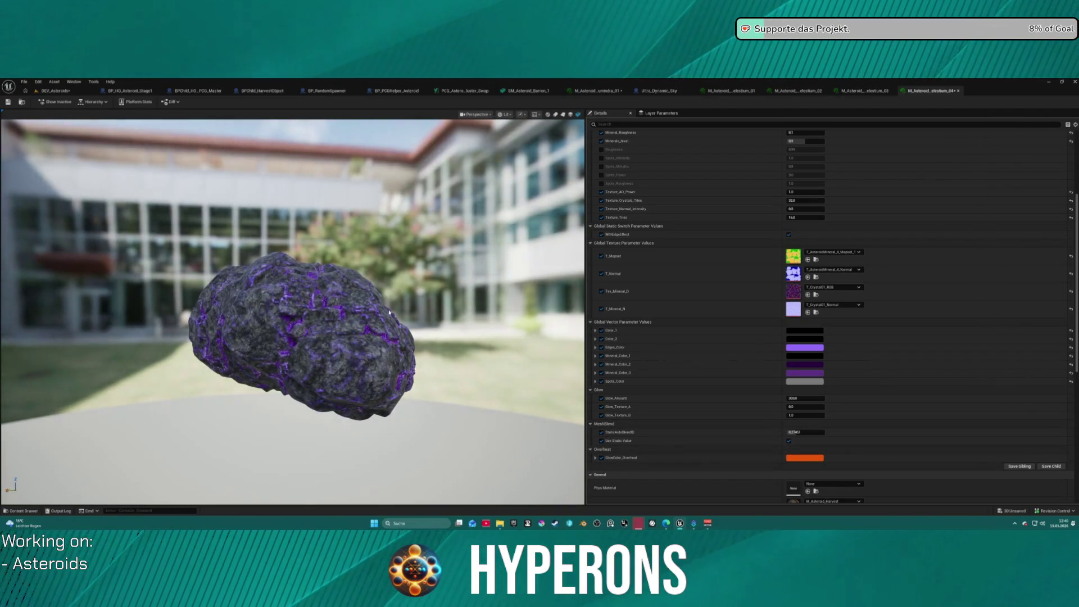
drag(285, 289, 285, 290)
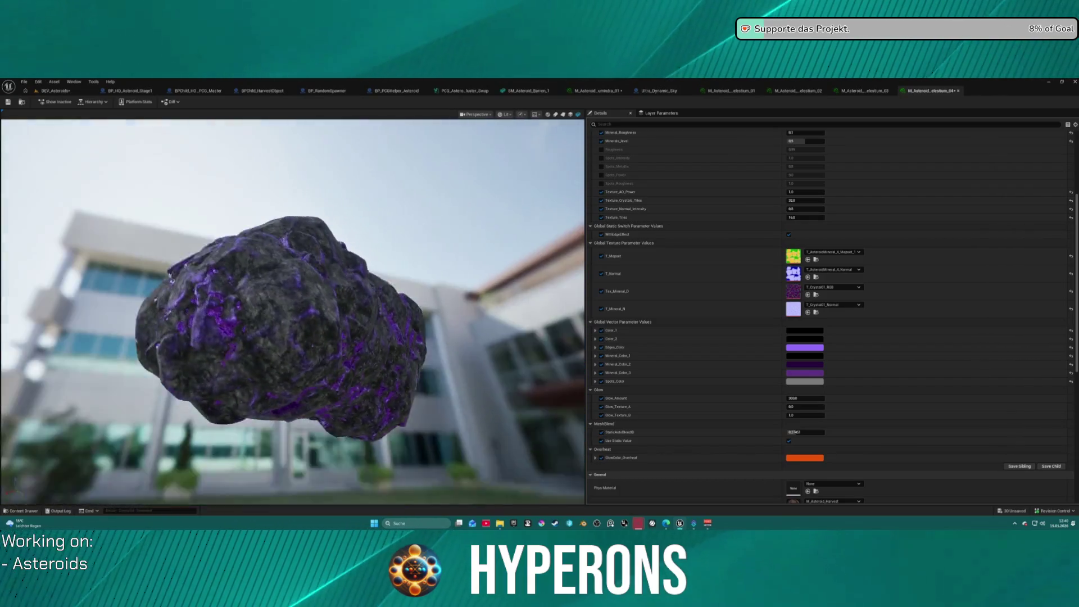
drag(431, 175, 432, 175)
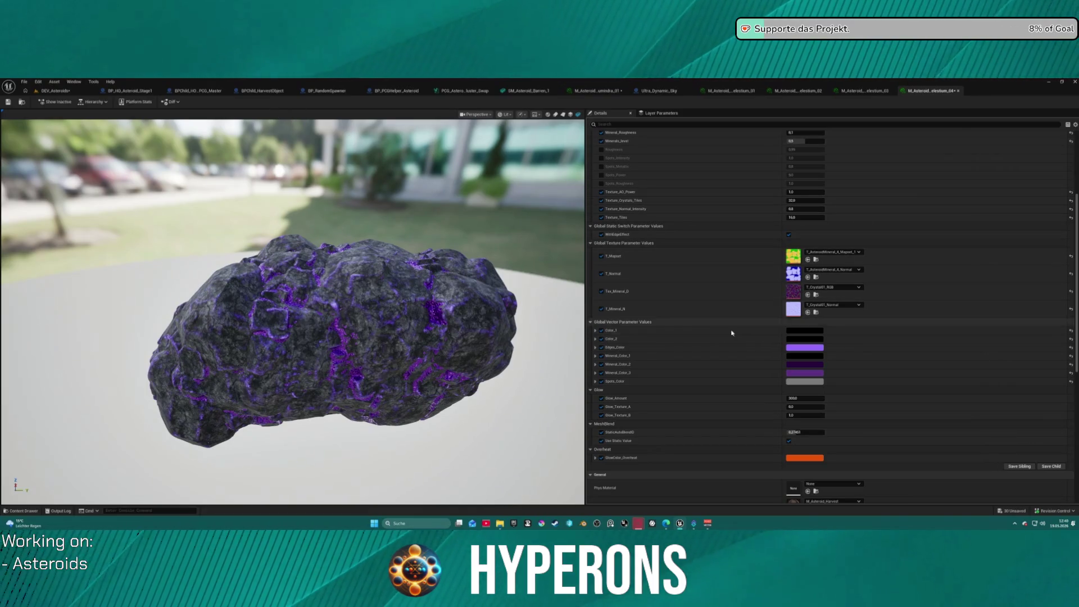
click(859, 91)
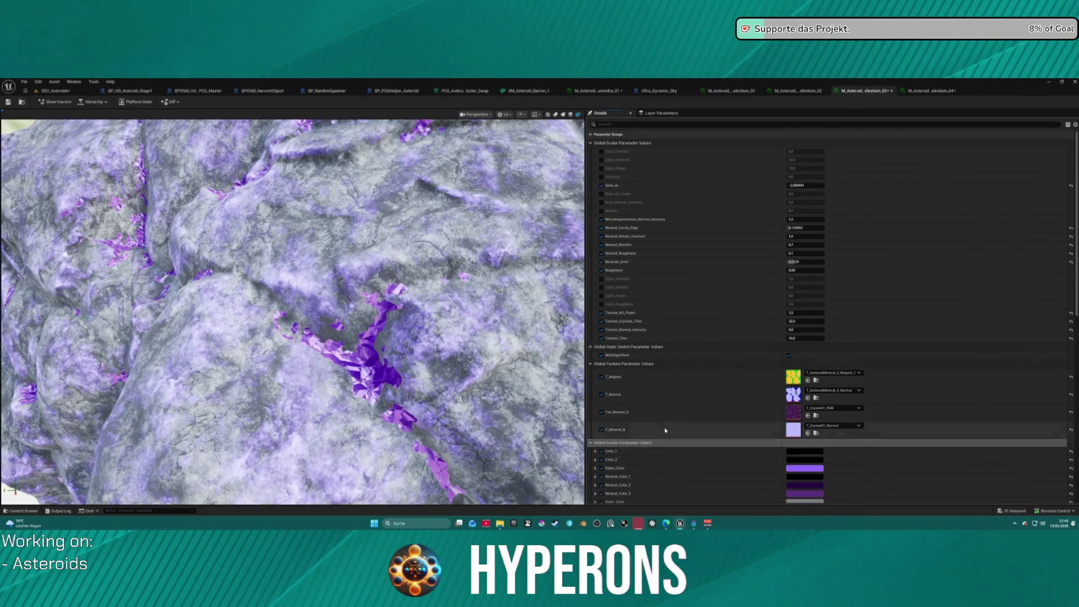
Move through elestium_02 to elestium_01 and enter a new Mineral_Cavity_Edge value
click(798, 91)
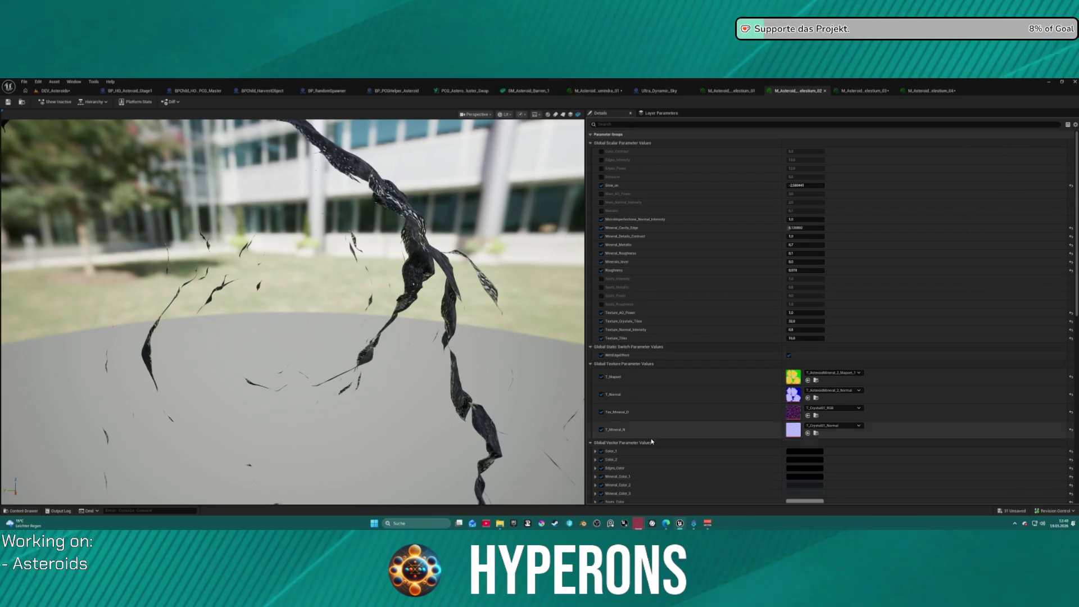
click(740, 92)
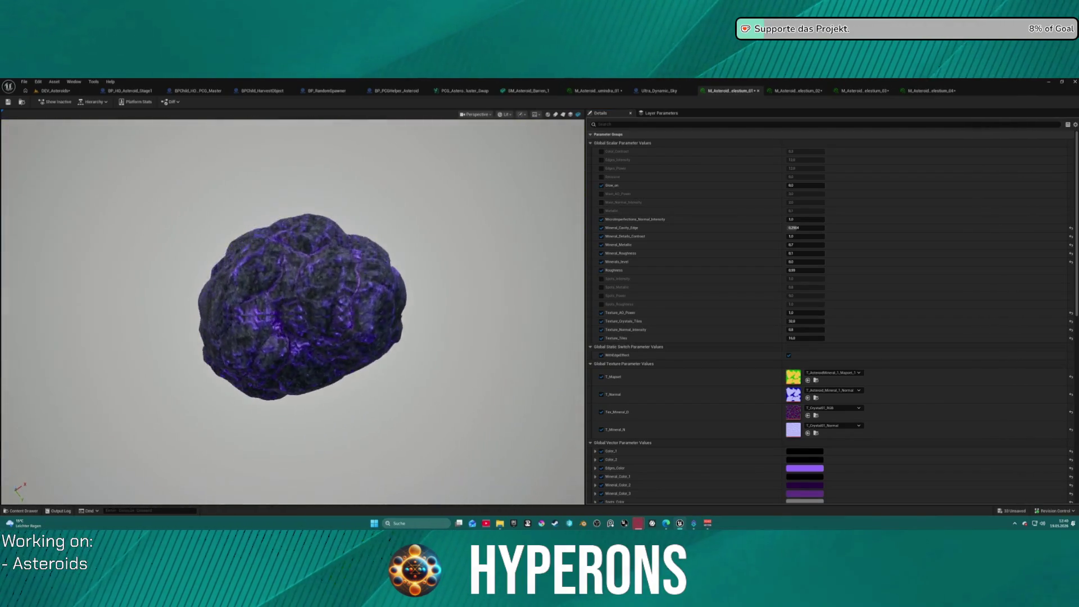
drag(496, 191, 458, 195)
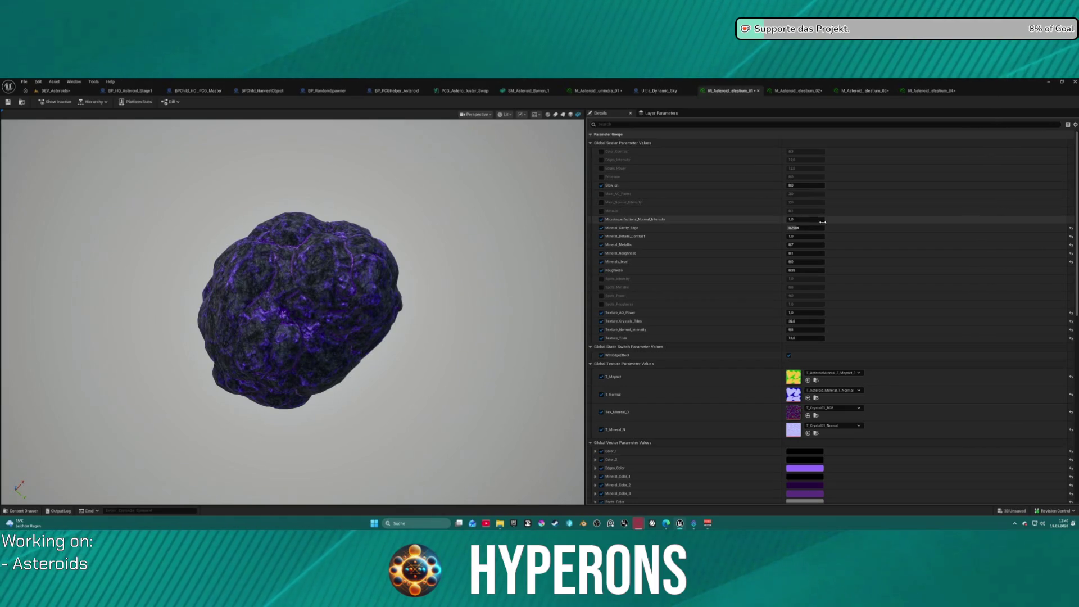
click(802, 229)
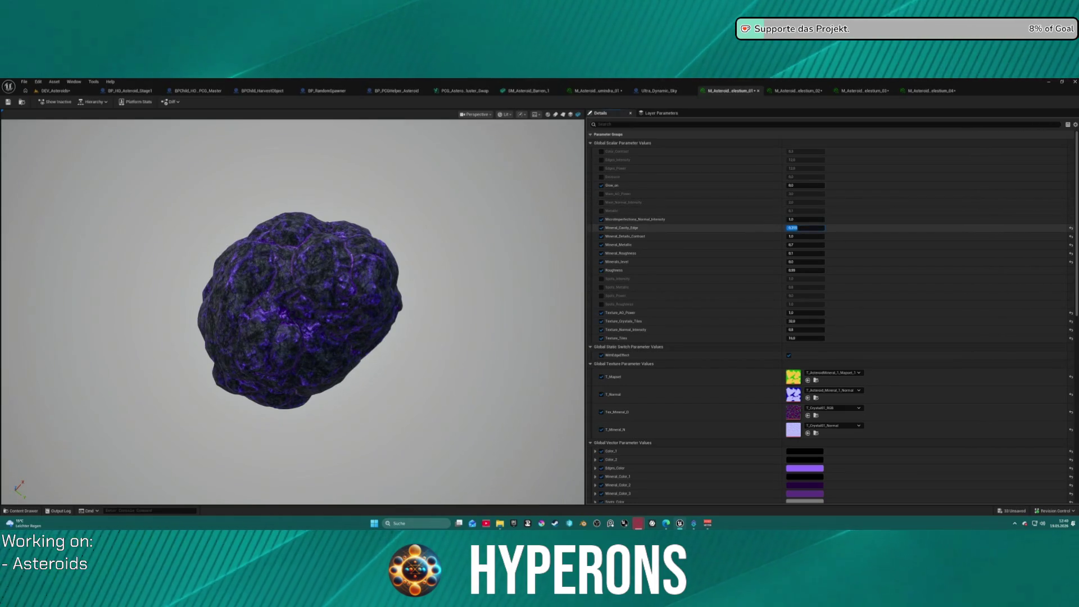
key(Return)
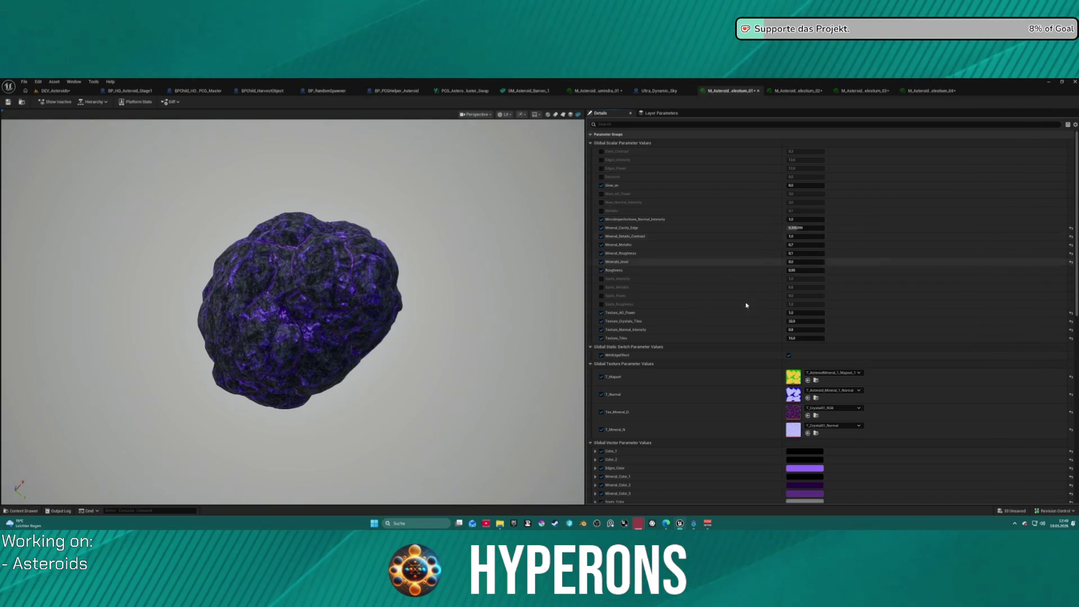
scroll(747, 300, down, 4)
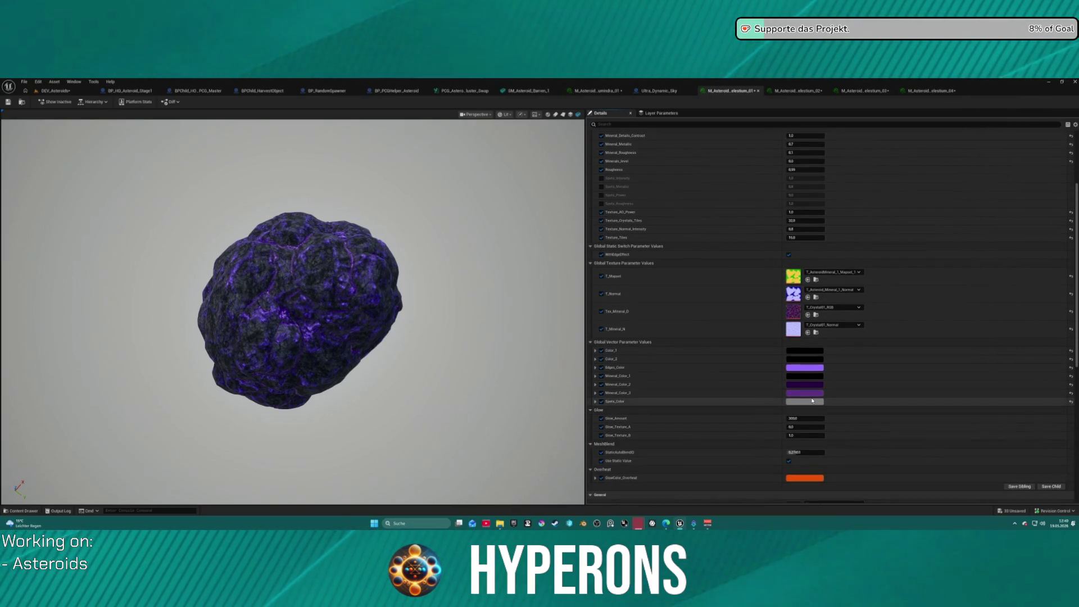
Give elestium_01's Edges_Color a deeper, fully saturated purple and apply it
click(811, 369)
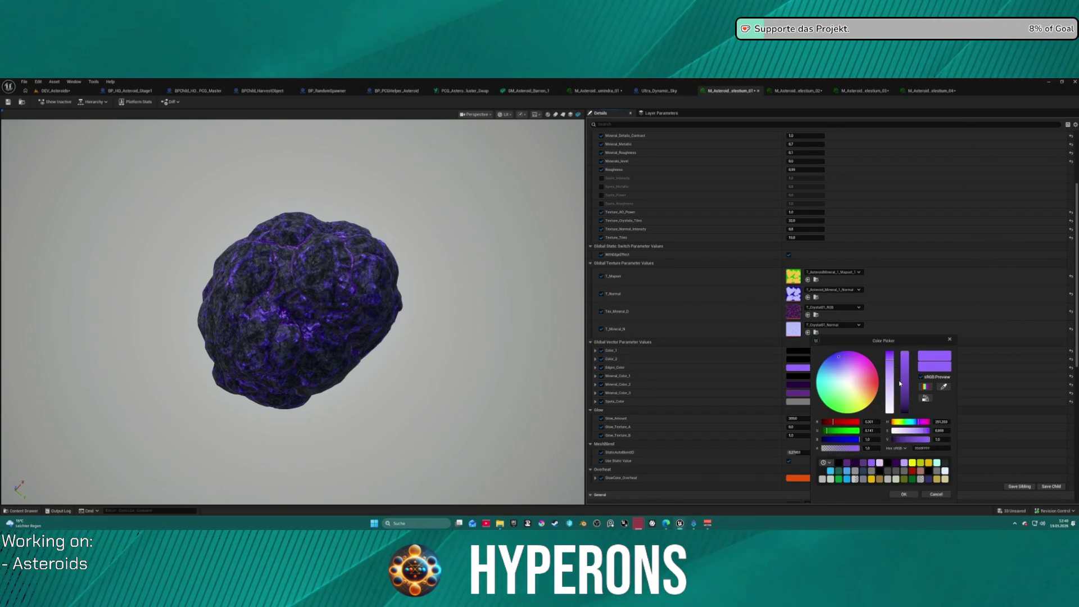
drag(889, 364, 906, 400)
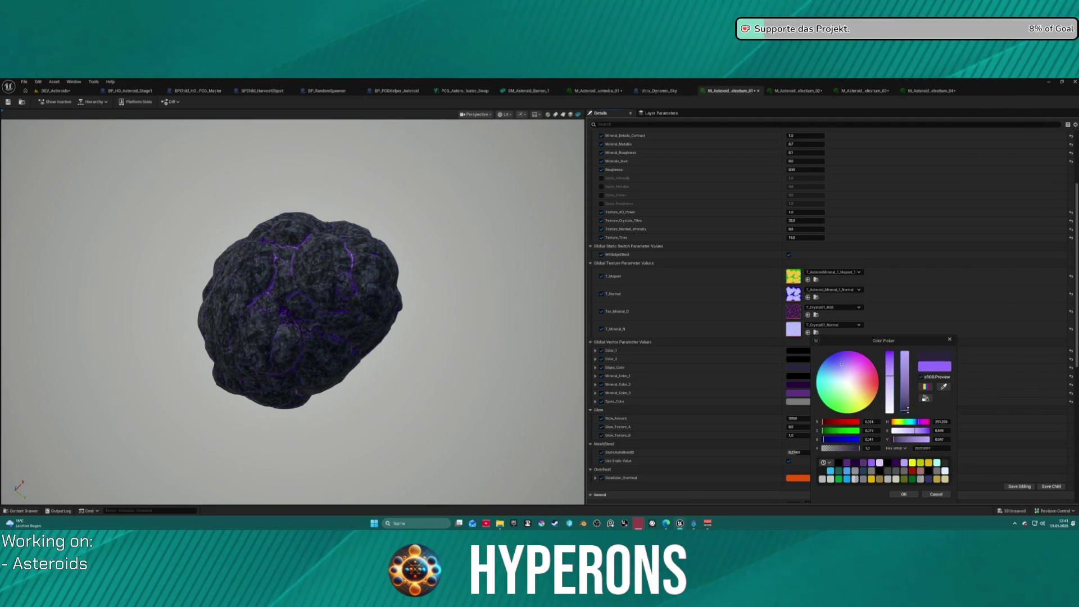
drag(909, 392, 909, 393)
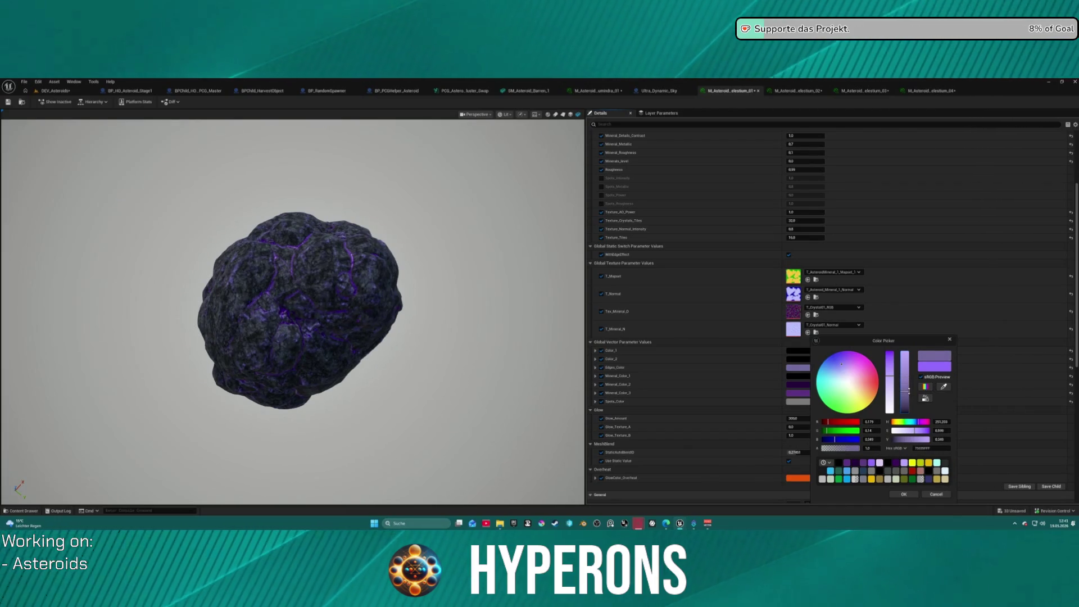
mouse_move(889, 380)
mouse_down()
mouse_move(897, 341)
mouse_move(897, 367)
mouse_up()
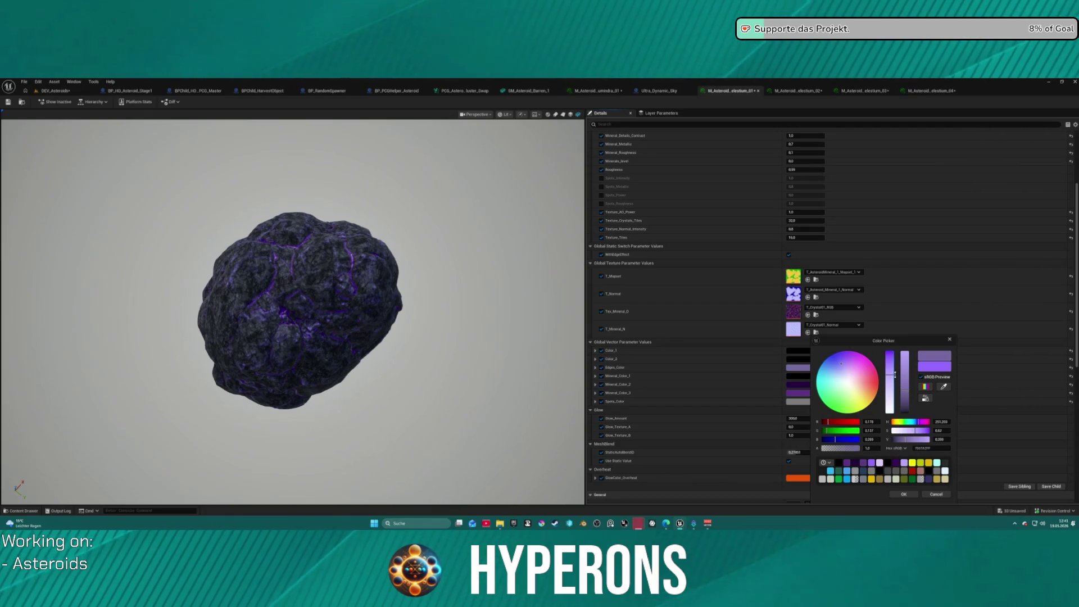
mouse_move(343, 366)
mouse_down()
mouse_move(253, 281)
mouse_move(191, 264)
mouse_up()
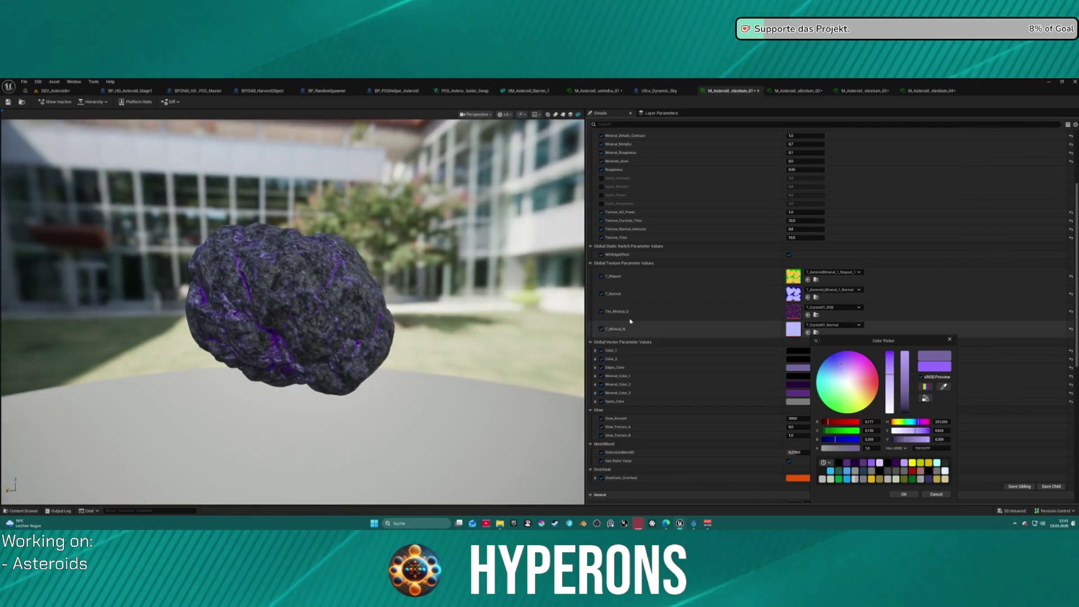
click(903, 495)
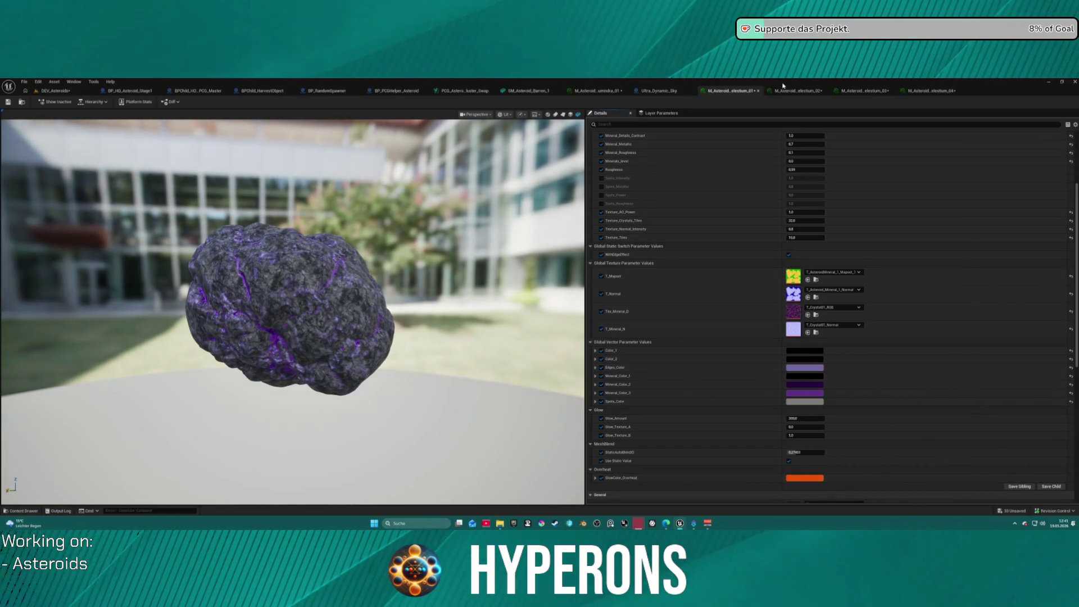
Preview the elestium_02 and elestium_03 materials, then return to elestium_04
click(780, 89)
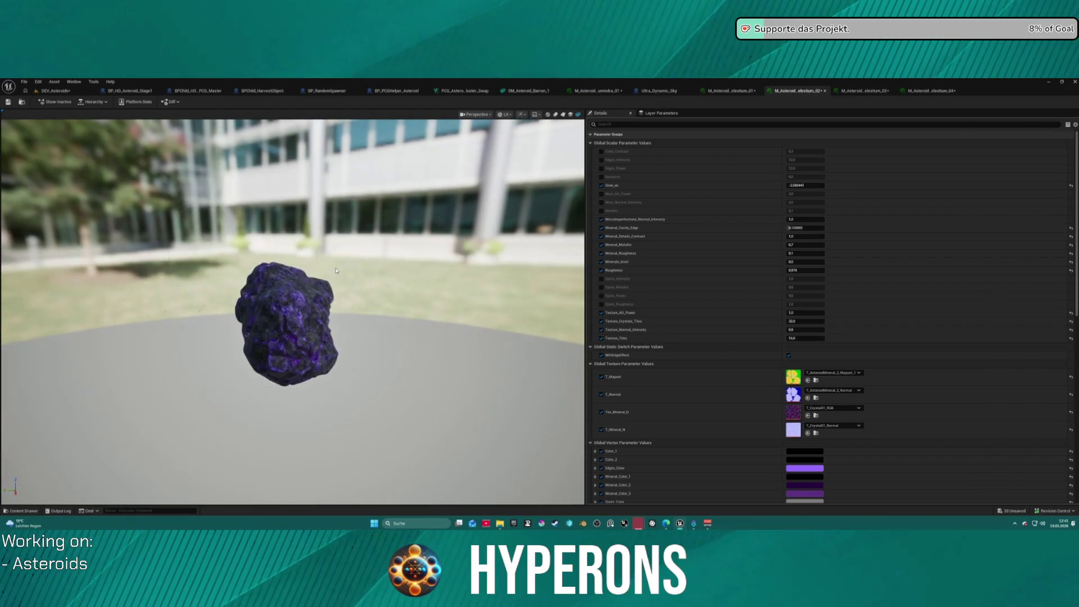
drag(336, 263, 427, 264)
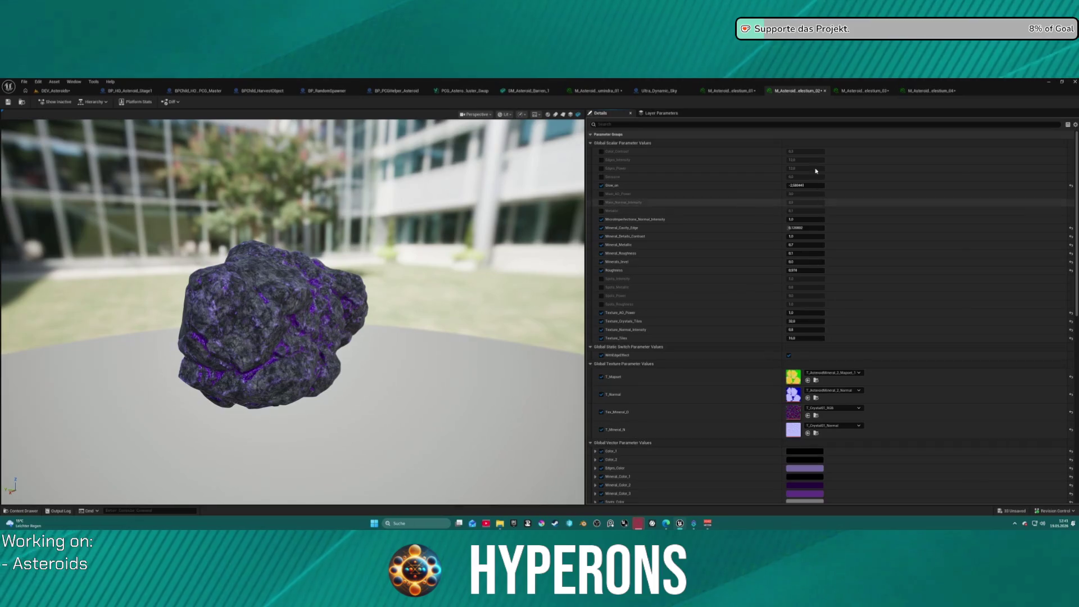
click(857, 90)
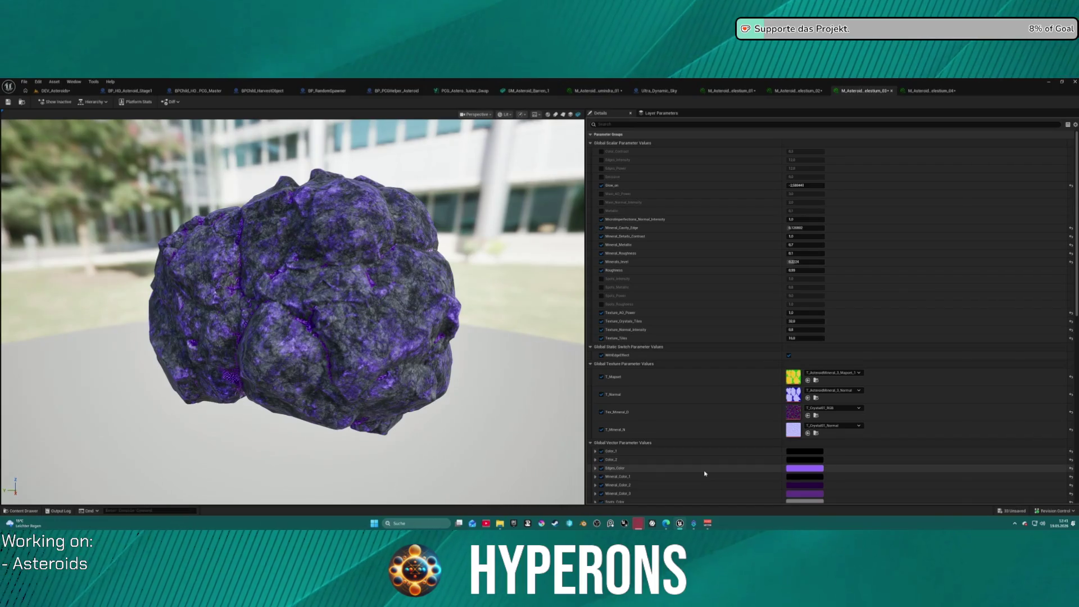
click(930, 90)
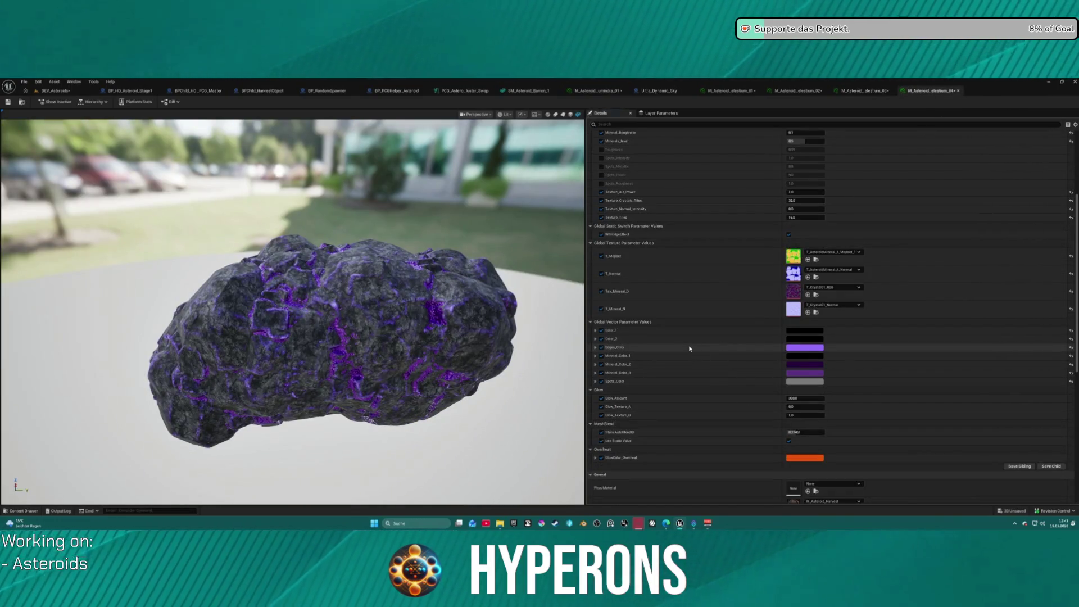
Raise elestium_04's Minerals_level to about 0.92
mouse_move(292, 309)
mouse_down()
mouse_move(292, 219)
mouse_move(242, 304)
mouse_up()
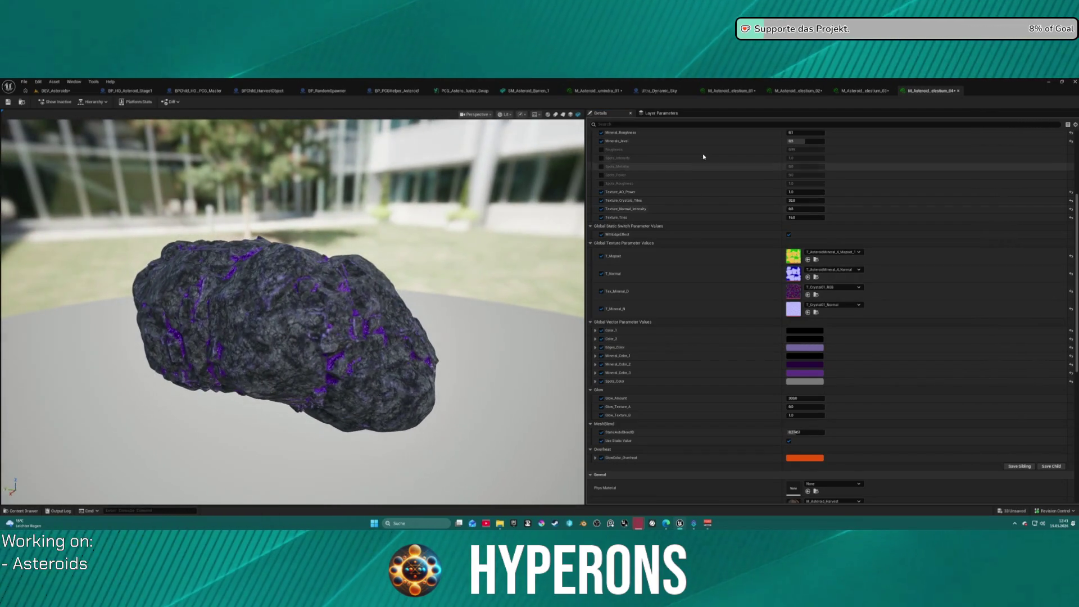
scroll(767, 174, up, 2)
drag(808, 171, 823, 171)
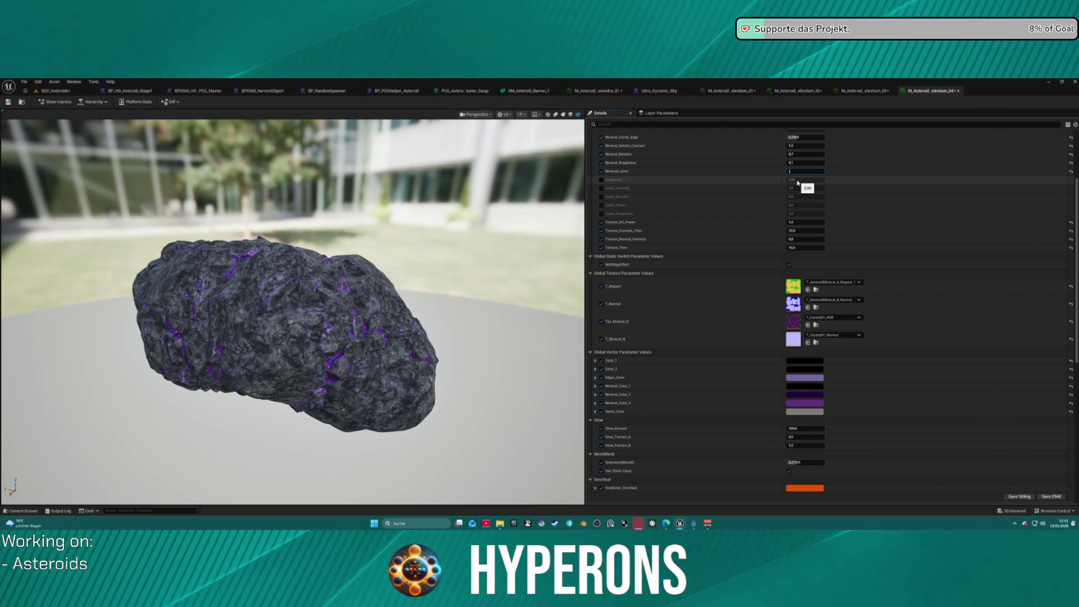
Commit the Minerals_level value and check the asteroid from above and below
key(Return)
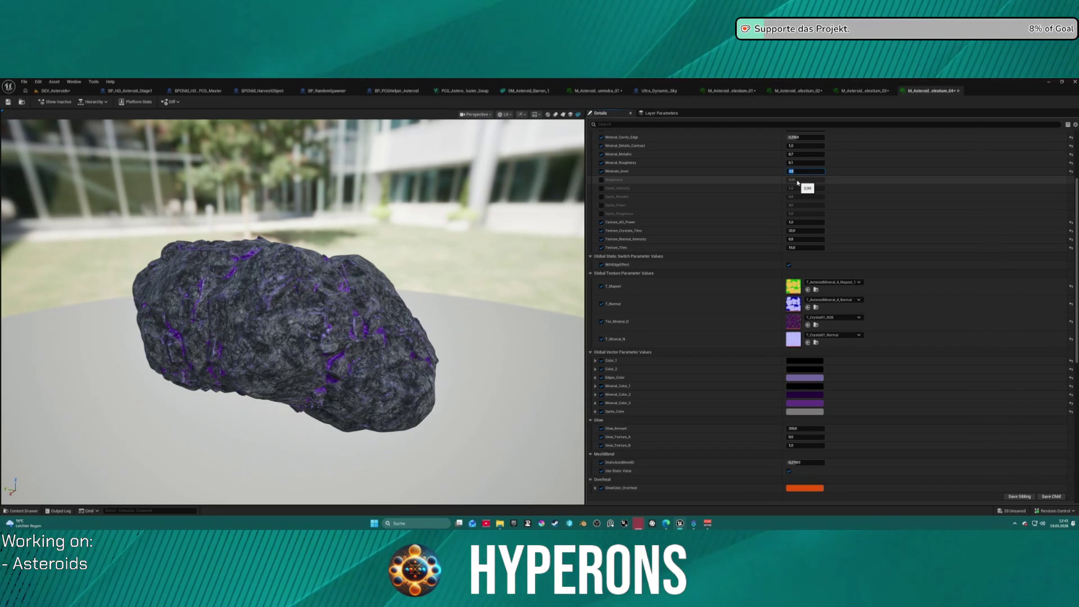
mouse_move(292, 309)
mouse_down()
mouse_move(338, 303)
mouse_move(349, 314)
mouse_move(474, 227)
mouse_up()
click(816, 171)
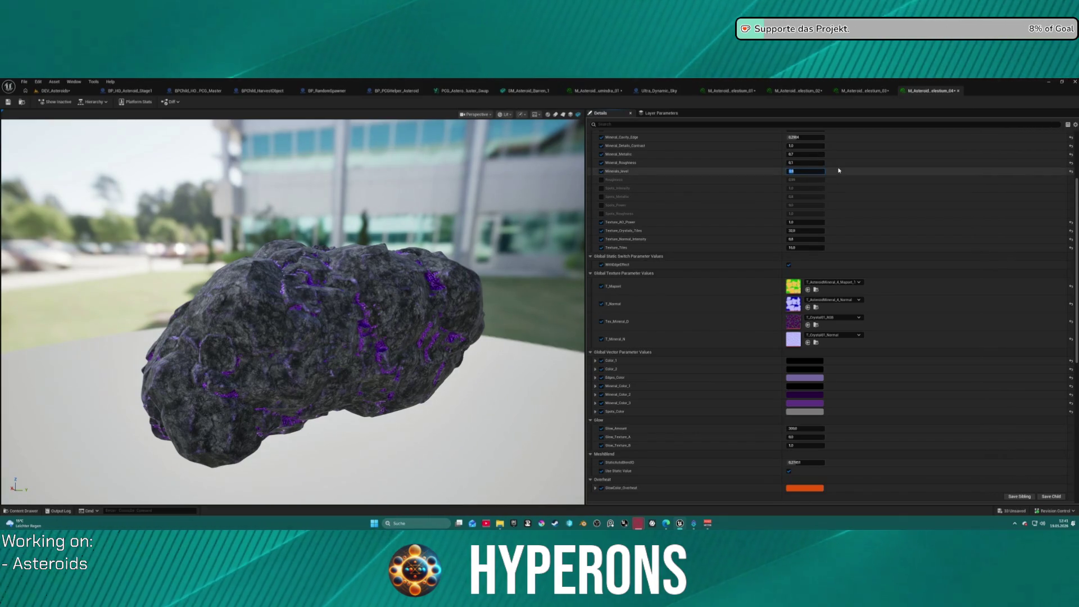
key(Return)
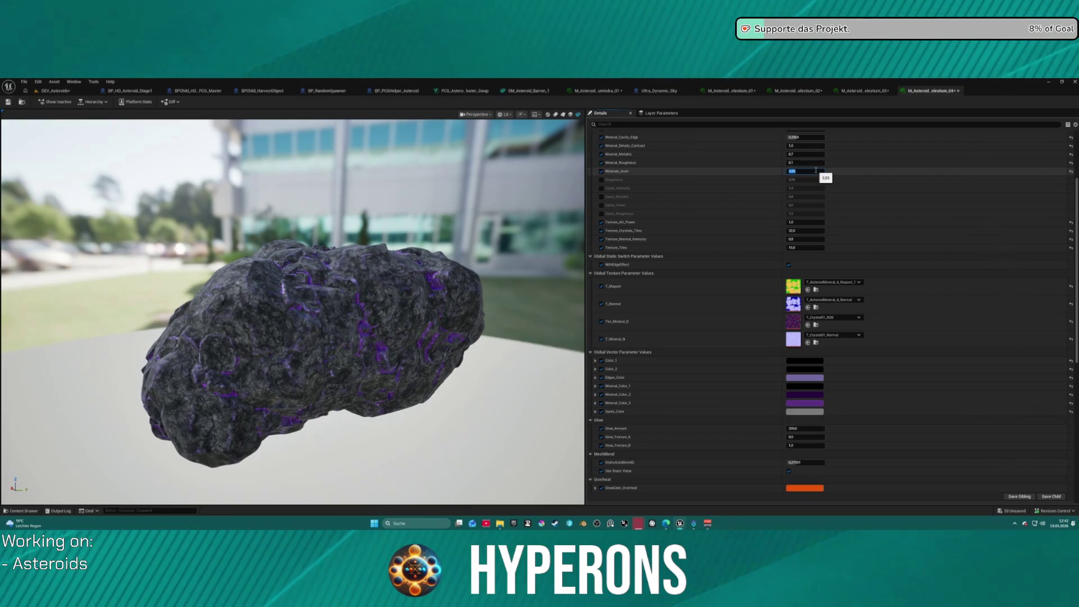
mouse_move(315, 303)
mouse_down()
mouse_move(292, 304)
mouse_move(382, 281)
mouse_move(270, 323)
mouse_up()
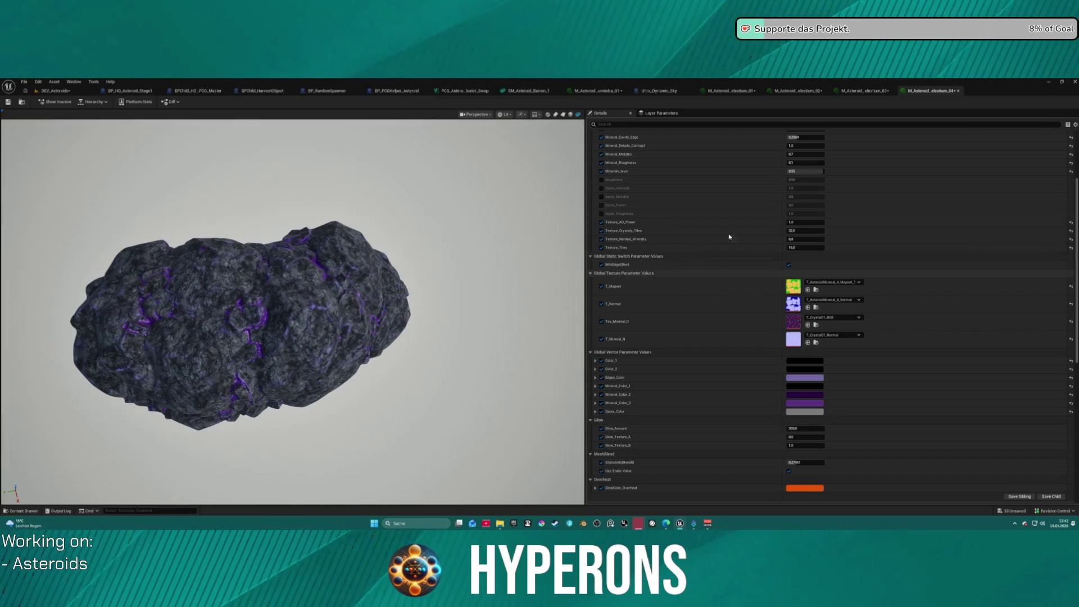
Set elestium_03's Minerals_level to 0.9
click(860, 91)
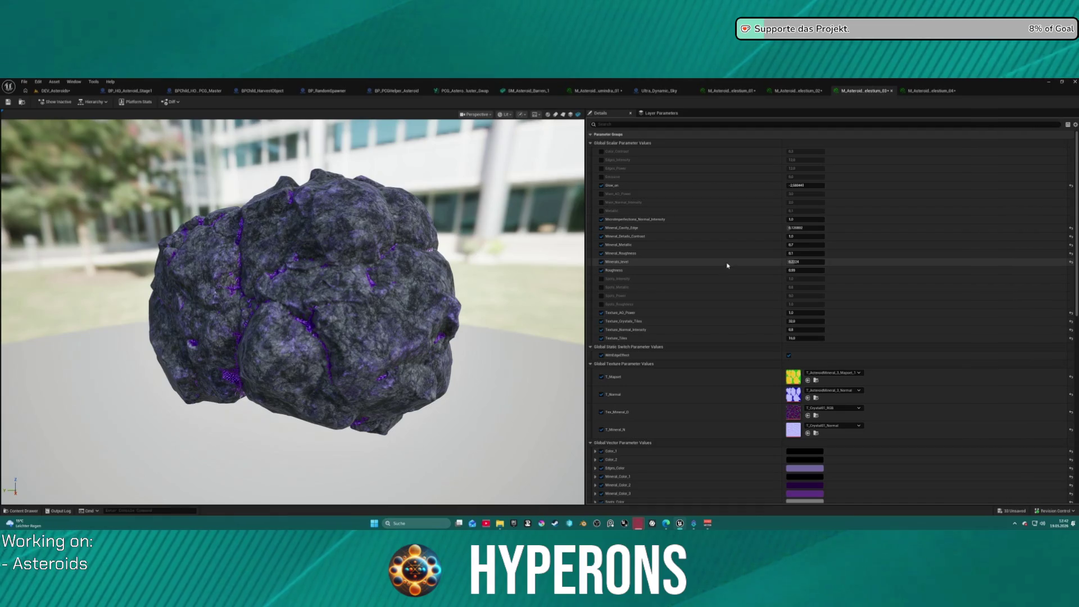
drag(798, 262, 823, 262)
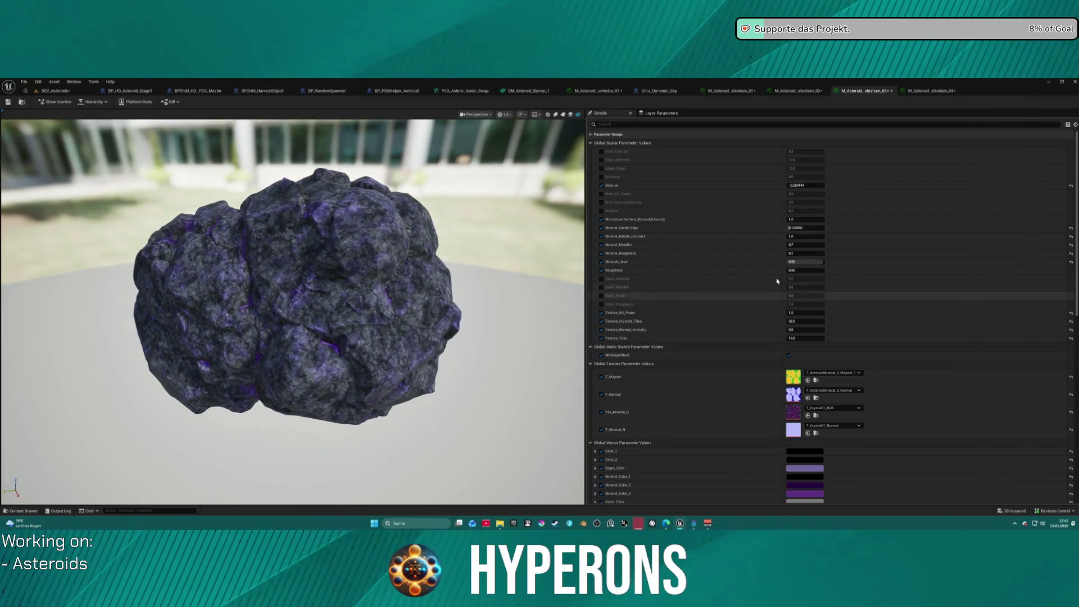
key(BackSpace)
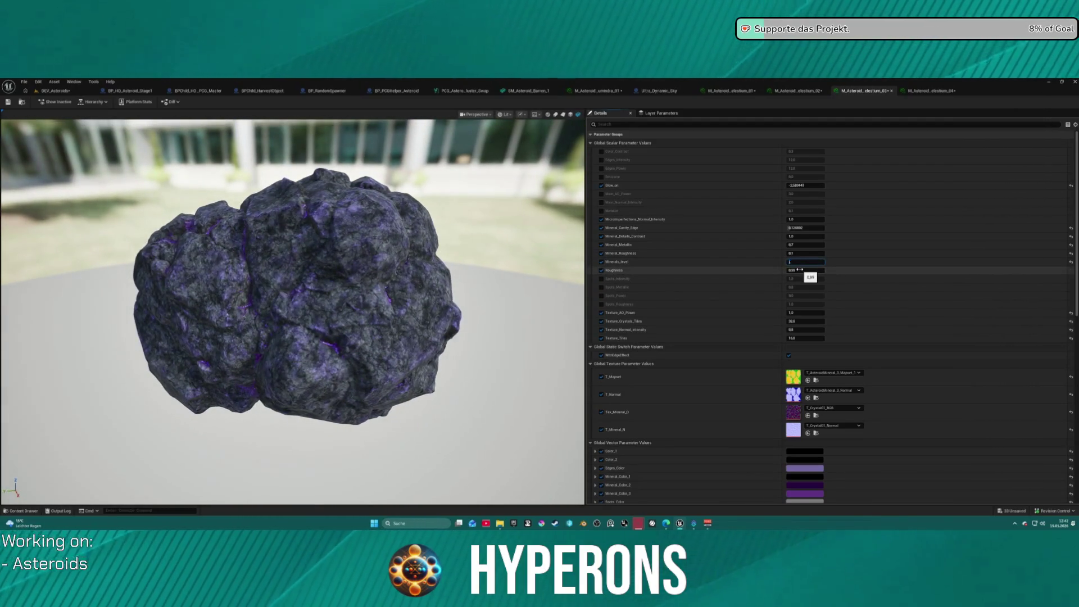
key(Return)
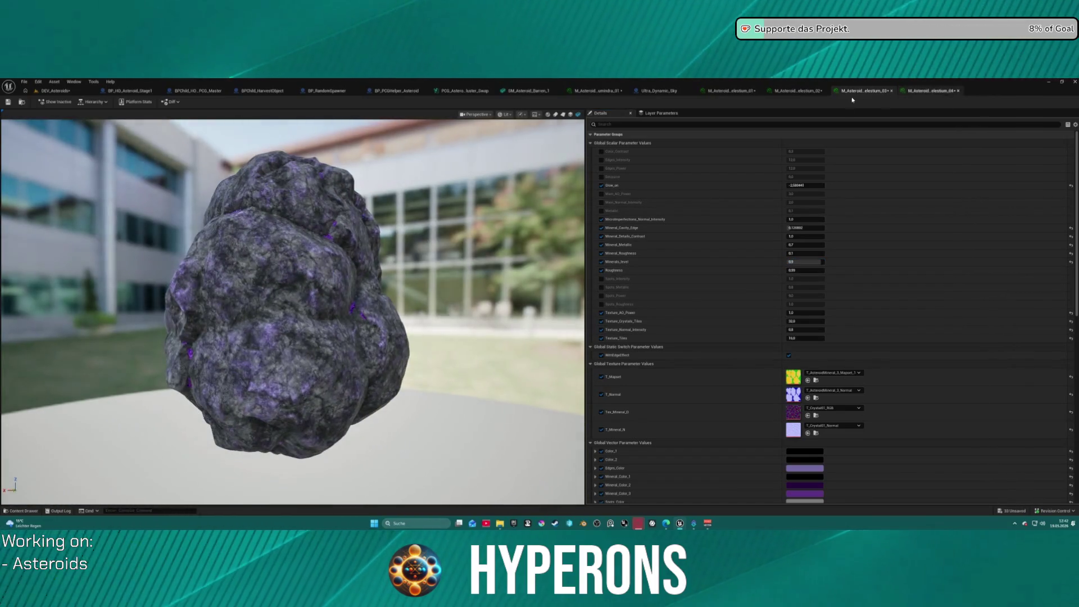
Raise elestium_02's Minerals_level to about 0.95, then bring up elestium_01
click(798, 91)
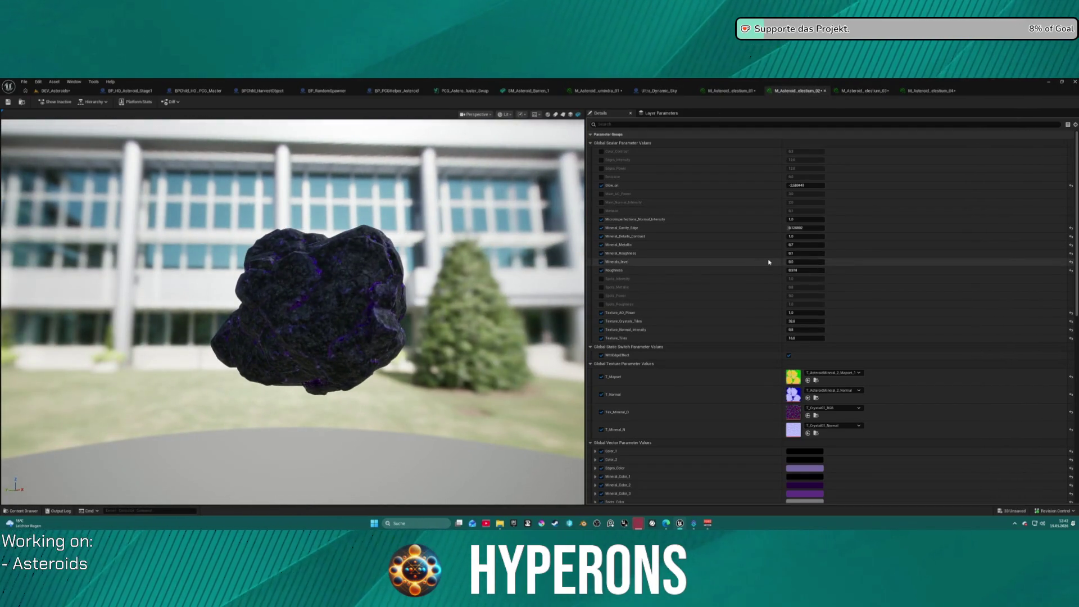
drag(792, 262, 823, 262)
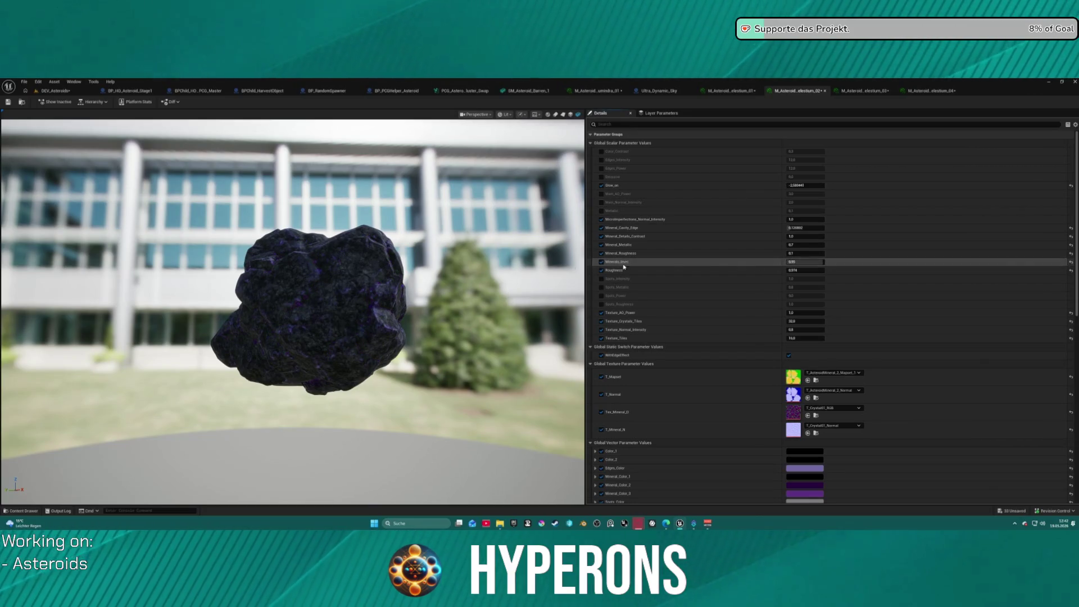
scroll(367, 309, up, 5)
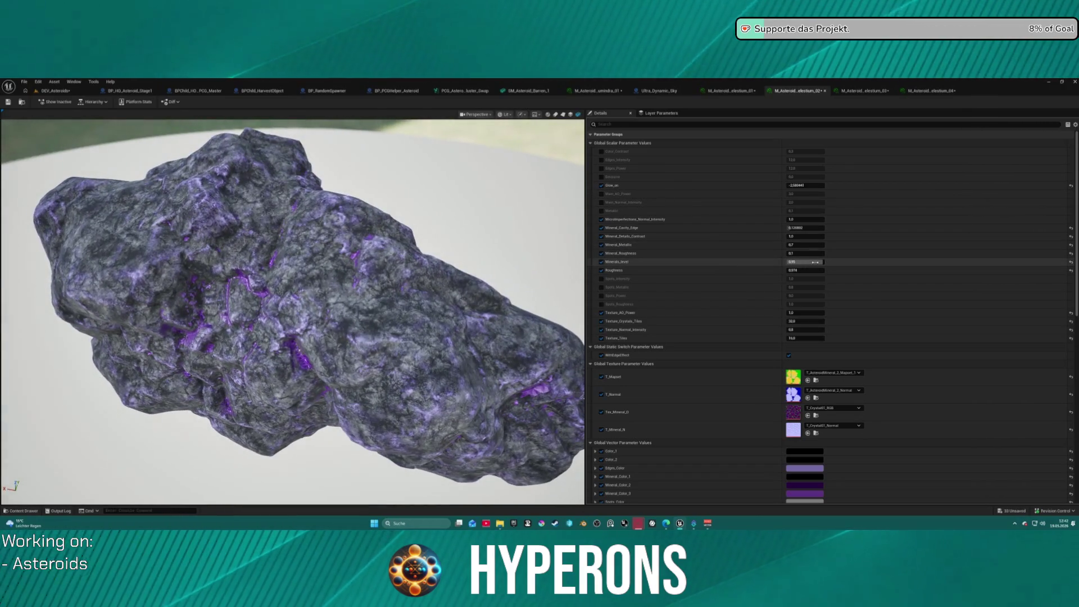
click(732, 94)
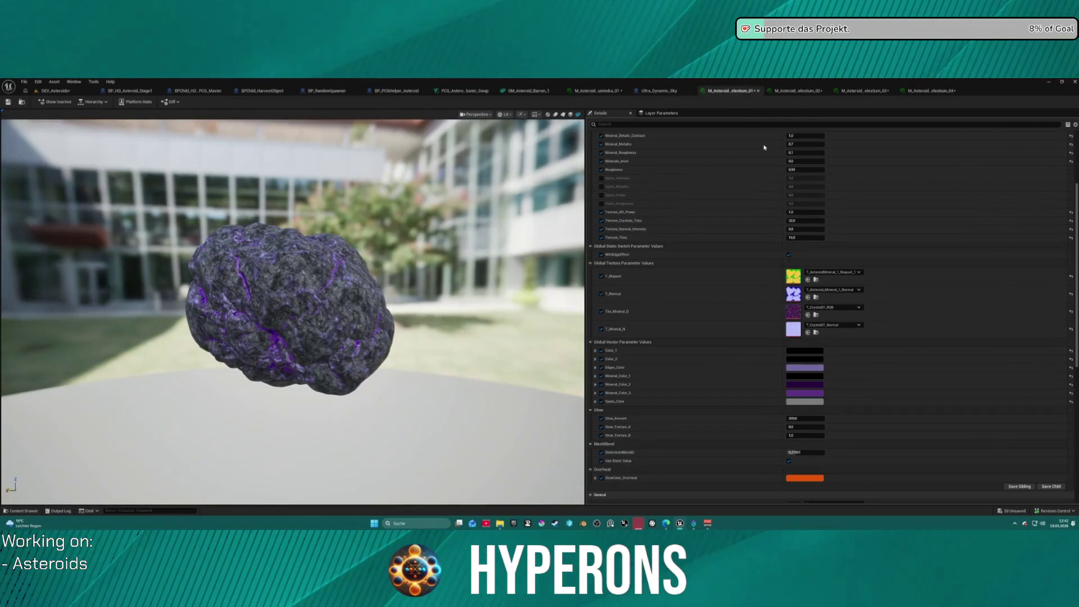
Try Minerals_level values 0.95 and 0.8 on elestium_01, orbiting to compare
scroll(789, 198, up, 1)
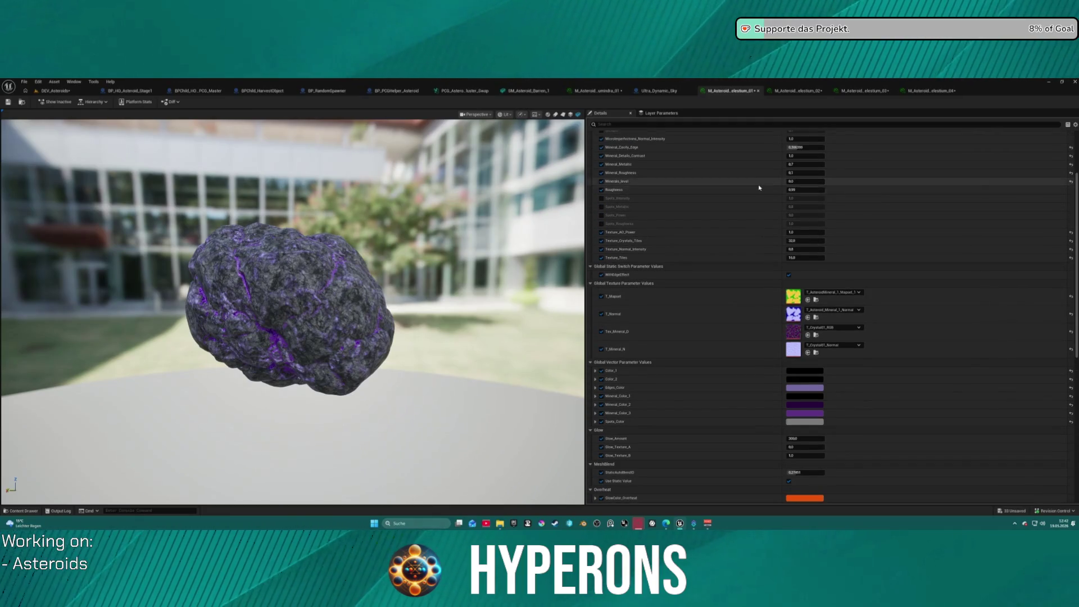
click(805, 180)
text(0.95)
key(Return)
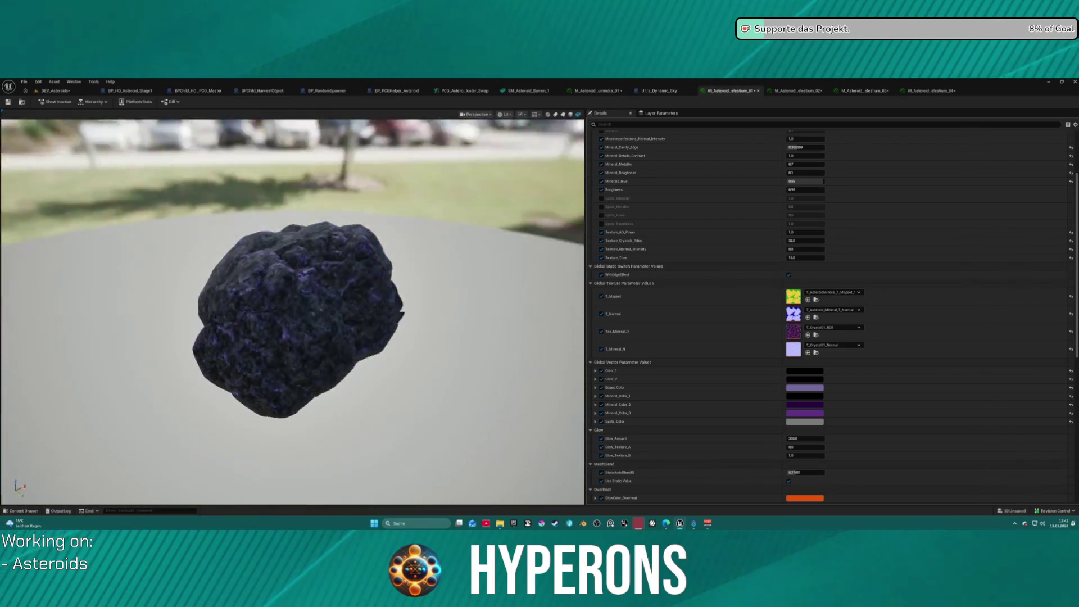
scroll(292, 312, up, 5)
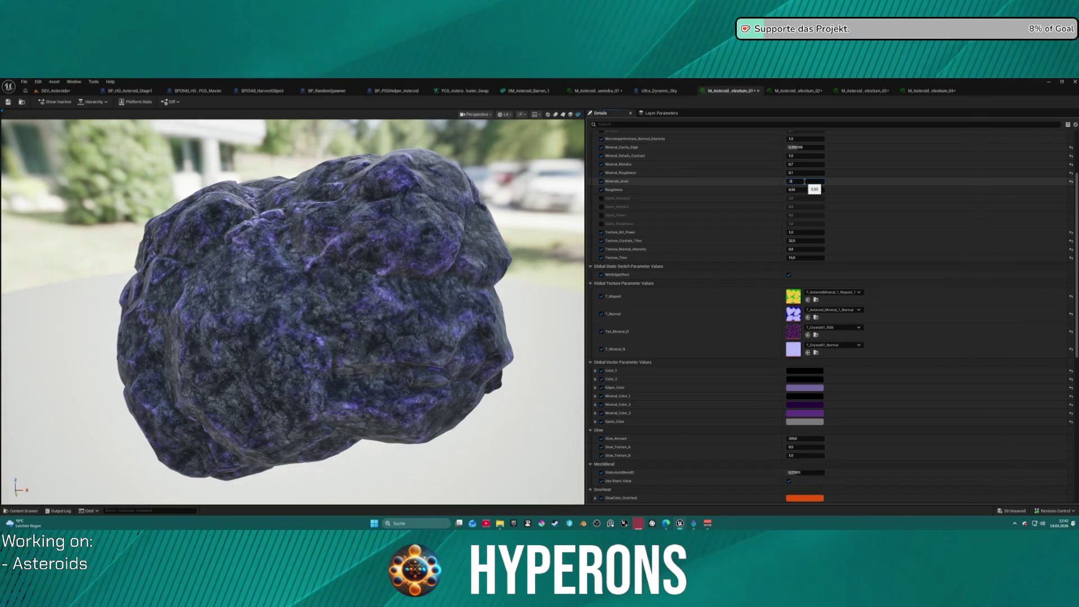
key(Return)
drag(293, 312, 191, 321)
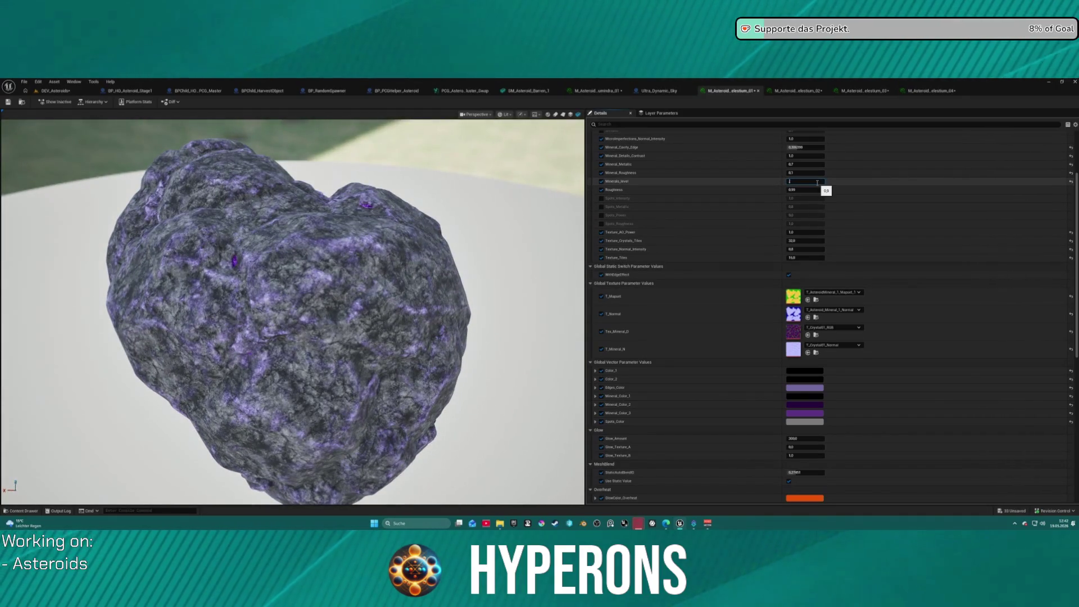
text(0.8)
key(Return)
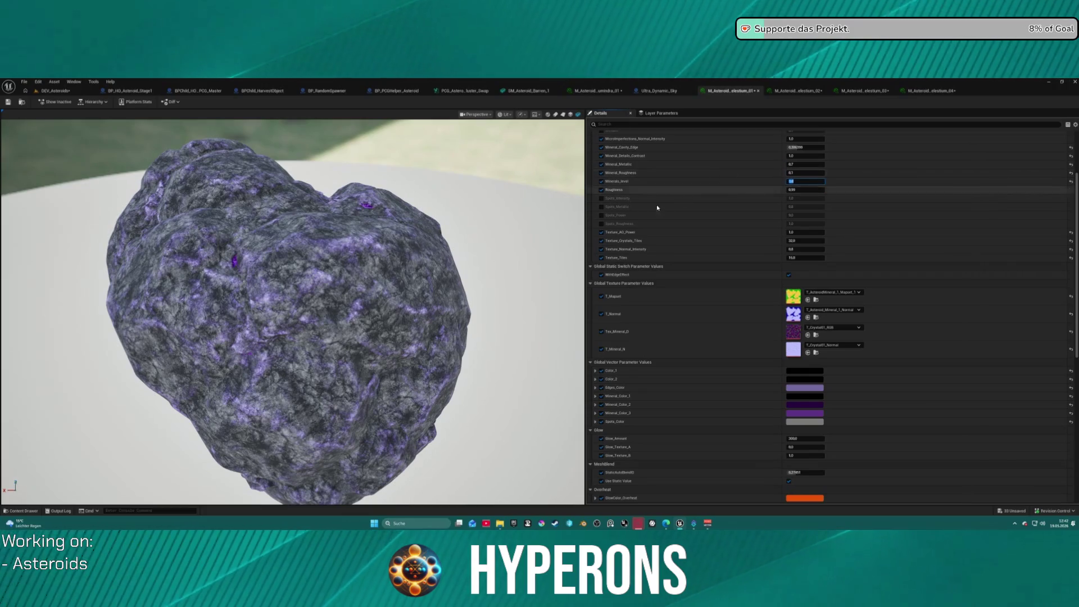
drag(292, 309, 337, 276)
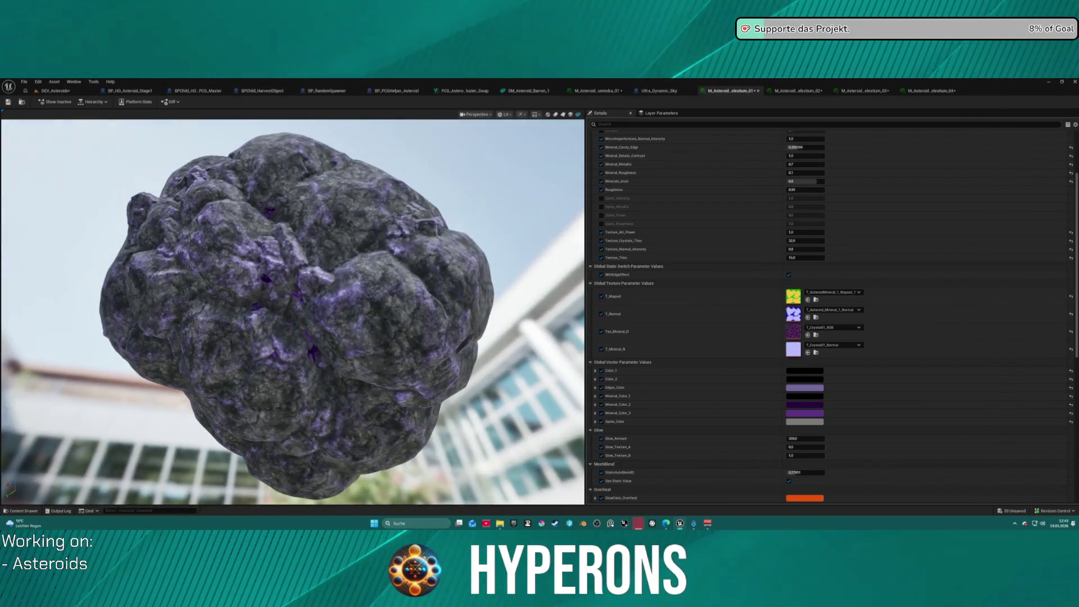
Try Minerals_level 1, then commit 0.1 and view the darker asteroid
click(804, 181)
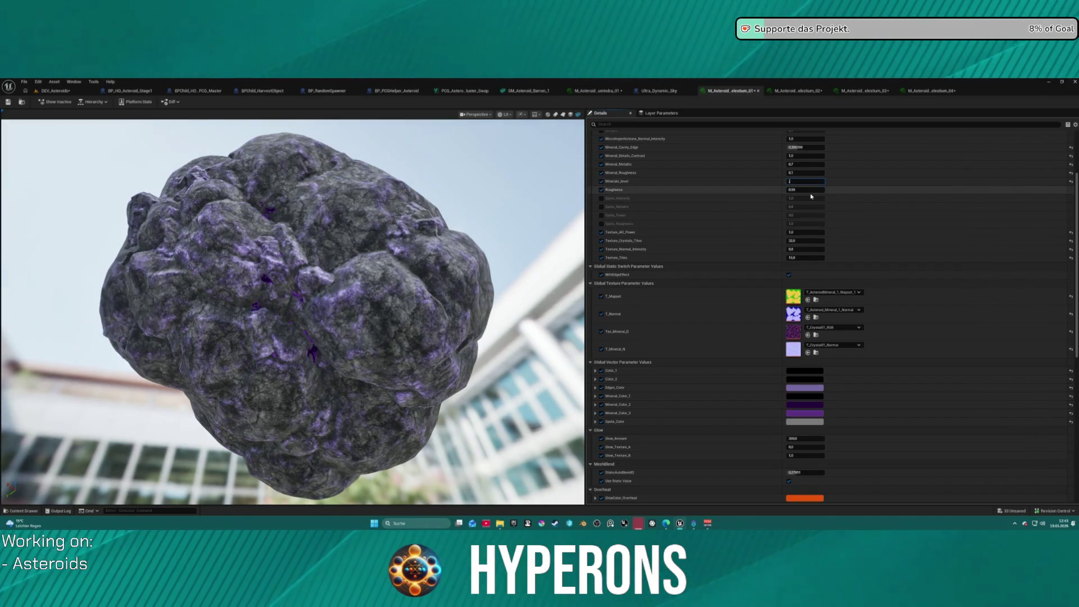
text(1)
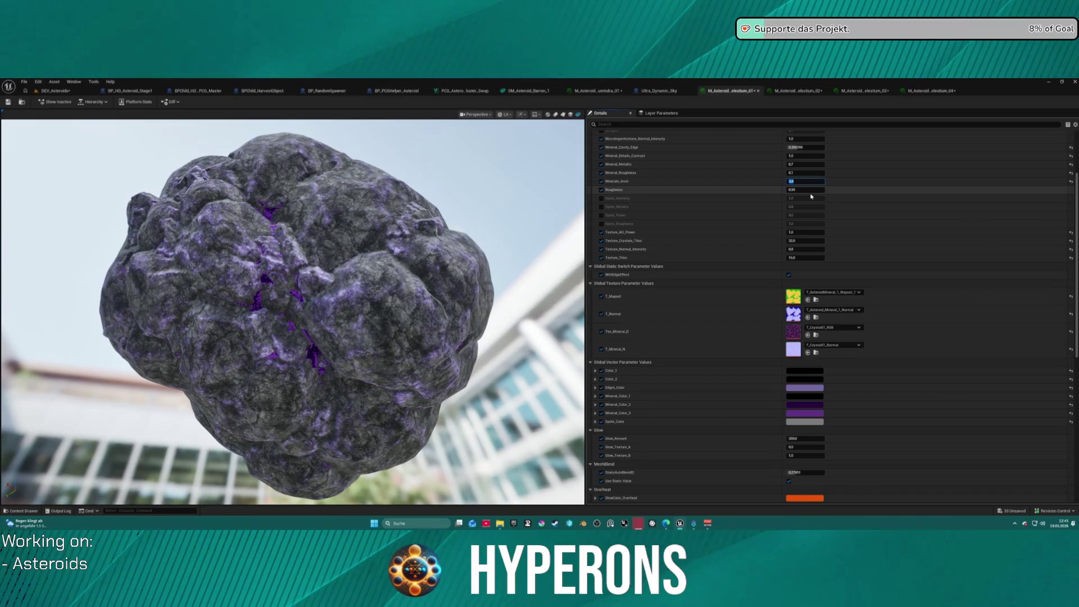
drag(292, 309, 96, 314)
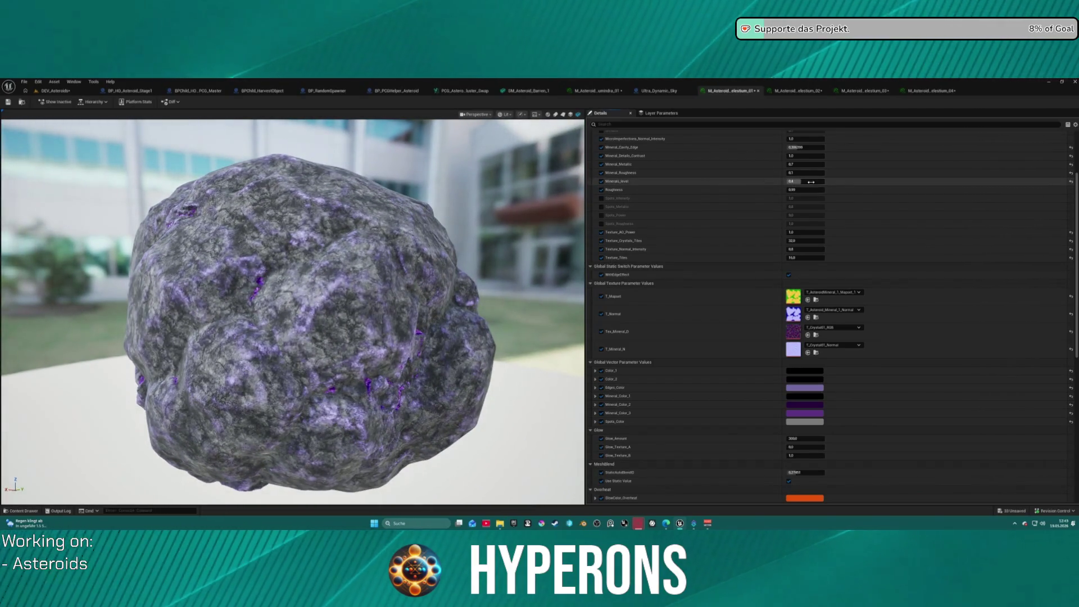
drag(804, 181, 798, 181)
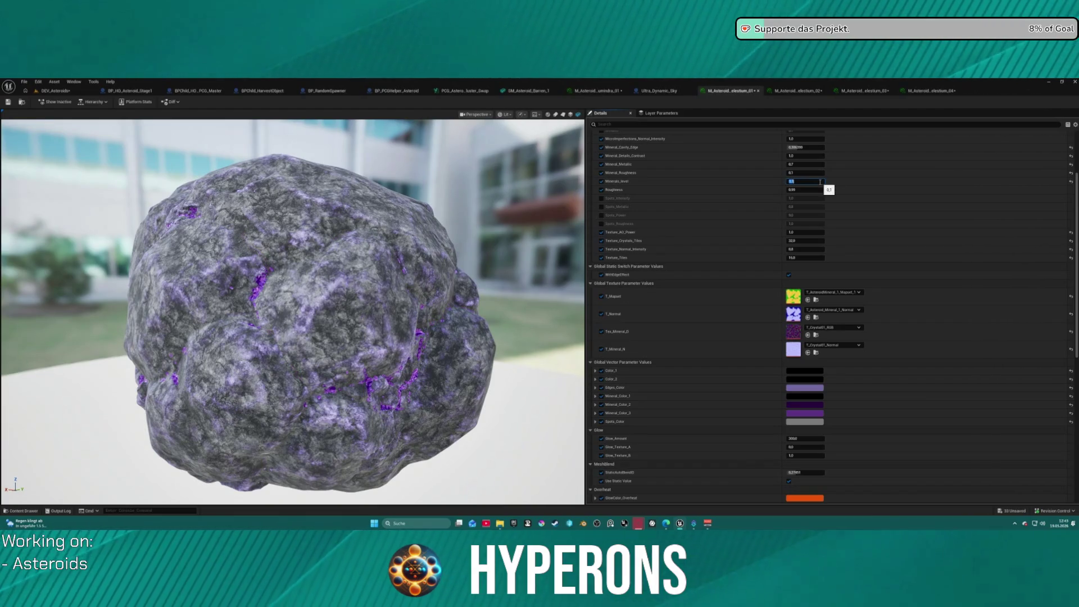
key(Return)
mouse_move(293, 310)
mouse_down()
mouse_move(241, 309)
mouse_move(214, 292)
mouse_move(270, 309)
mouse_up()
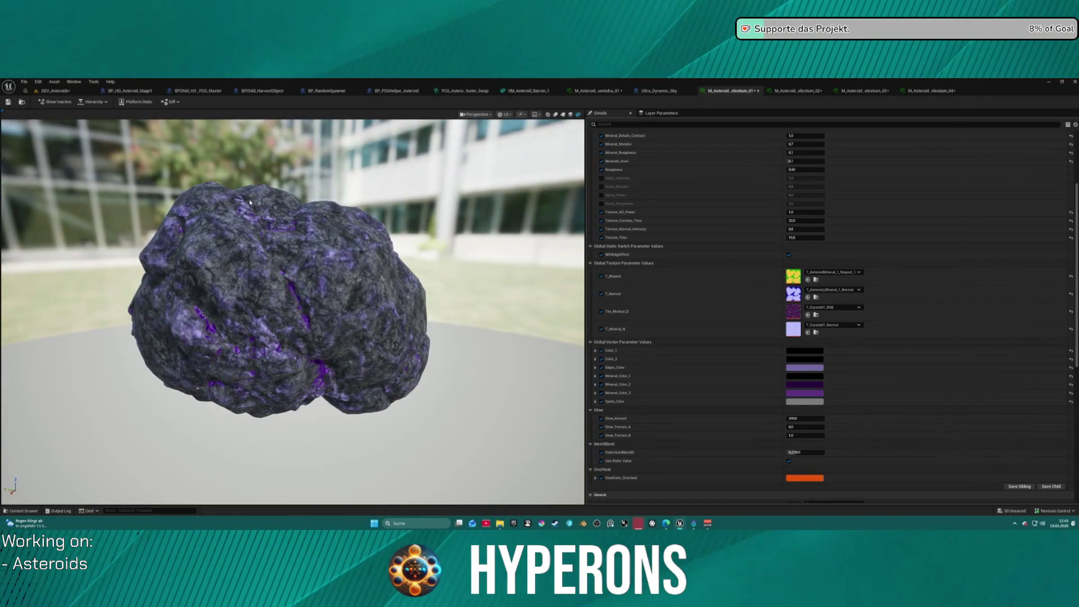
Save the level and all edited assets, skipping those that fail to save
key(ctrl+s)
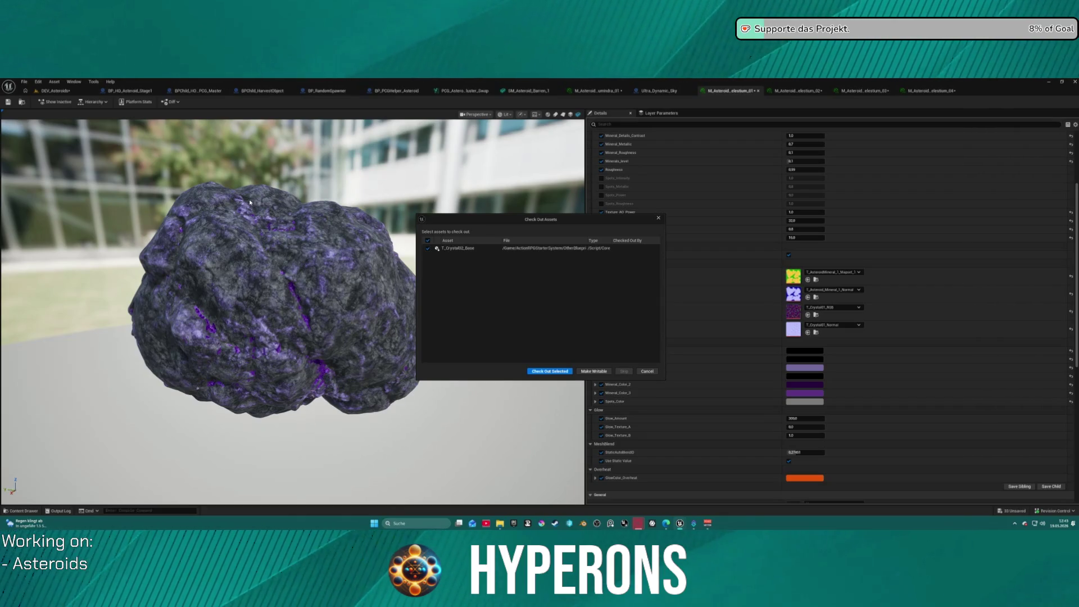
click(550, 372)
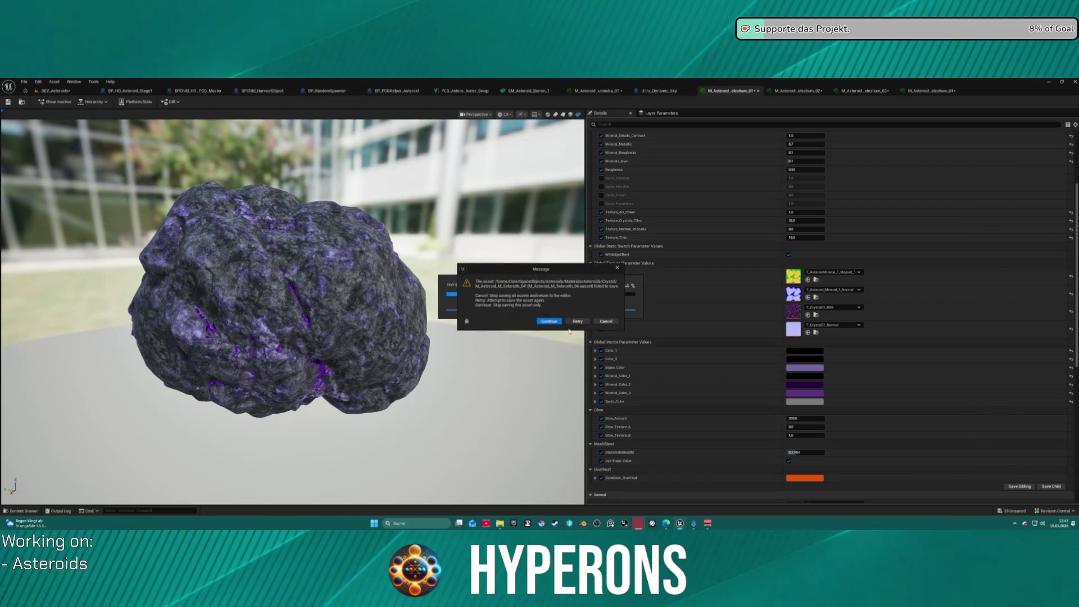
click(549, 322)
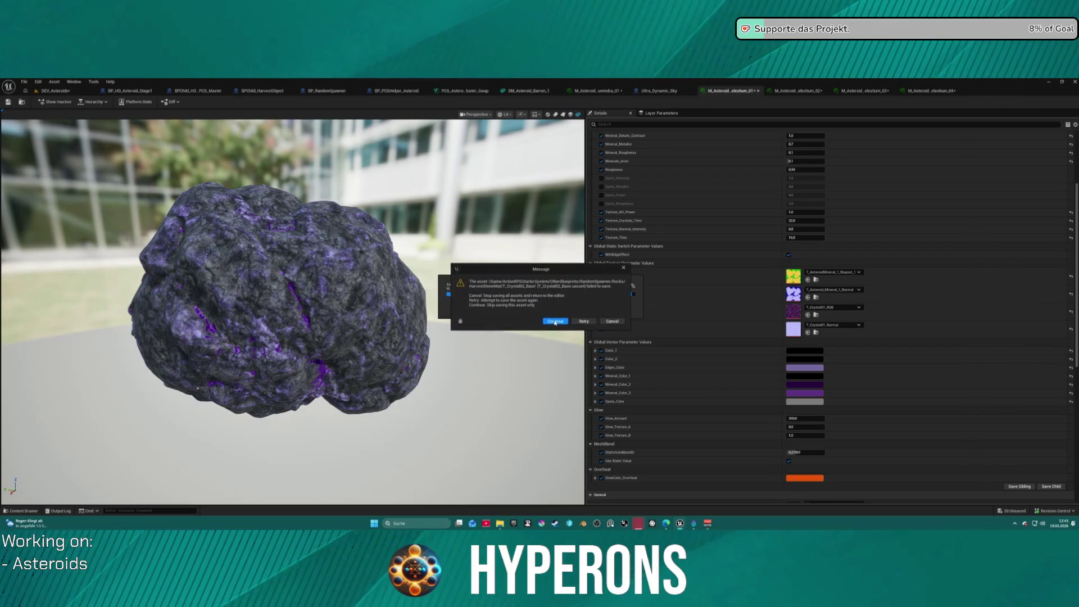
click(560, 321)
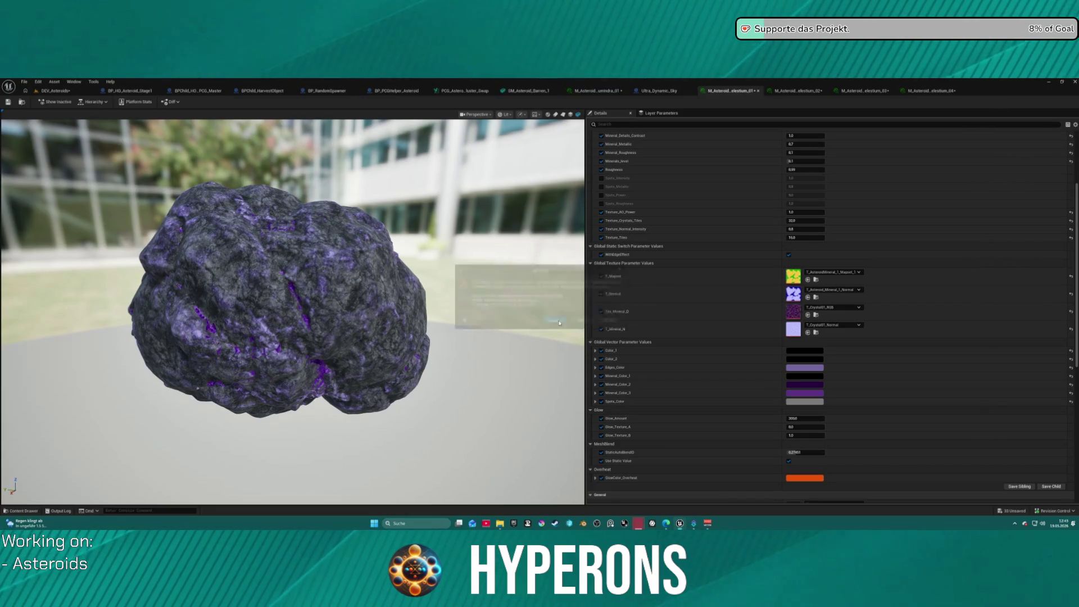
click(599, 319)
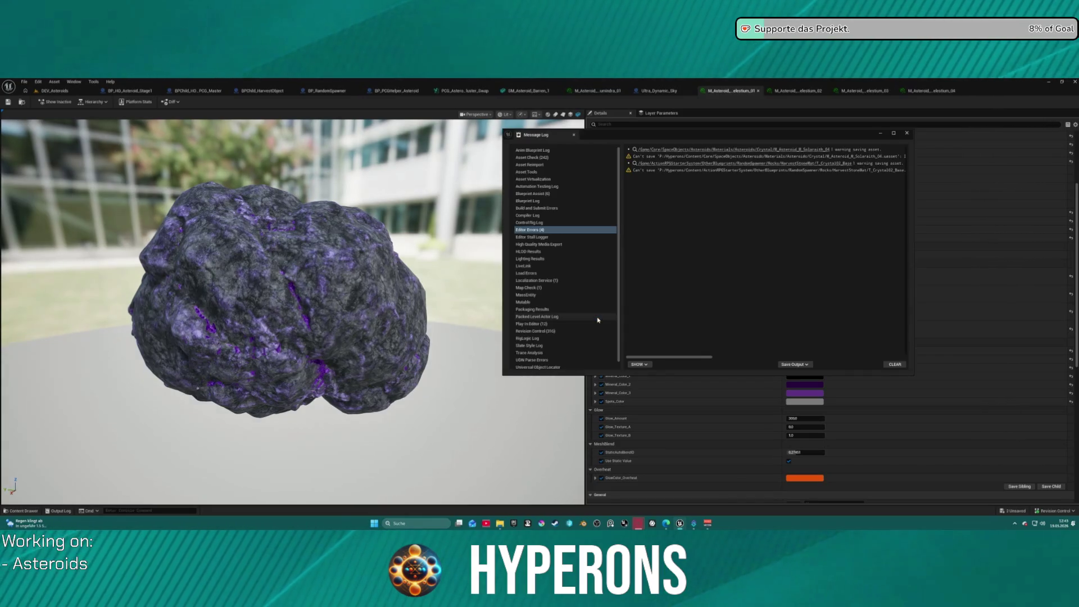
click(906, 134)
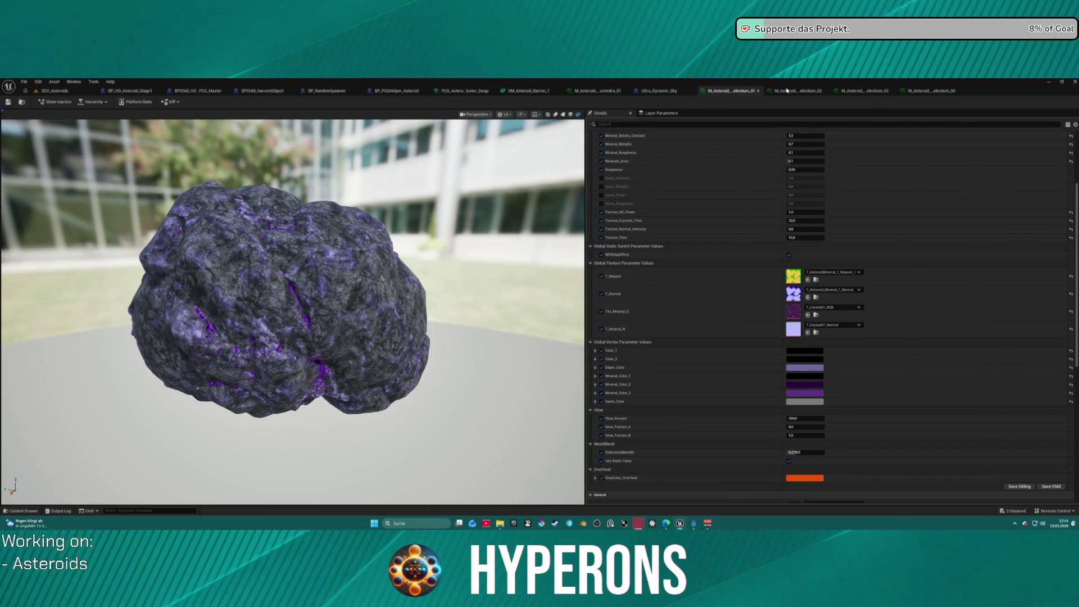
Save the two listed assets again, dismissing the failed-save messages
key(ctrl+shift+s)
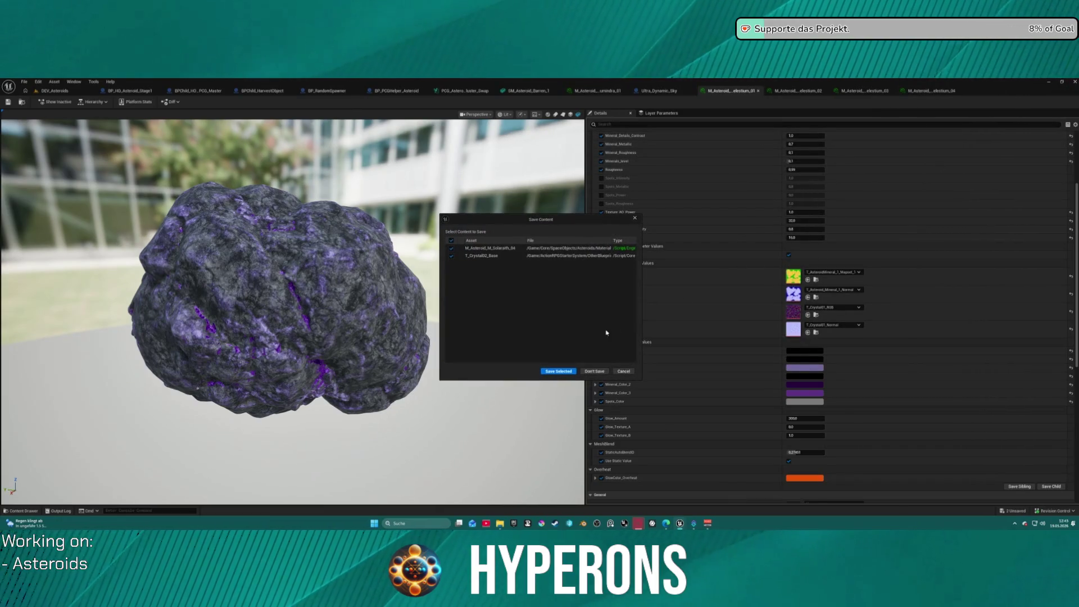
click(559, 372)
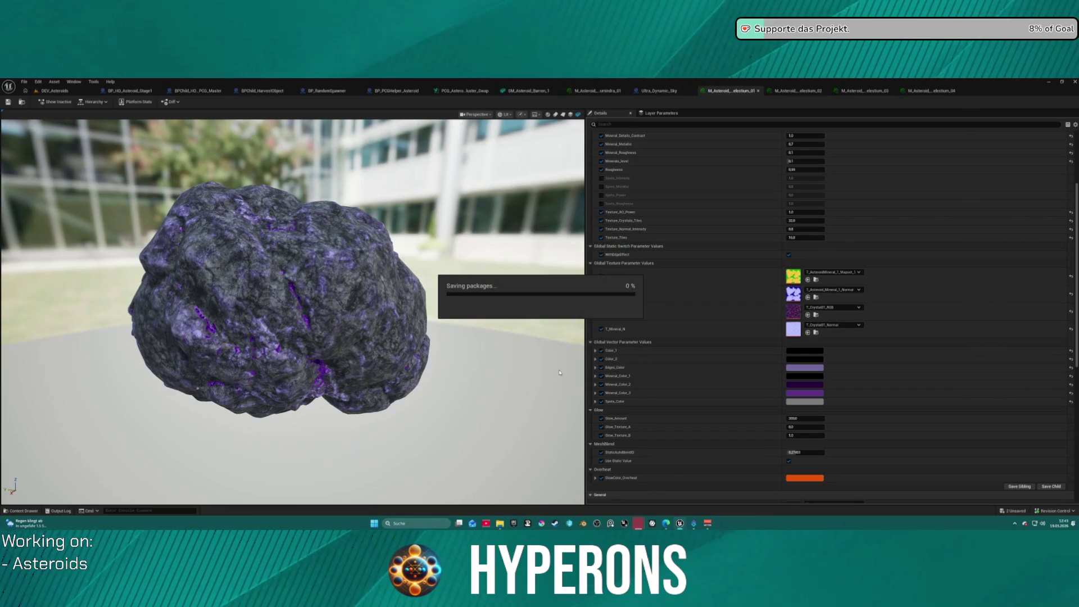
click(549, 321)
click(550, 322)
click(604, 319)
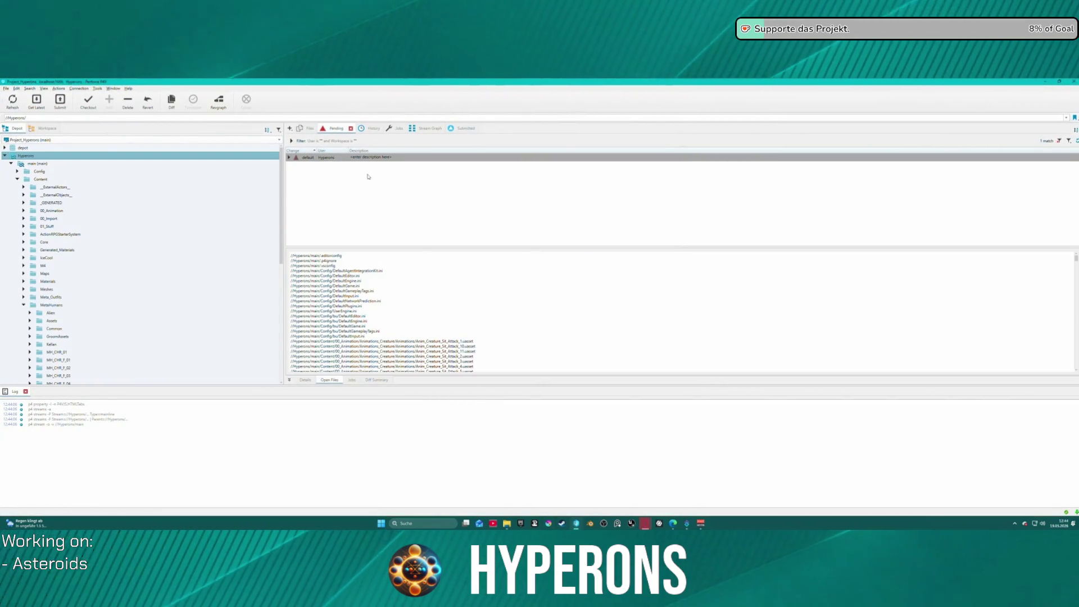
Review the default pending changelist's file summary and browse the main stream's folder tree
scroll(383, 277, down, 6)
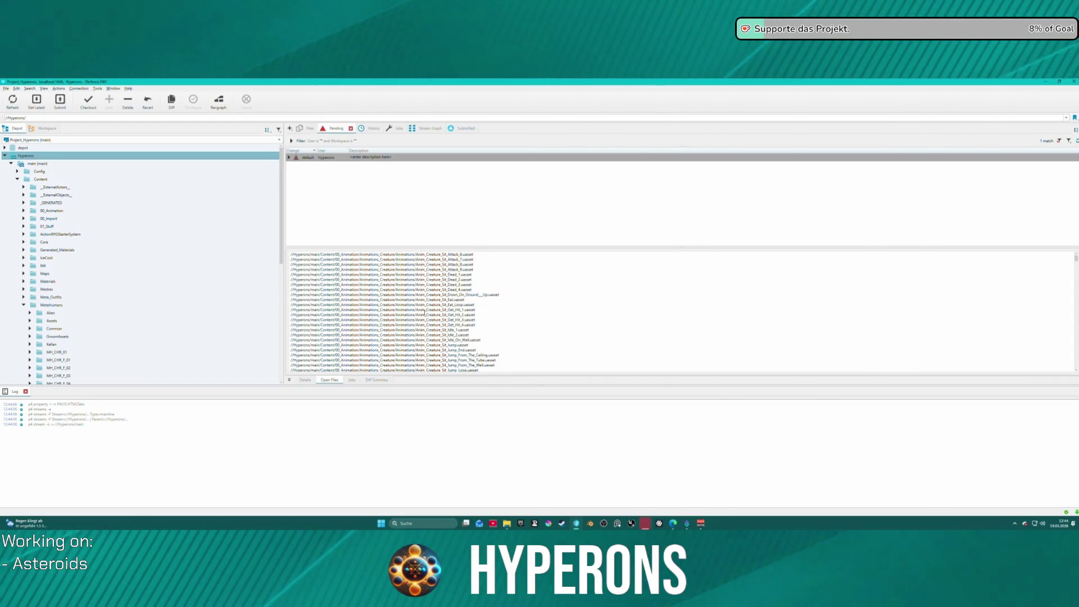
scroll(450, 323, down, 10)
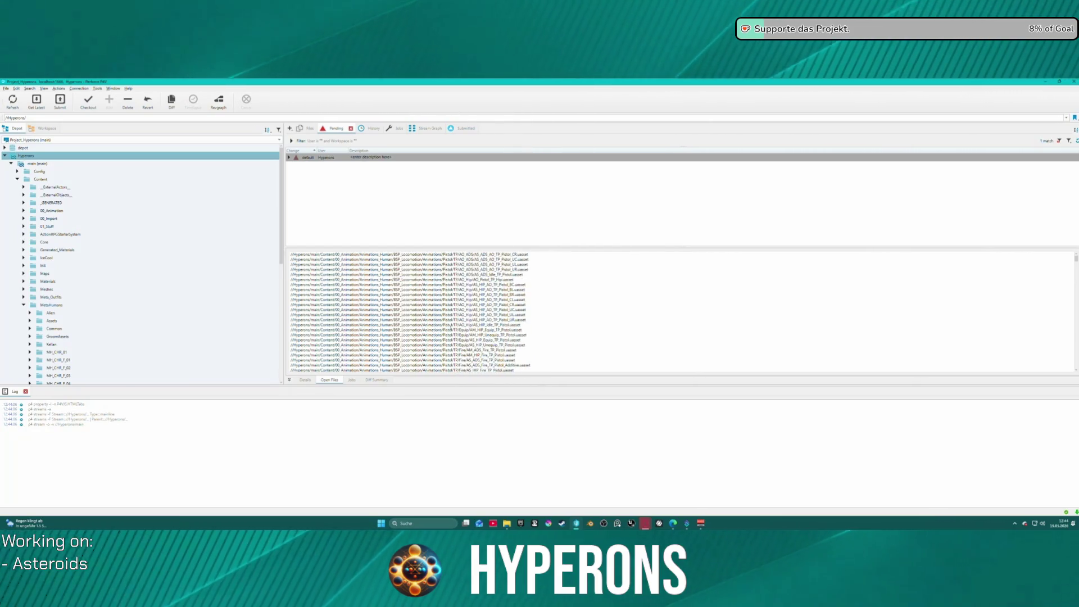
scroll(449, 325, up, 6)
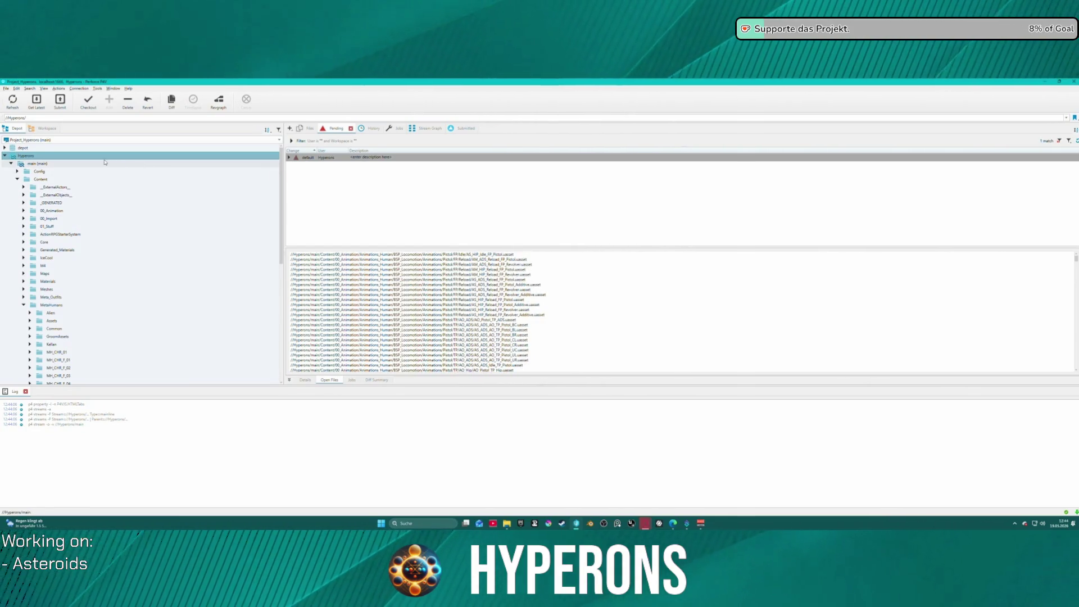
click(290, 158)
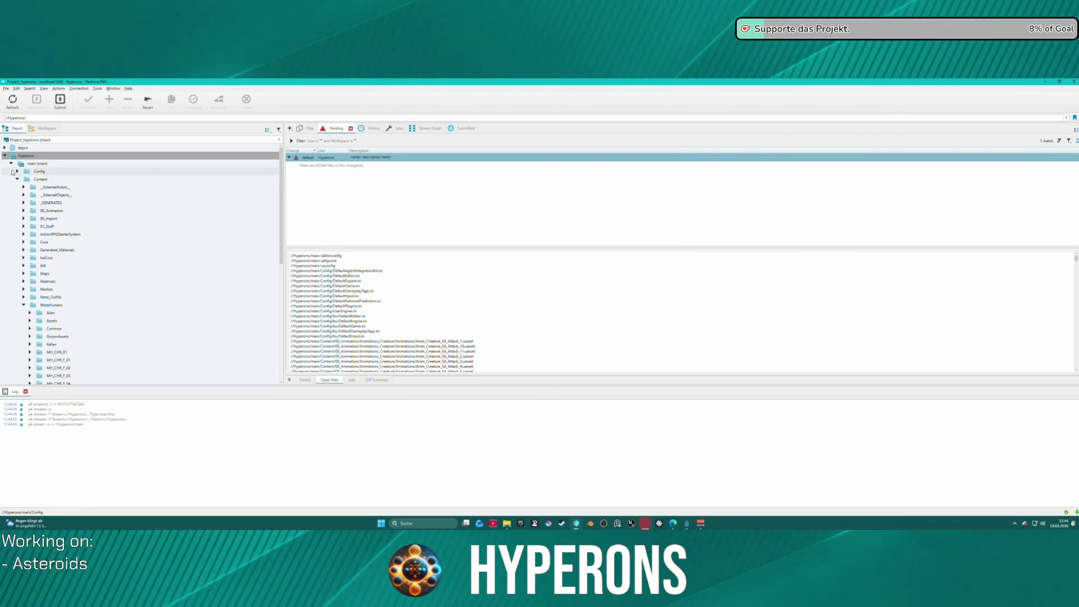
click(11, 163)
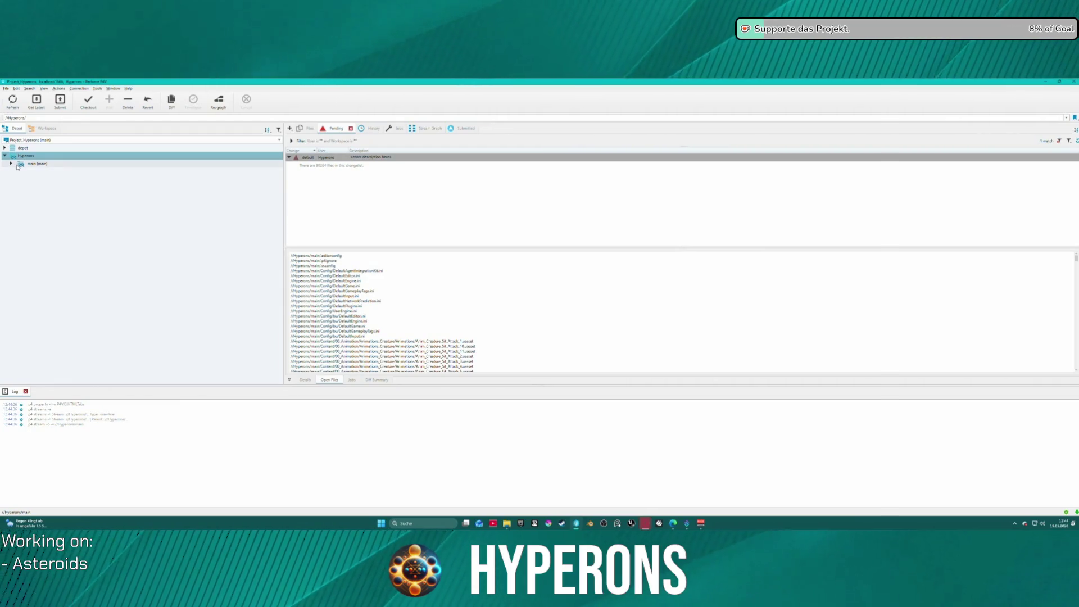
click(22, 165)
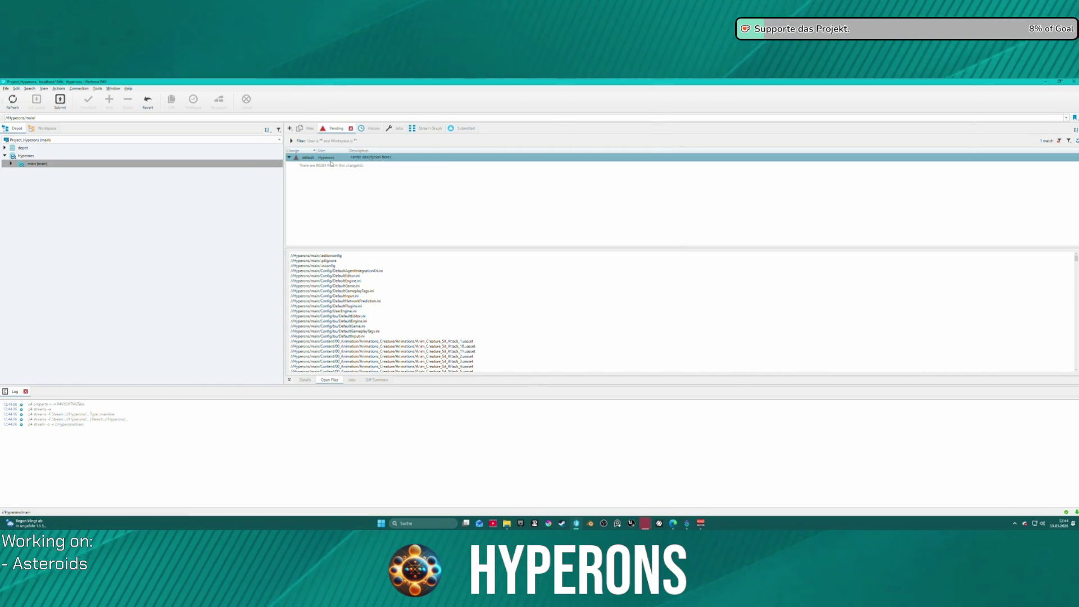
click(10, 164)
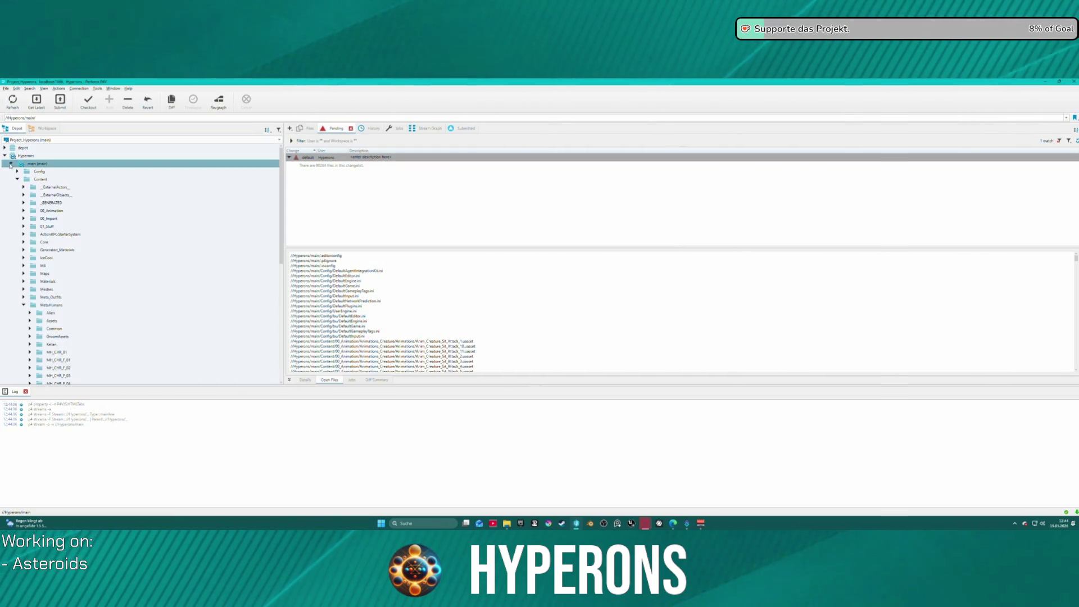
click(24, 305)
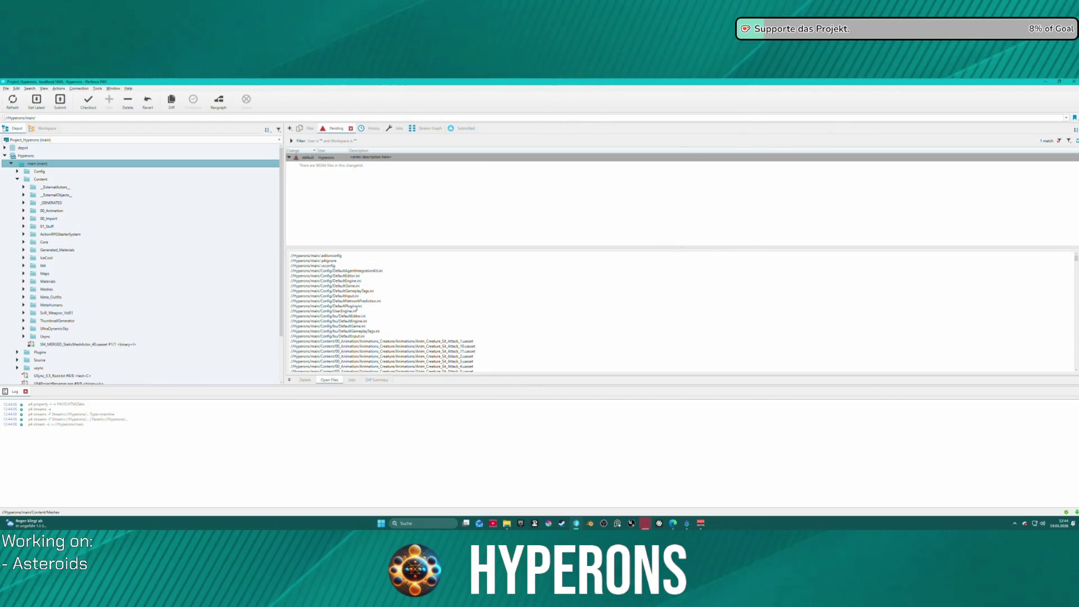
Compare the checked-out files under Content with the default changelist, then close P4V
click(357, 258)
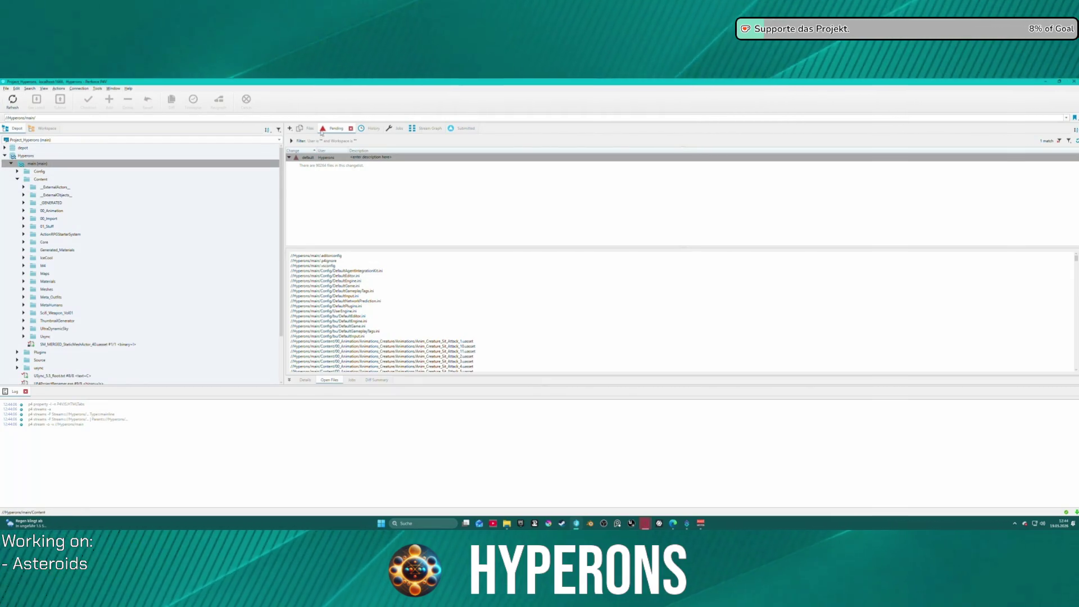
click(308, 128)
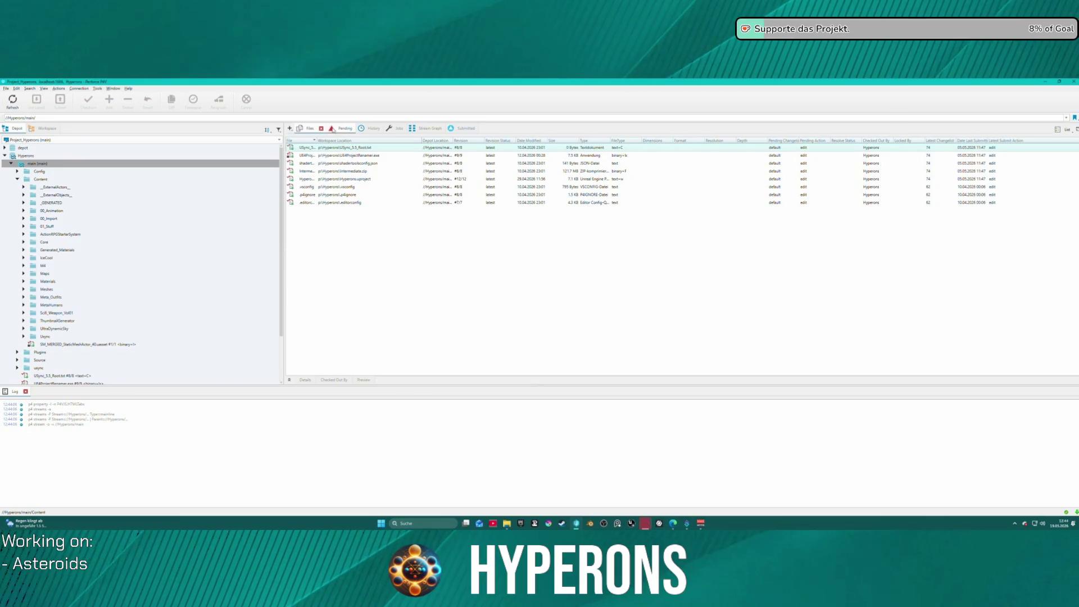
click(20, 178)
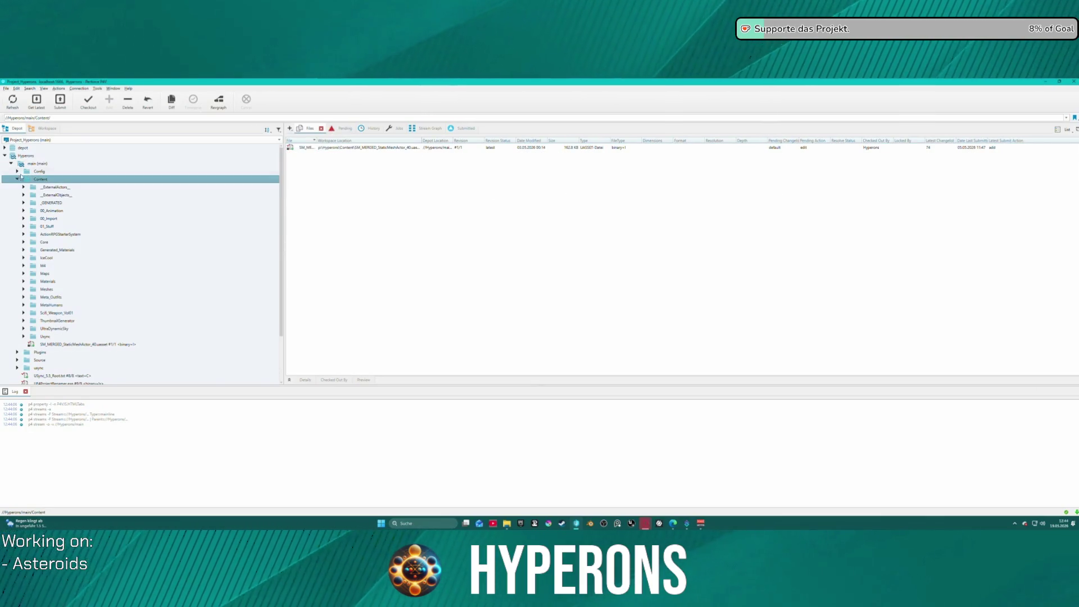
double_click(62, 163)
click(69, 157)
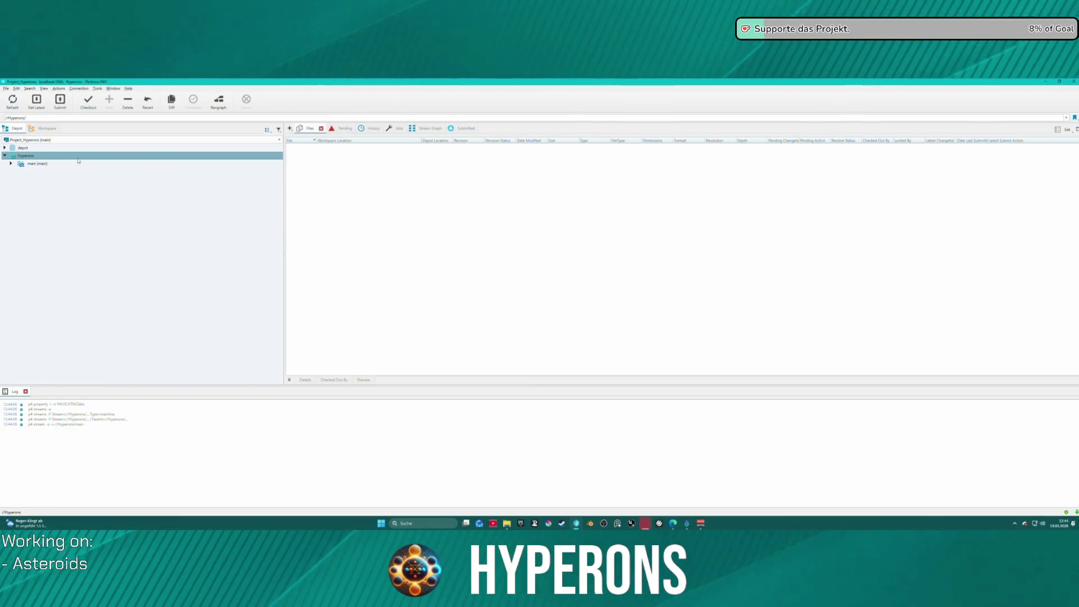
click(345, 132)
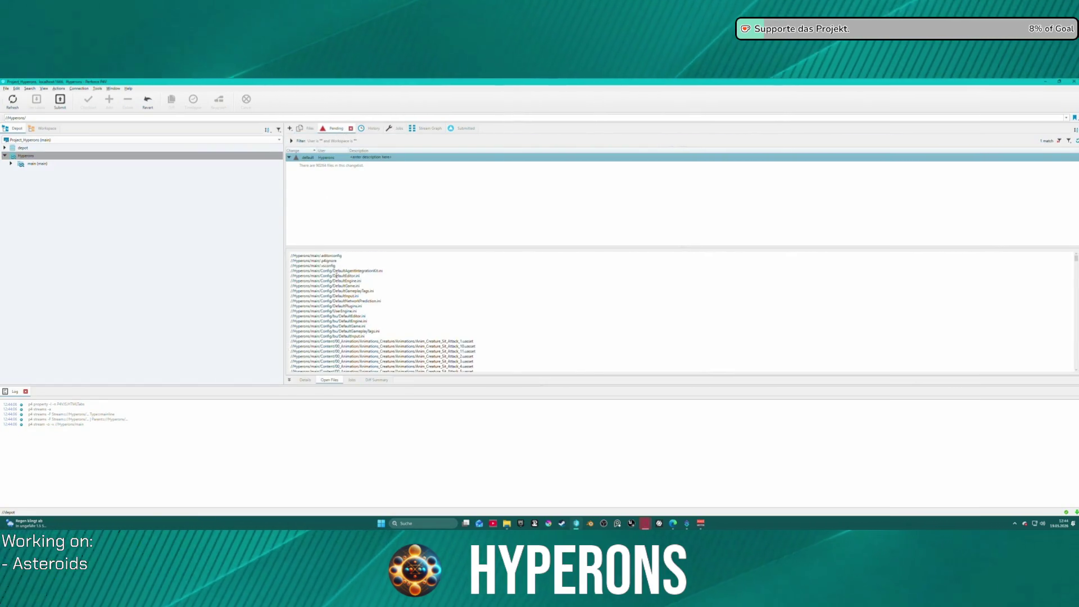
scroll(336, 275, down, 15)
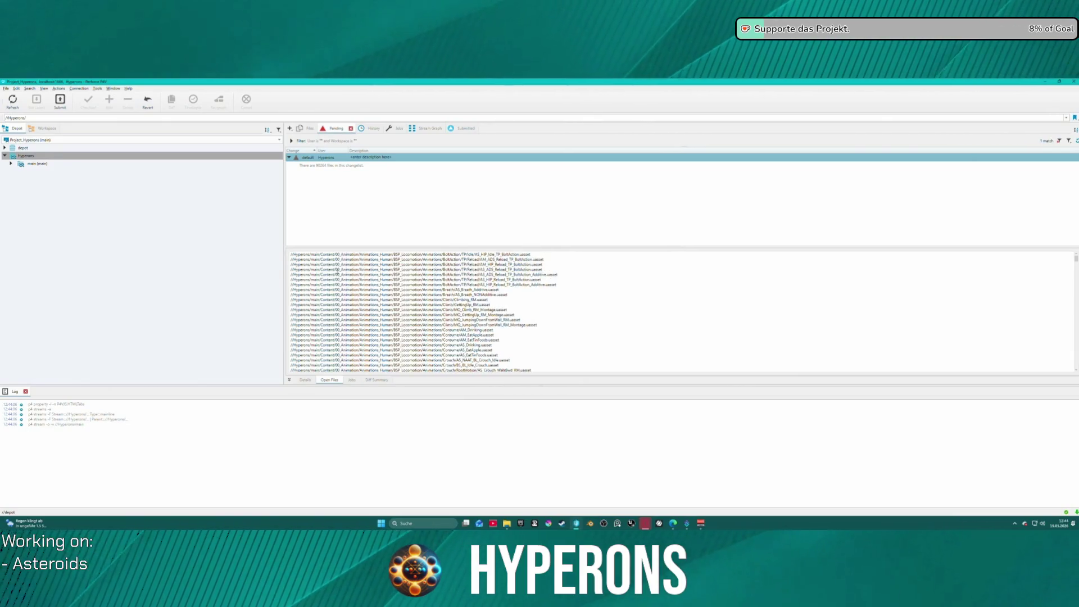
click(308, 130)
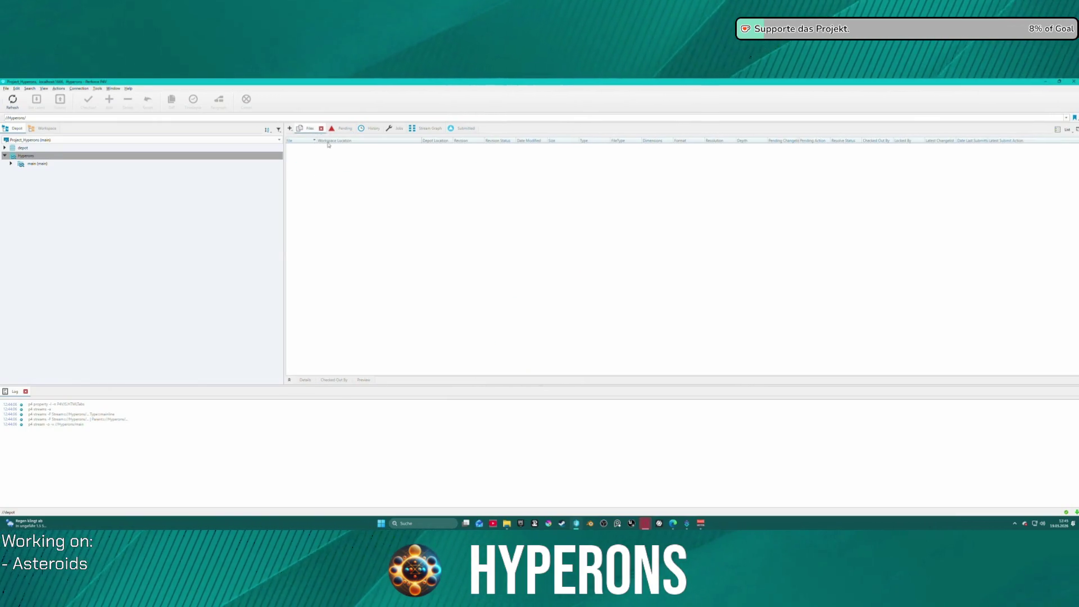
click(38, 163)
click(348, 130)
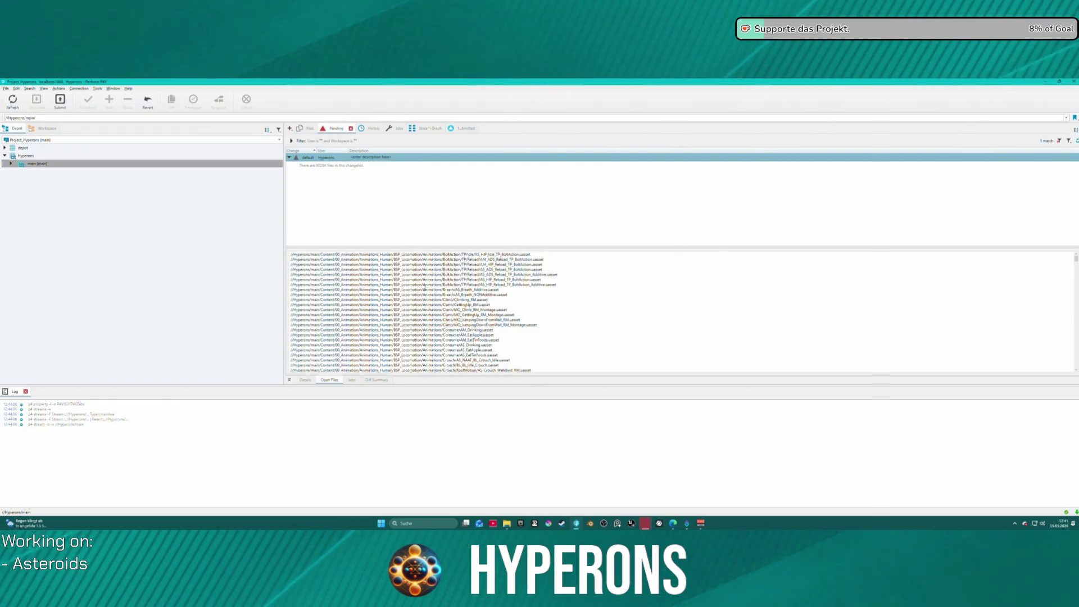
scroll(425, 288, down, 20)
scroll(418, 292, down, 4)
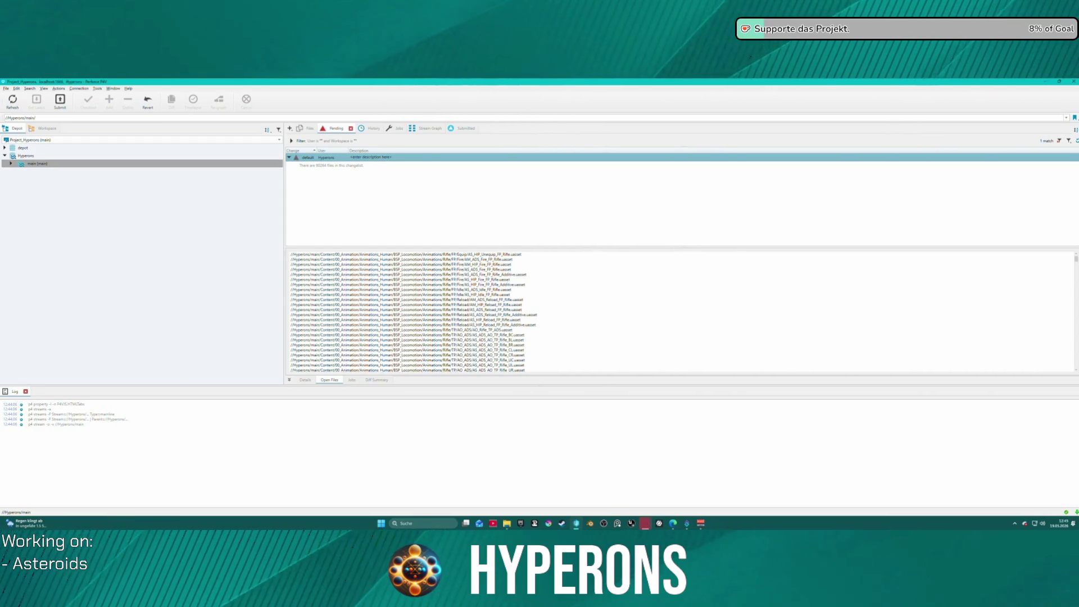
click(1072, 82)
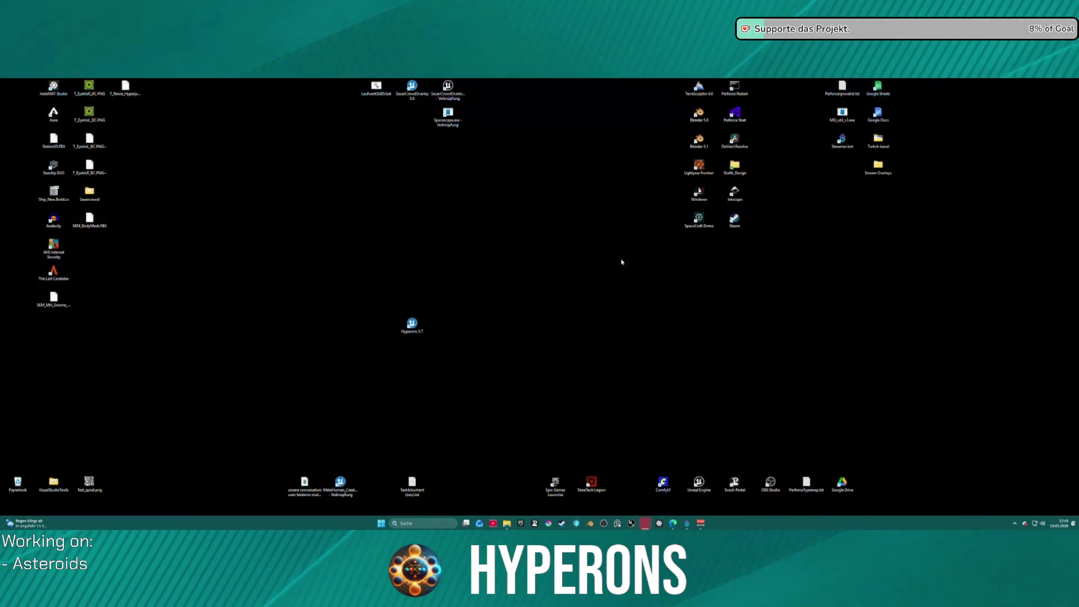
Launch the Hyperons 5.7 project from its desktop shortcut
double_click(421, 334)
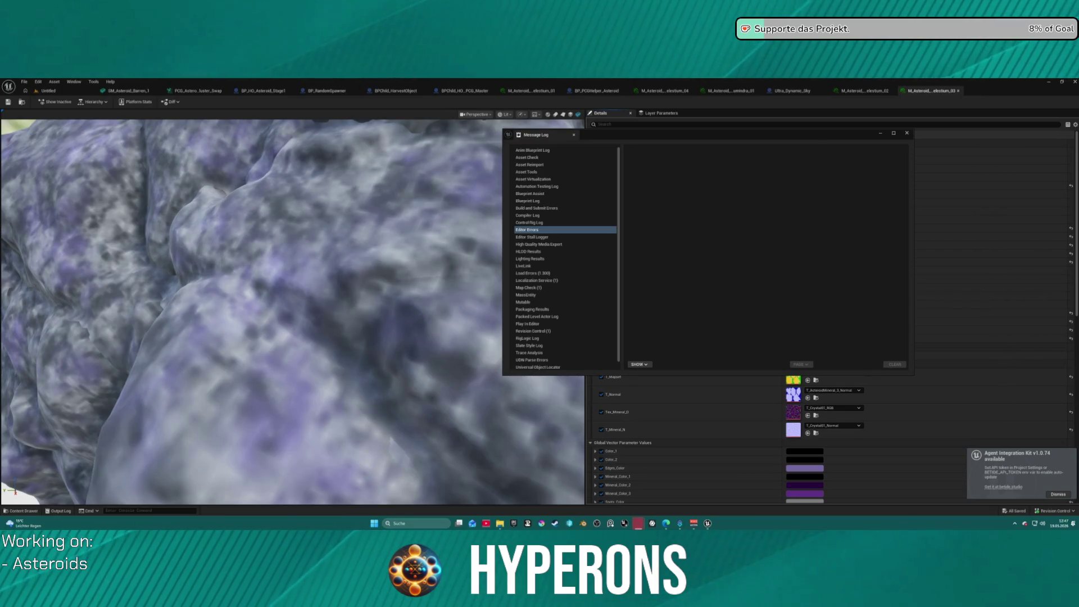
Close the Message Log and open M_Asteroid_Celestium_04 from the Content Drawer
click(907, 133)
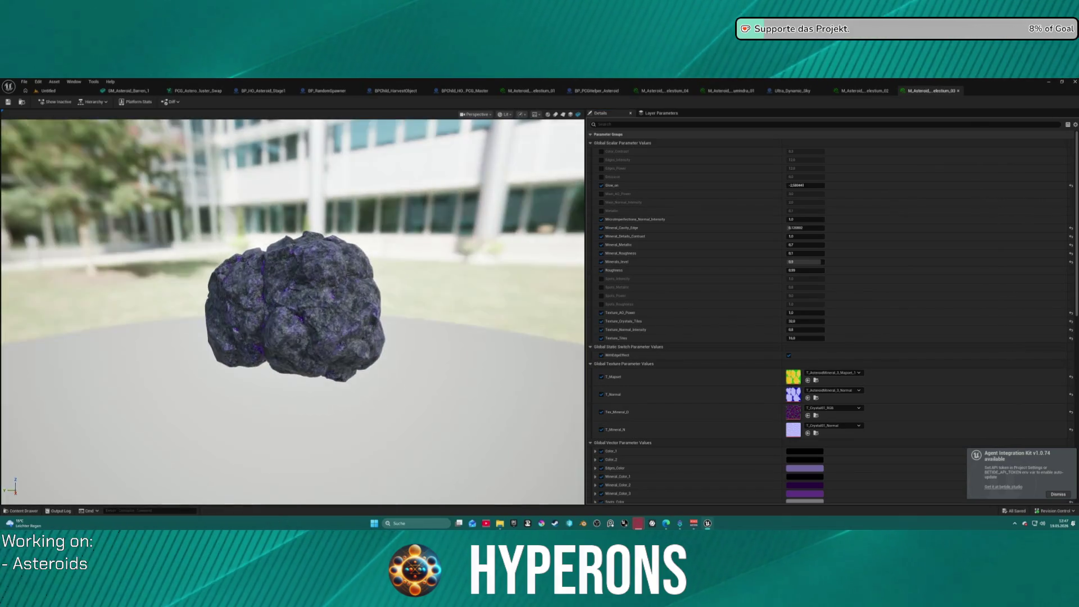
key(ctrl+space)
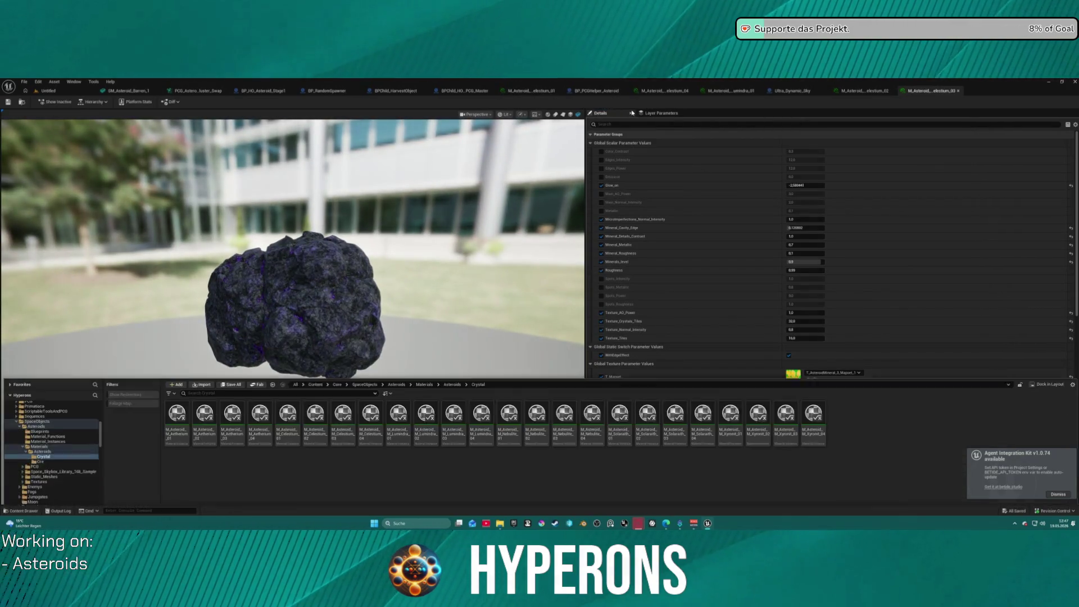
double_click(370, 437)
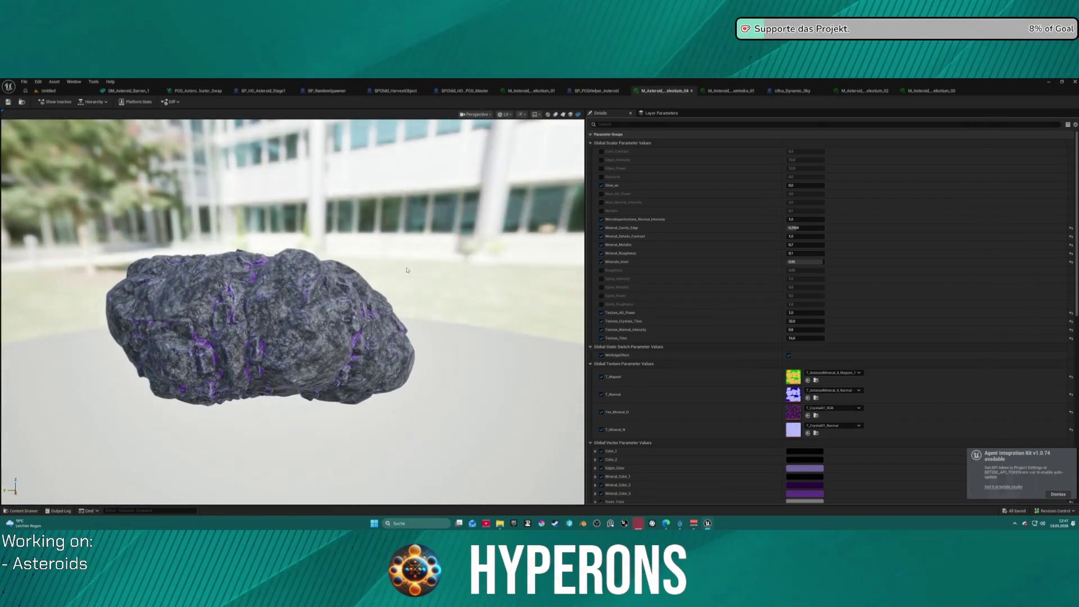
Open M_Asteroid_M_Solaraith_04 from the Crystal folder in the Content Drawer
key(ctrl+space)
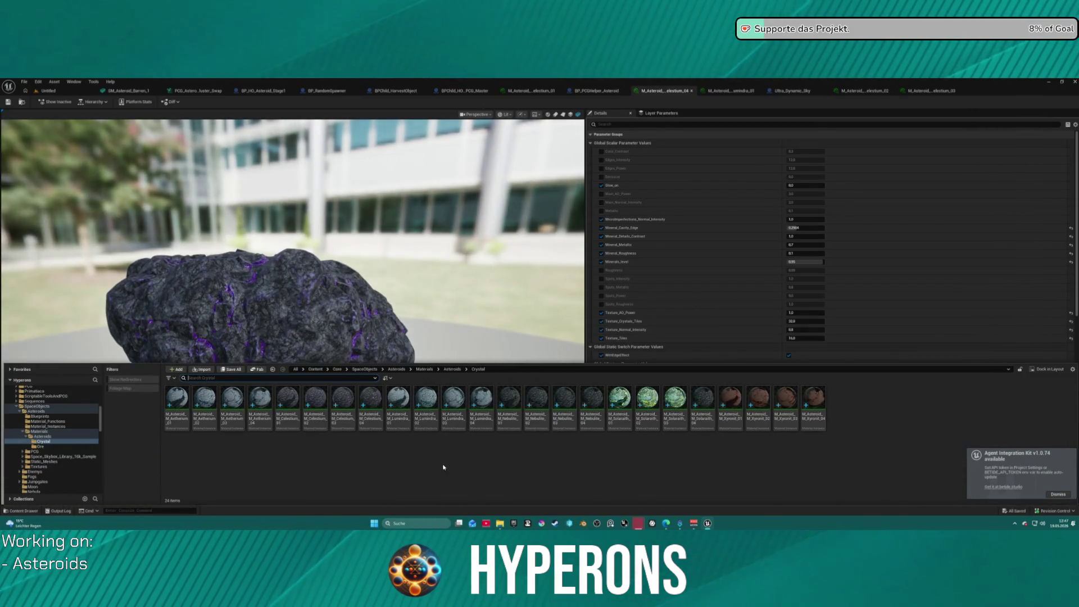
mouse_move(676, 438)
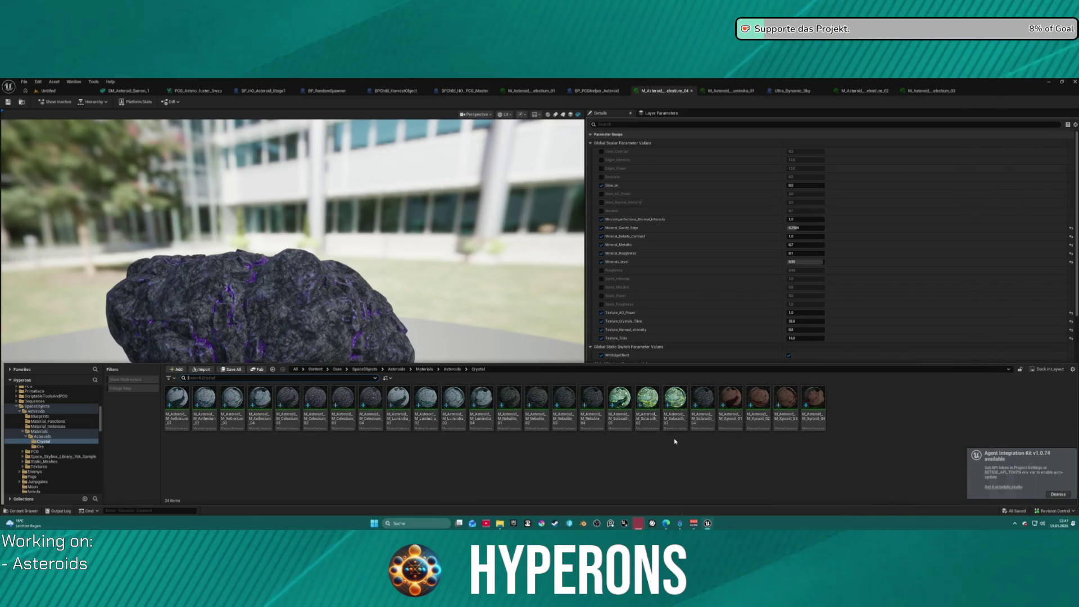
mouse_move(705, 422)
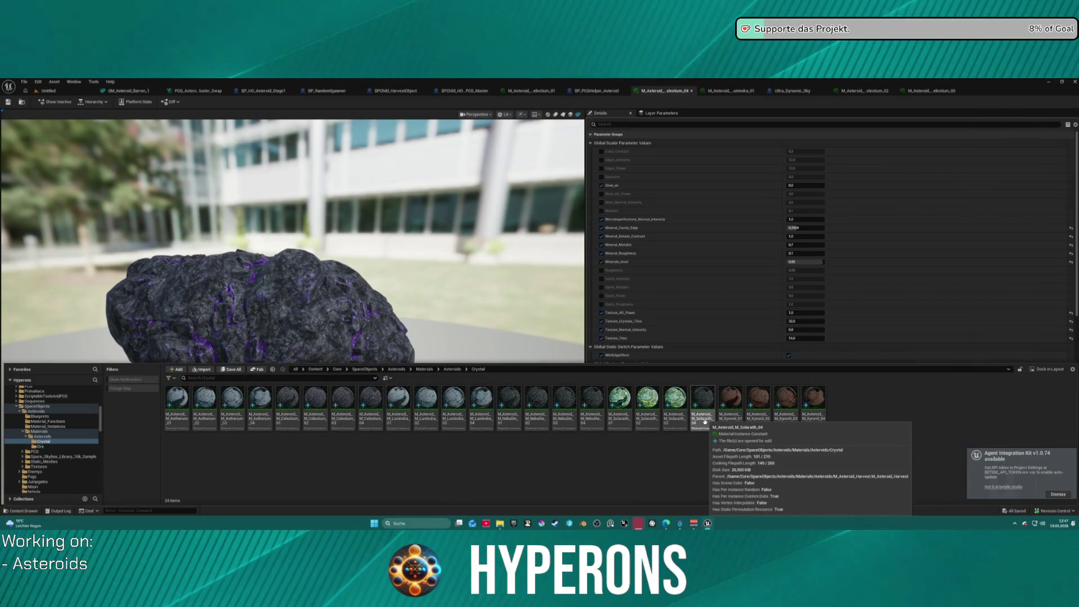
click(678, 422)
key(Right)
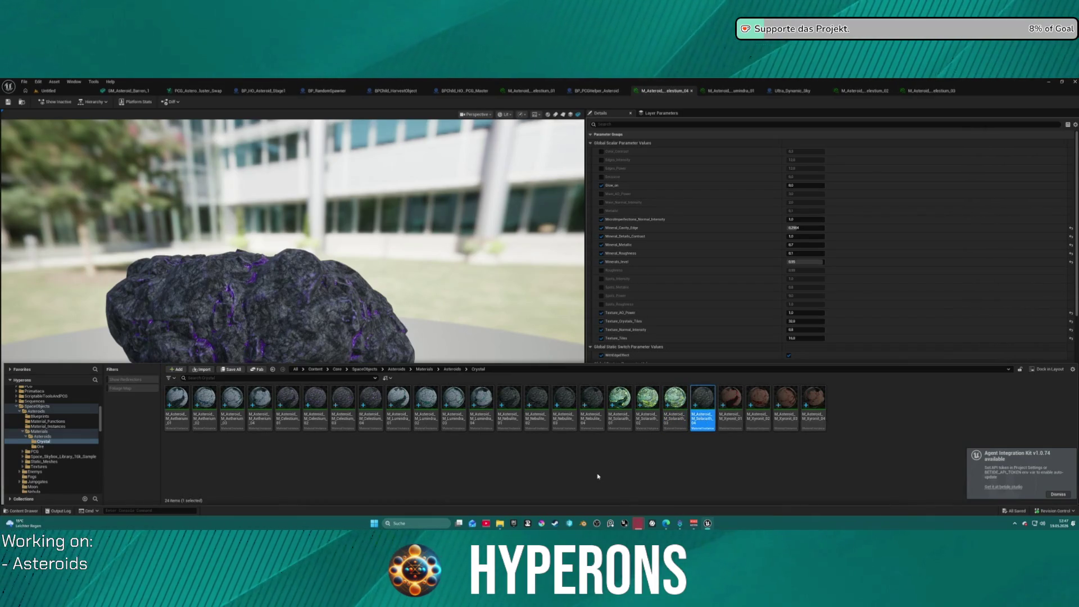
key(Return)
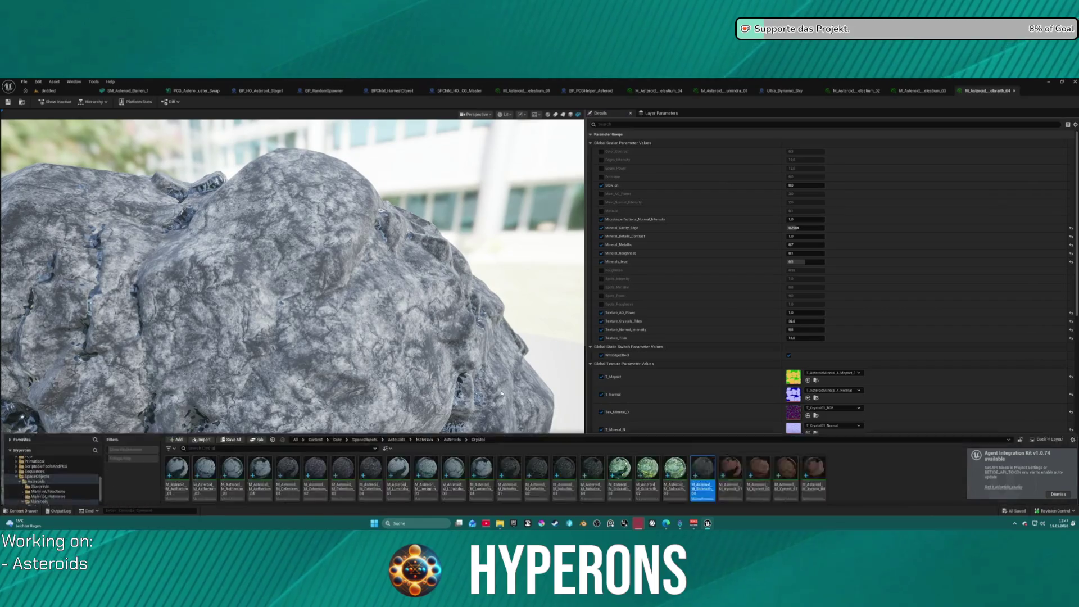
Open the yellow-veined Solaraith_03 material instance, then start a background tray app
click(677, 398)
double_click(681, 398)
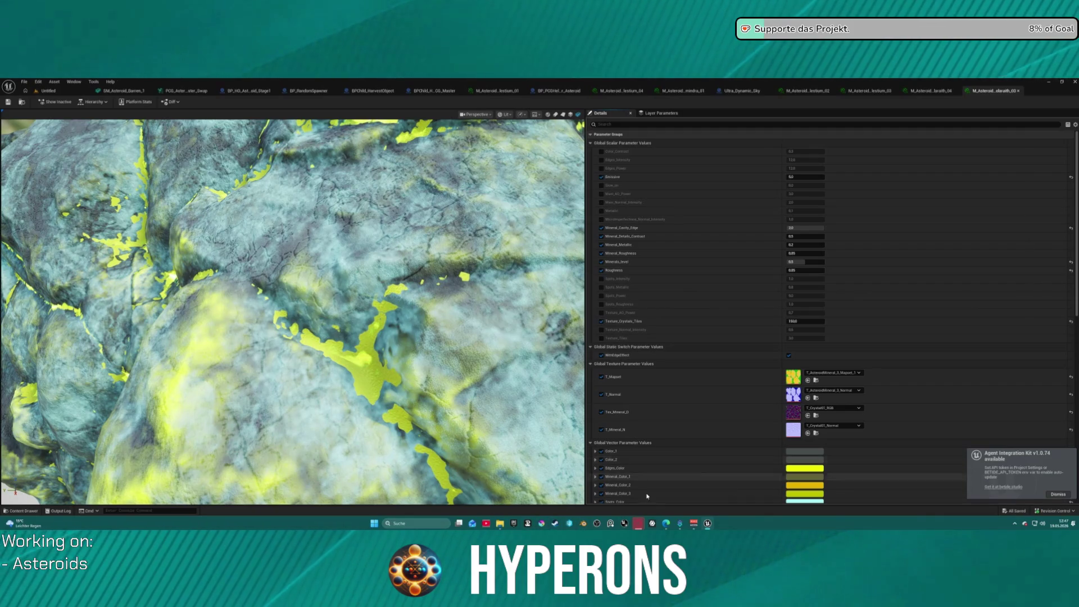
click(1016, 524)
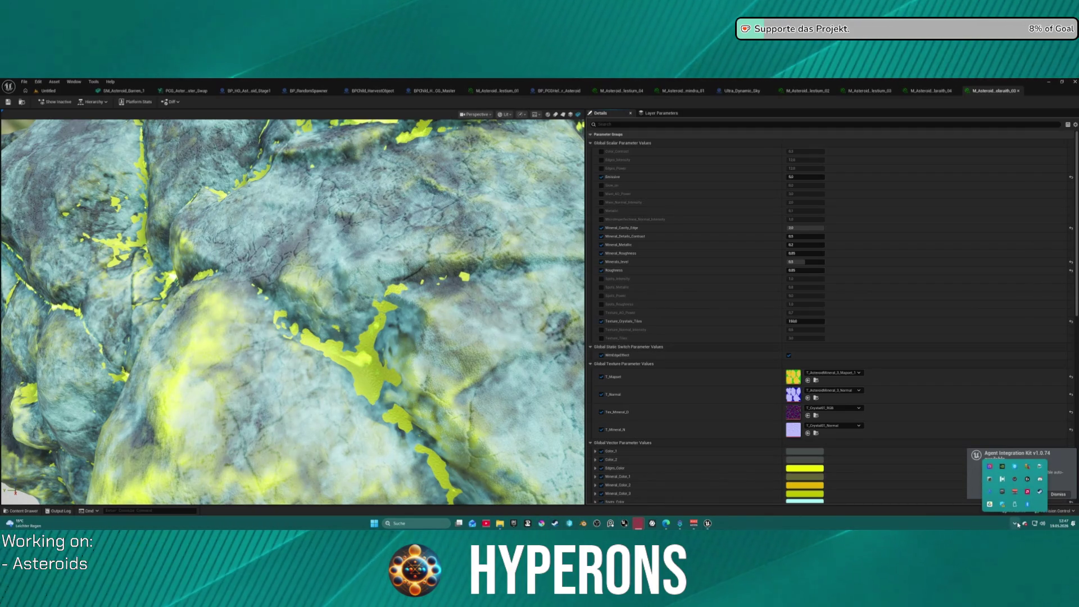
click(1039, 480)
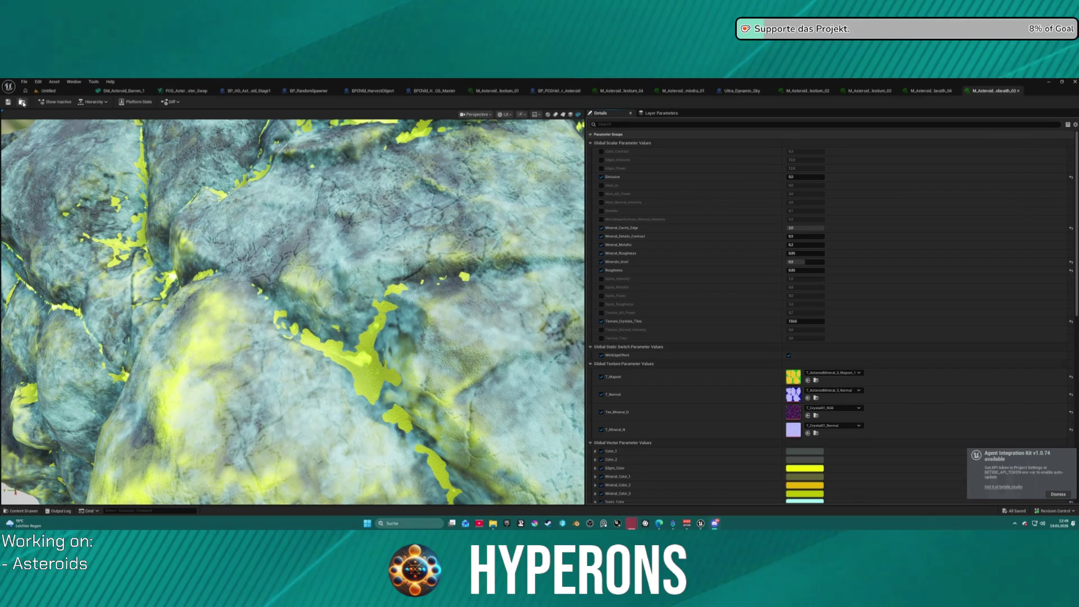
click(936, 91)
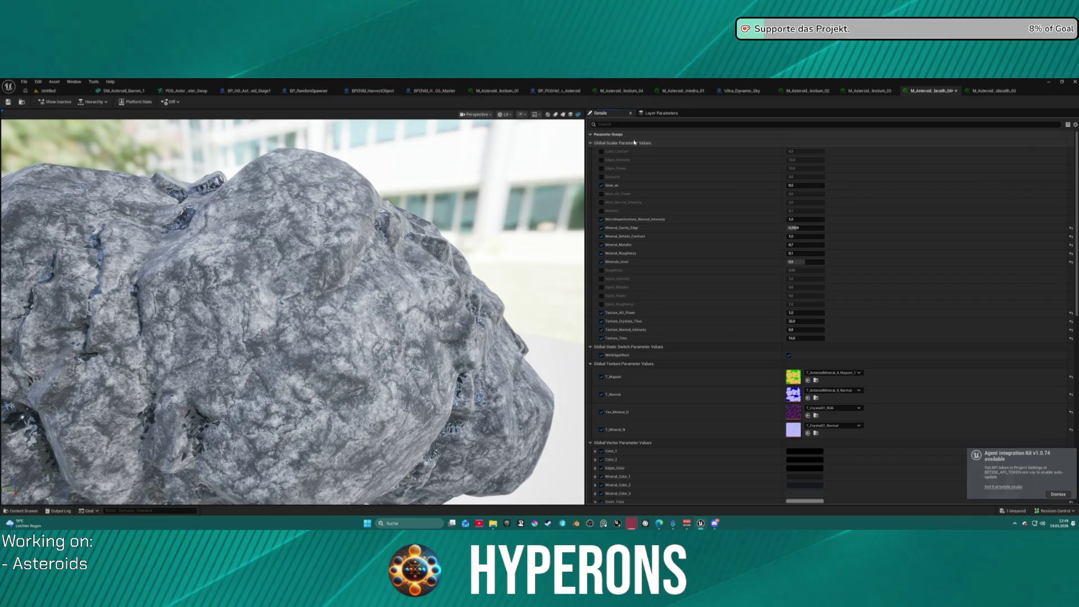
Switch between the purple, yellow-veined and teal asteroid material tabs to compare them
click(867, 91)
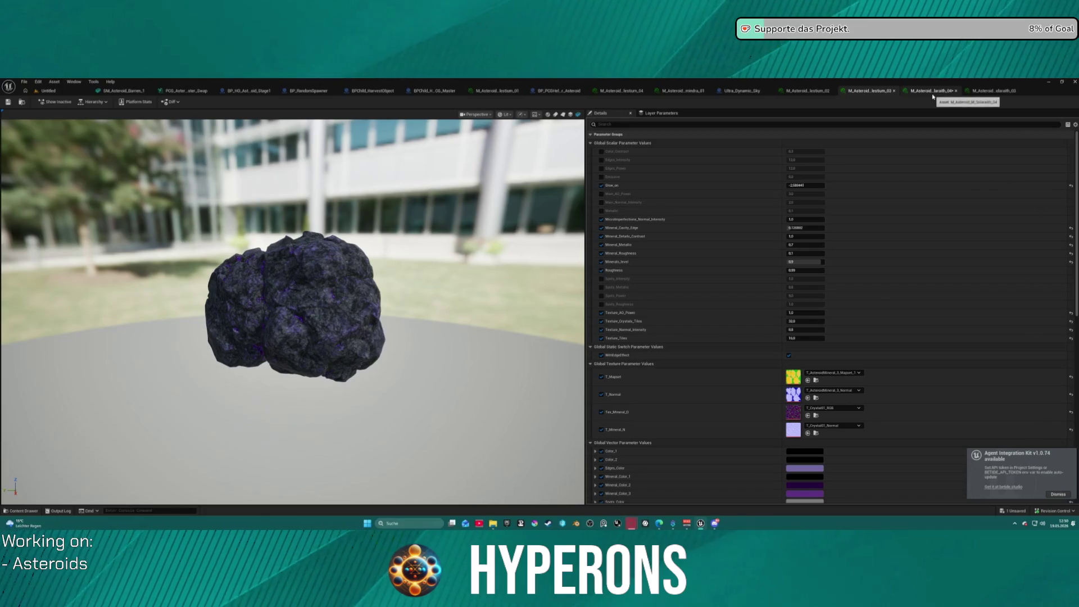
click(995, 91)
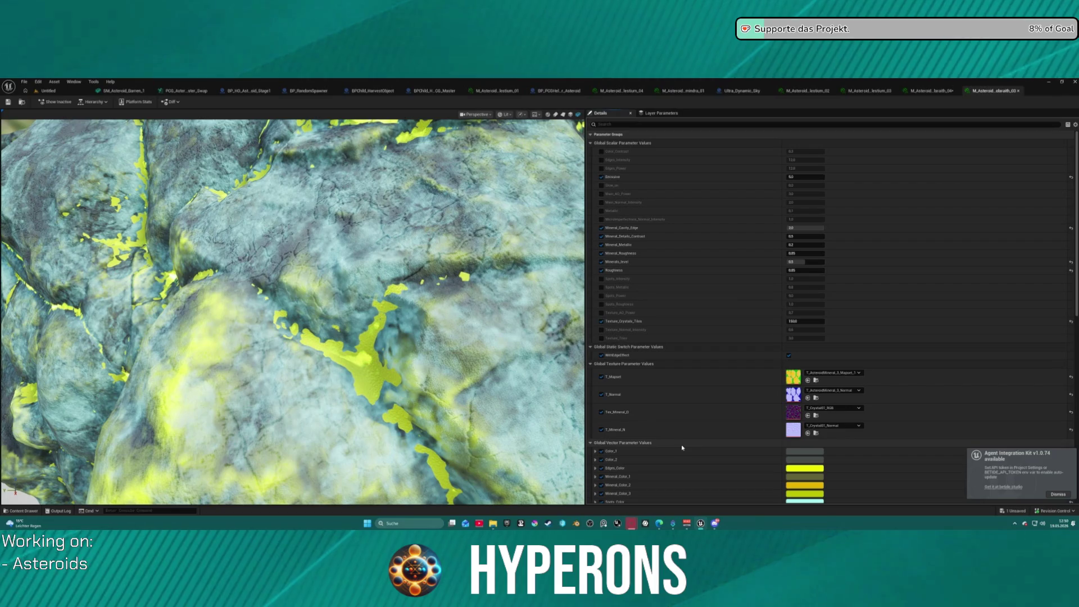
click(932, 91)
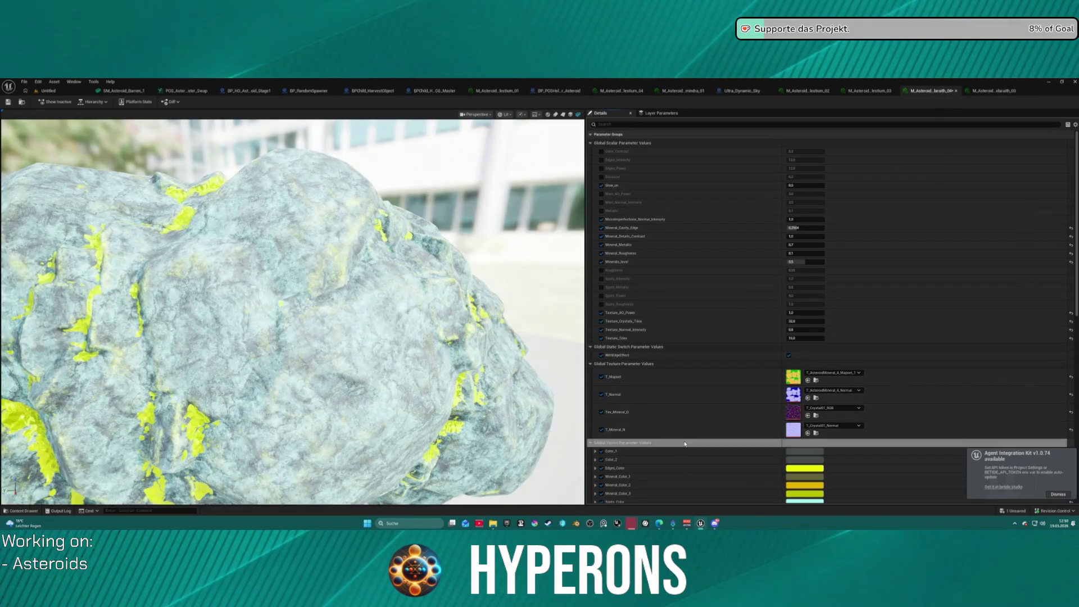
scroll(277, 318, down, 5)
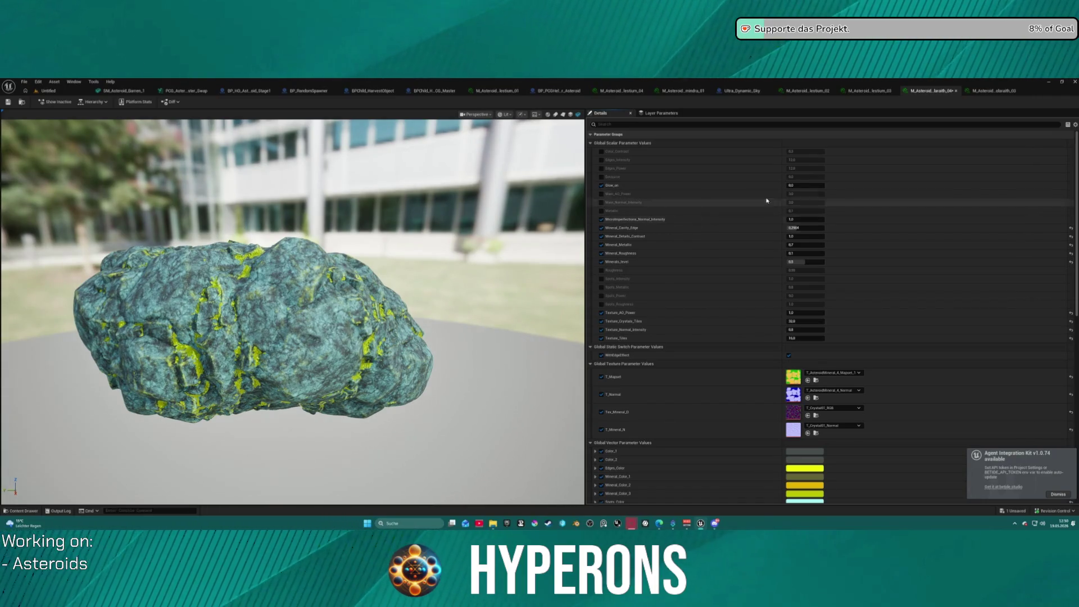
click(993, 89)
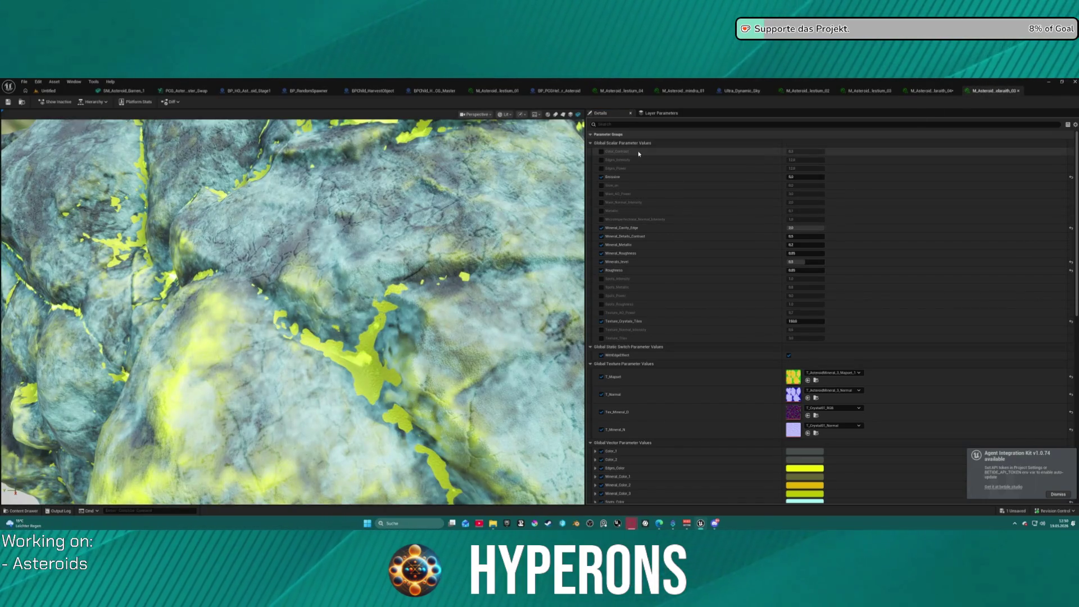
click(932, 91)
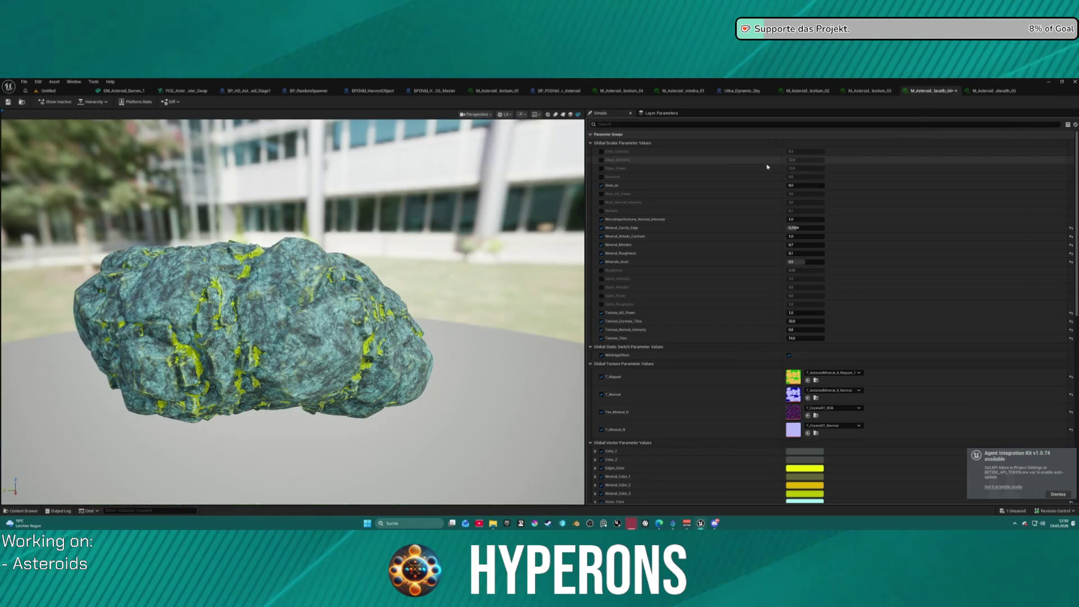
Set Mineral_Cavity_Edge to 5 on the teal-and-yellow material and save it
click(805, 228)
text(5)
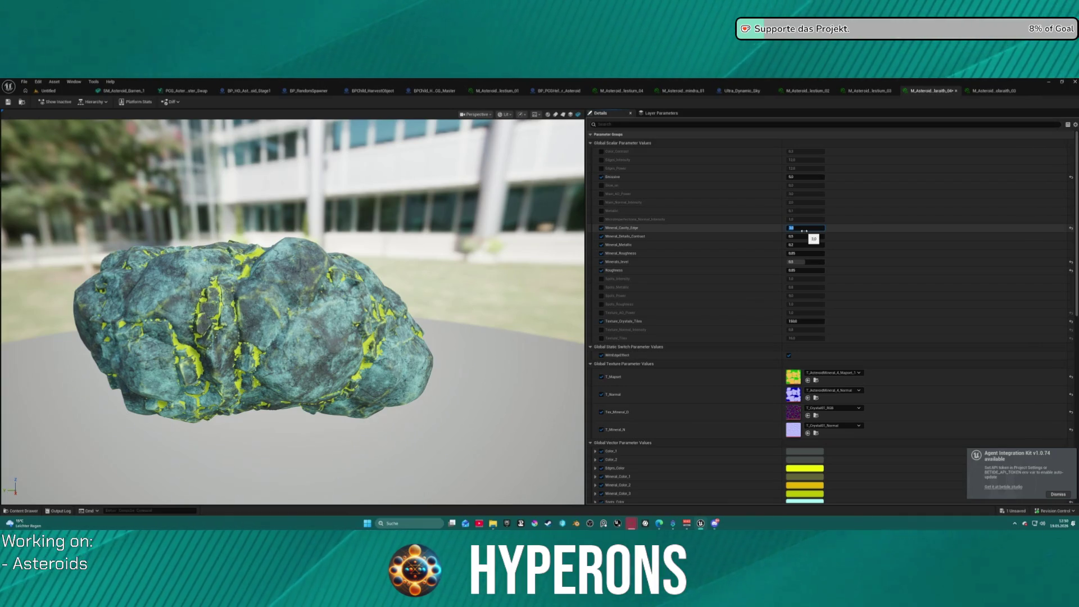
click(8, 103)
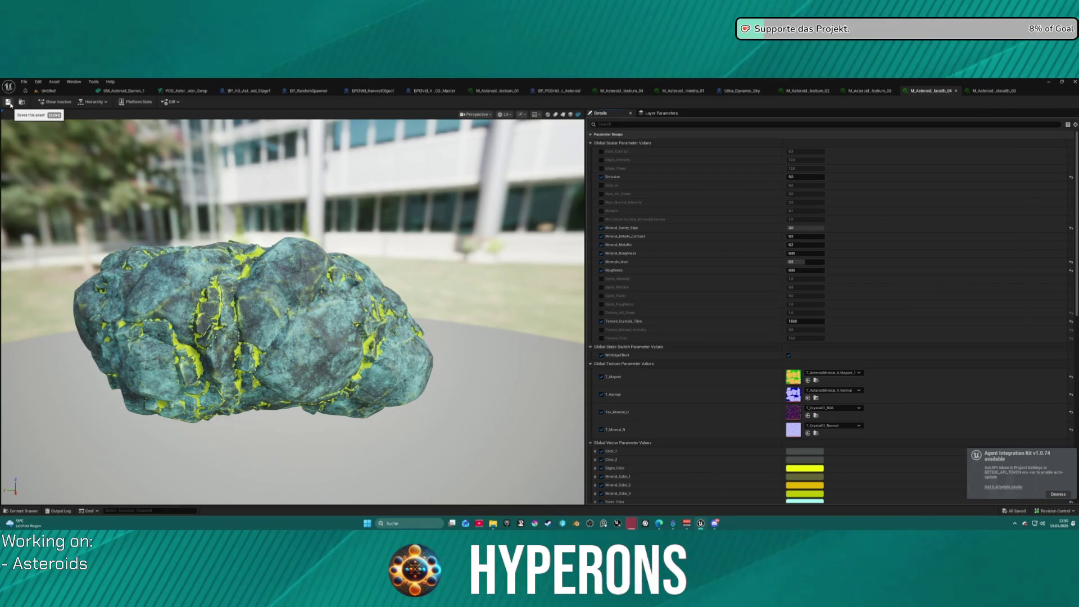
Dismiss the Agent Integration Kit update notice and return to the Untitled level
click(10, 104)
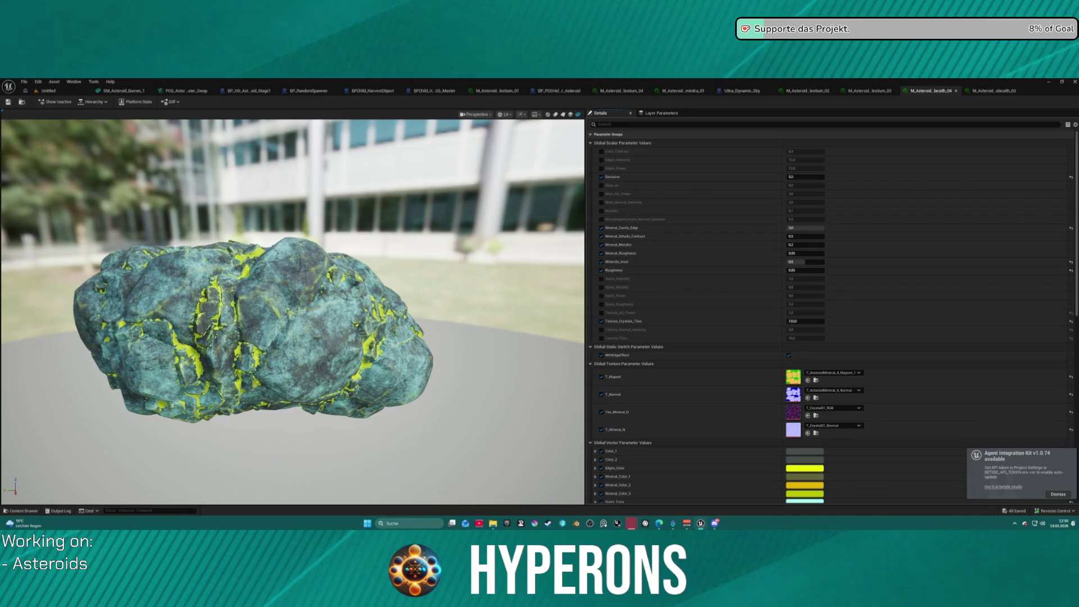
click(1061, 494)
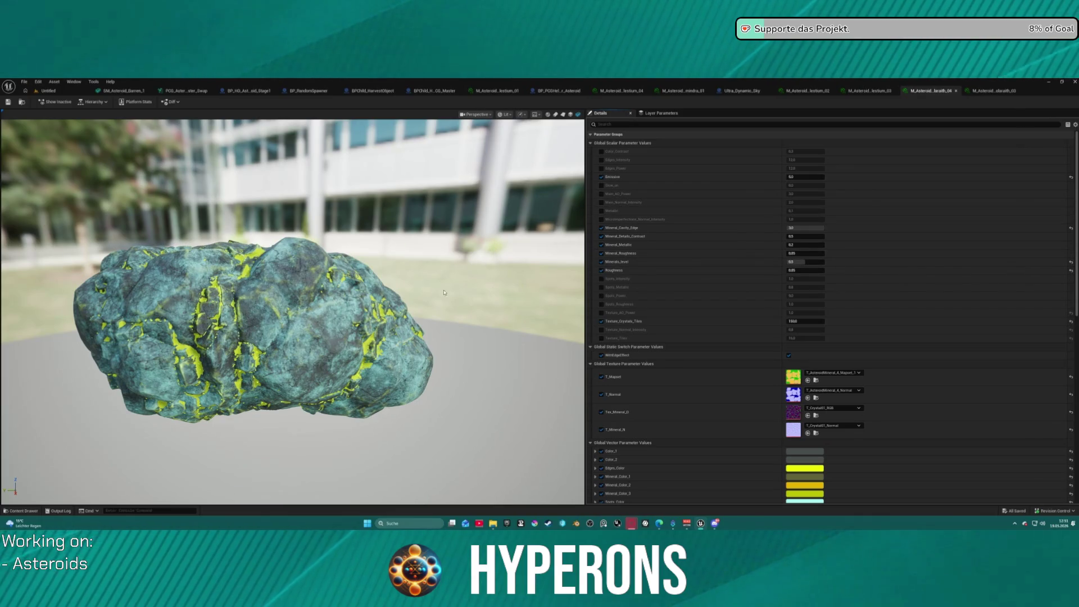
click(48, 90)
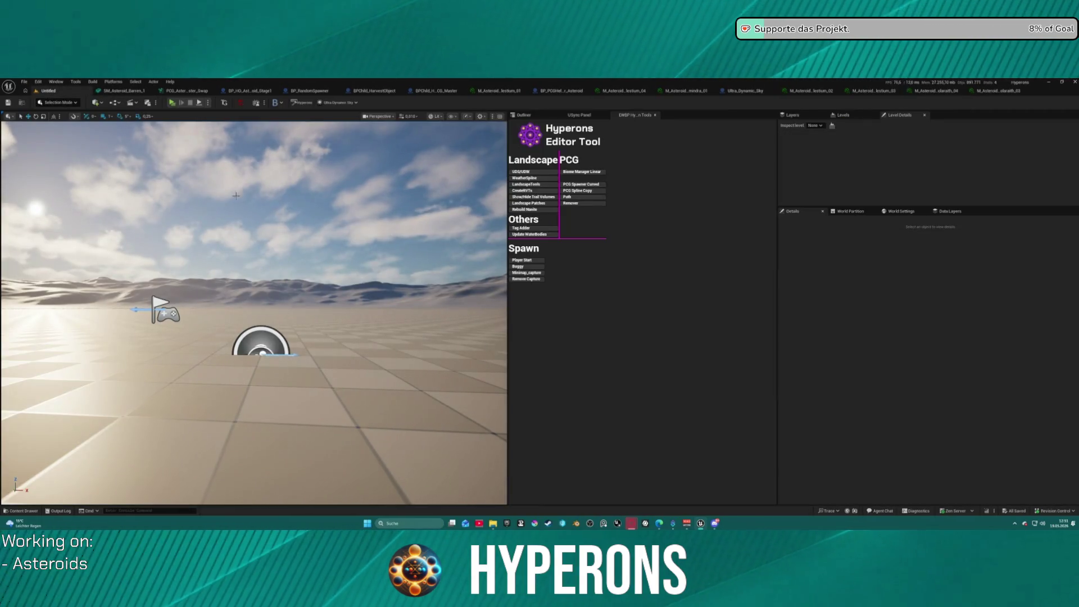
Open DEV_Asteroids from File > Recent Levels and fly back over the asteroid field
click(24, 82)
mouse_move(55, 120)
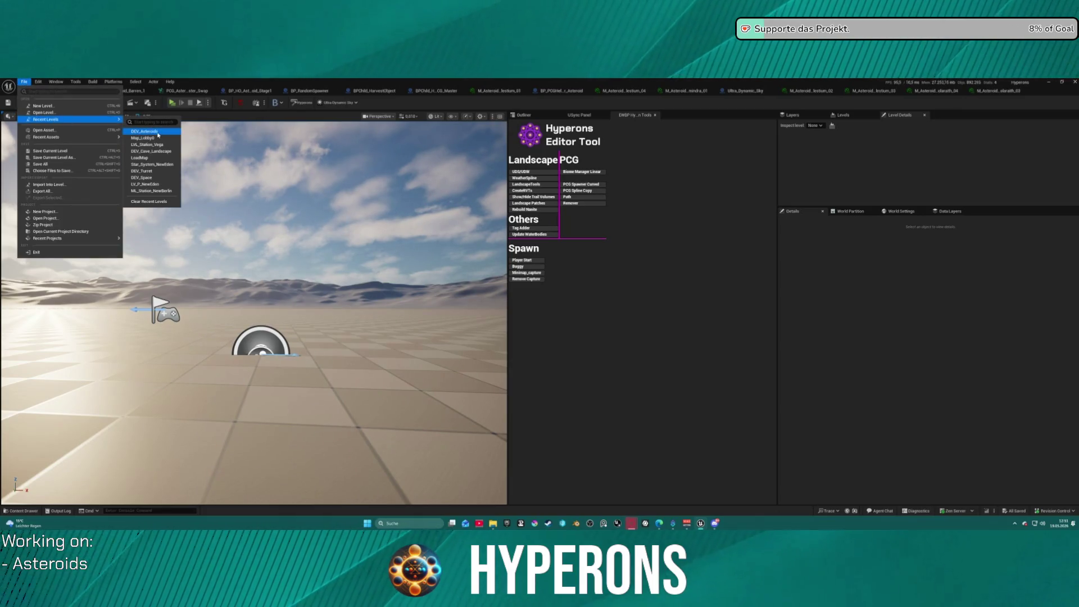
click(199, 200)
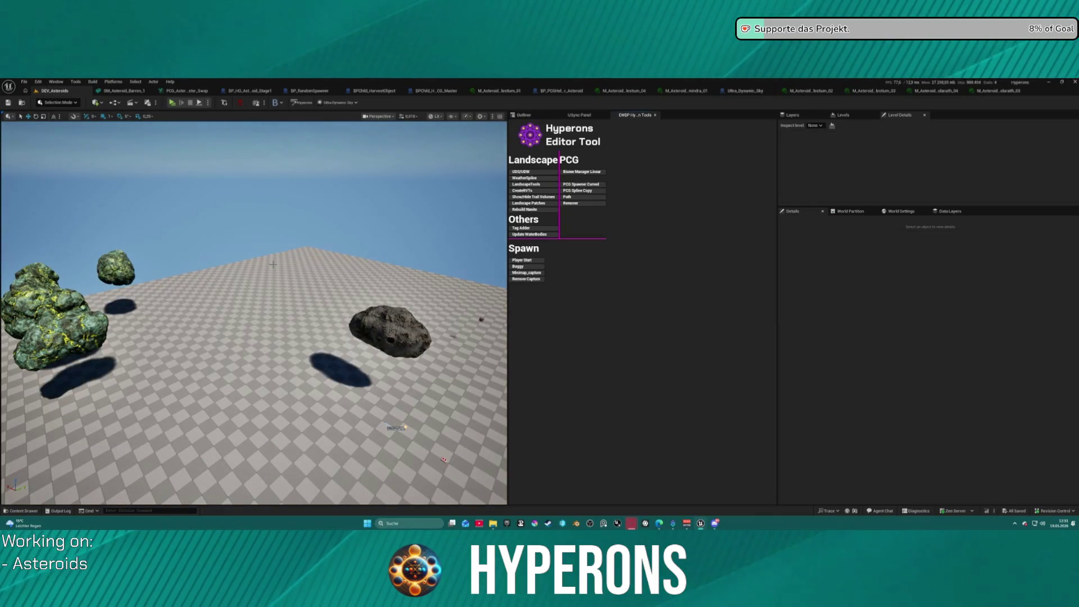
mouse_move(197, 260)
mouse_down()
mouse_move(185, 281)
mouse_move(186, 224)
mouse_up()
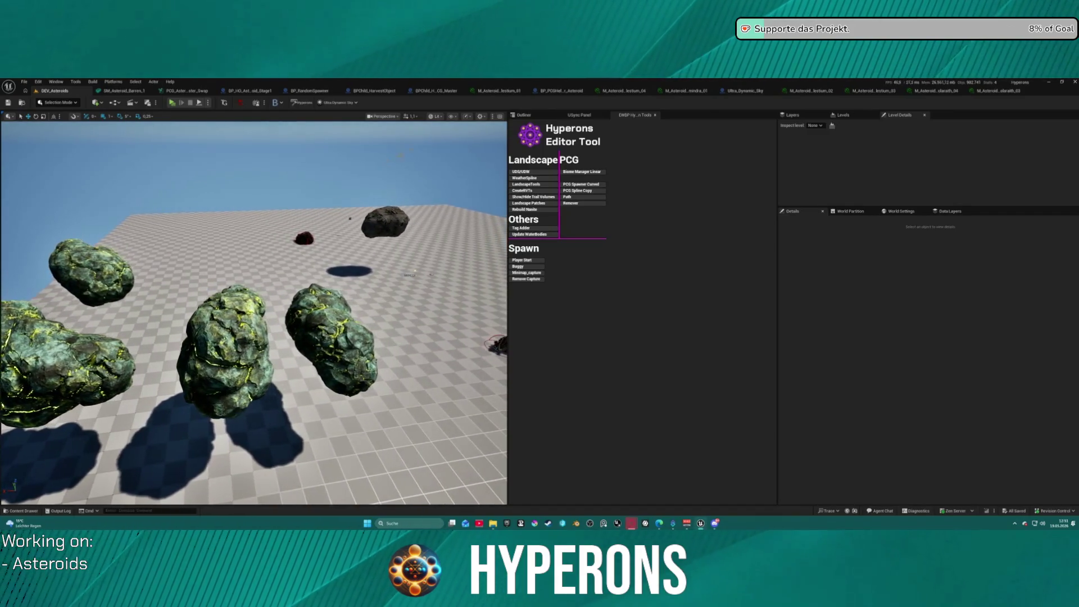
Show the Outliner listing the DEV_Asteroids level's 17 actors
click(523, 115)
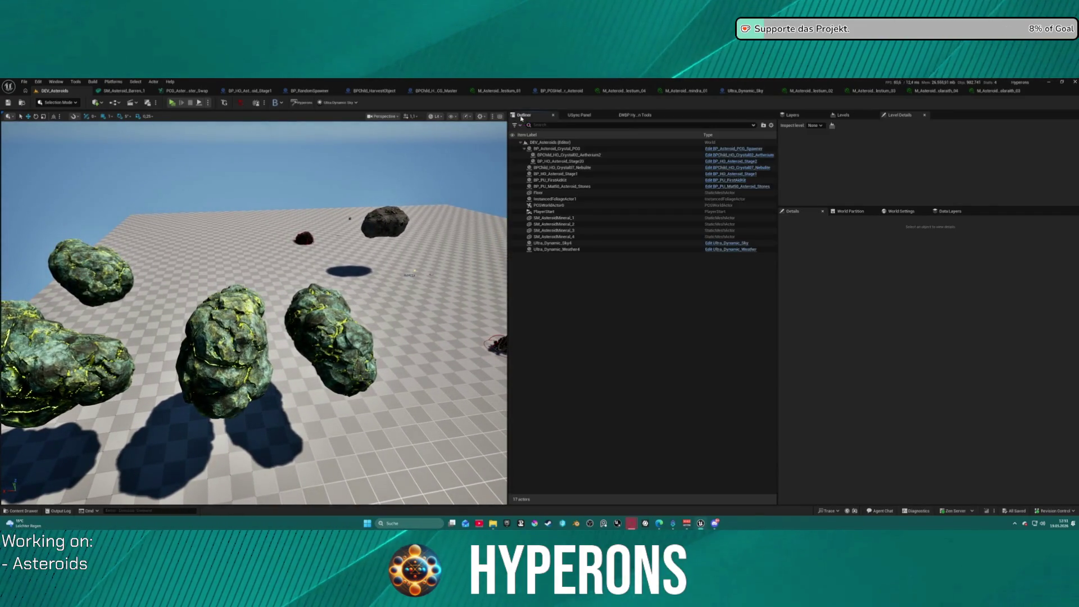
Delete the Ultra_Dynamic_Sky4 and Ultra_Dynamic_Weather4 actors from the Outliner
click(568, 249)
shift+click(557, 244)
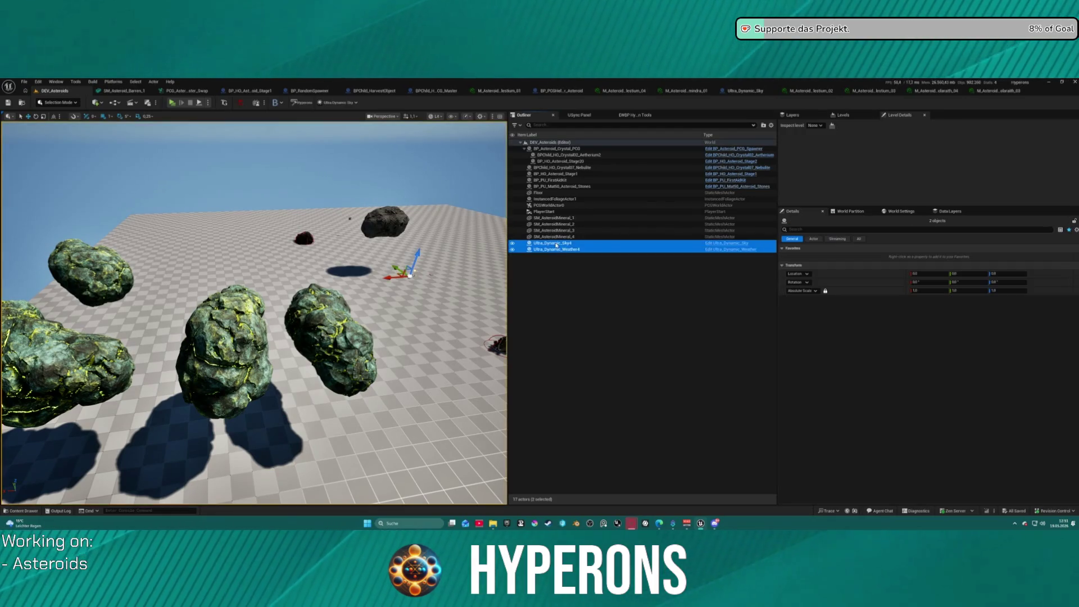
key(Delete)
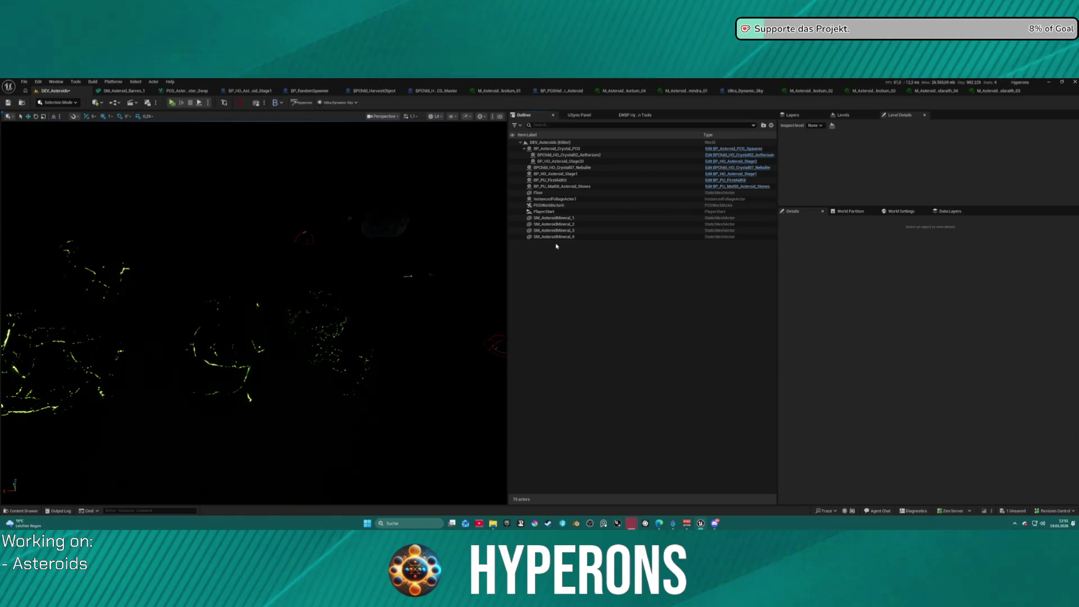
scroll(393, 281, up, 2)
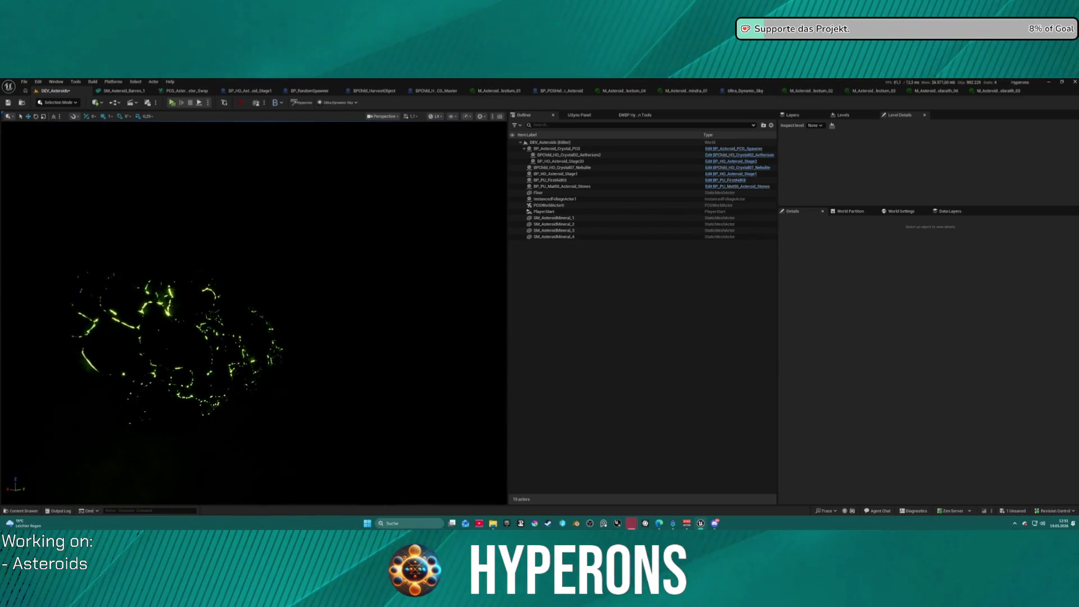
Save the changes with Ctrl+S and go back to the DEV_Asteroids level view
click(942, 93)
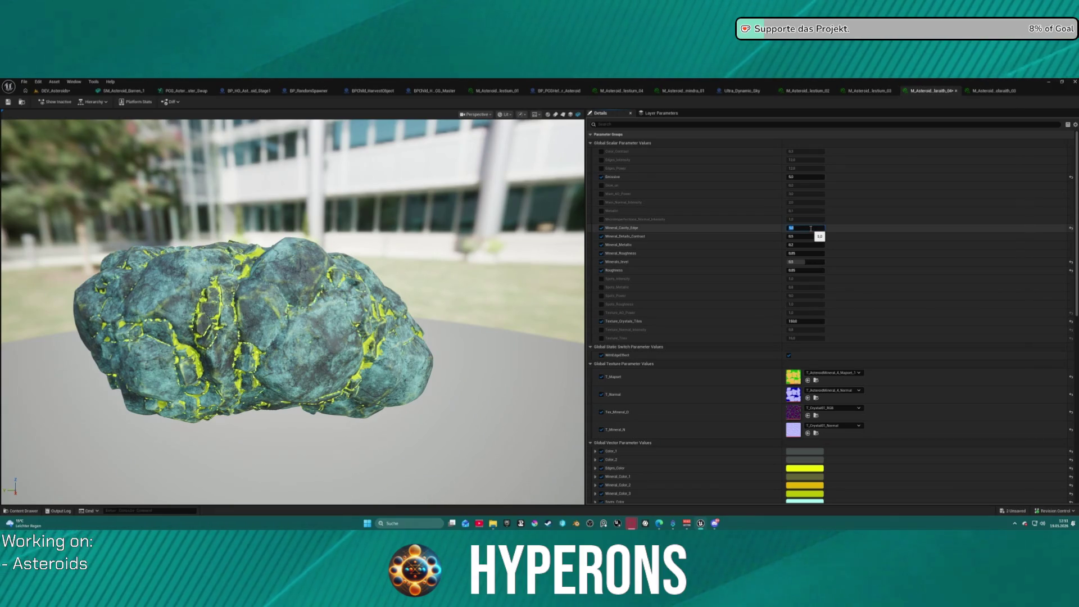
key(ctrl+s)
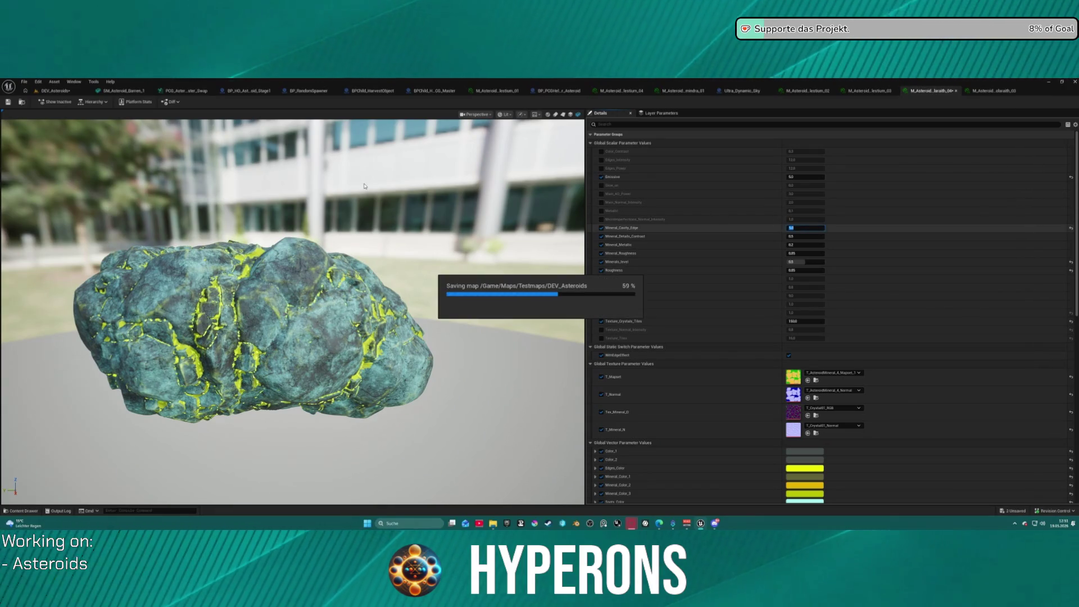
click(57, 90)
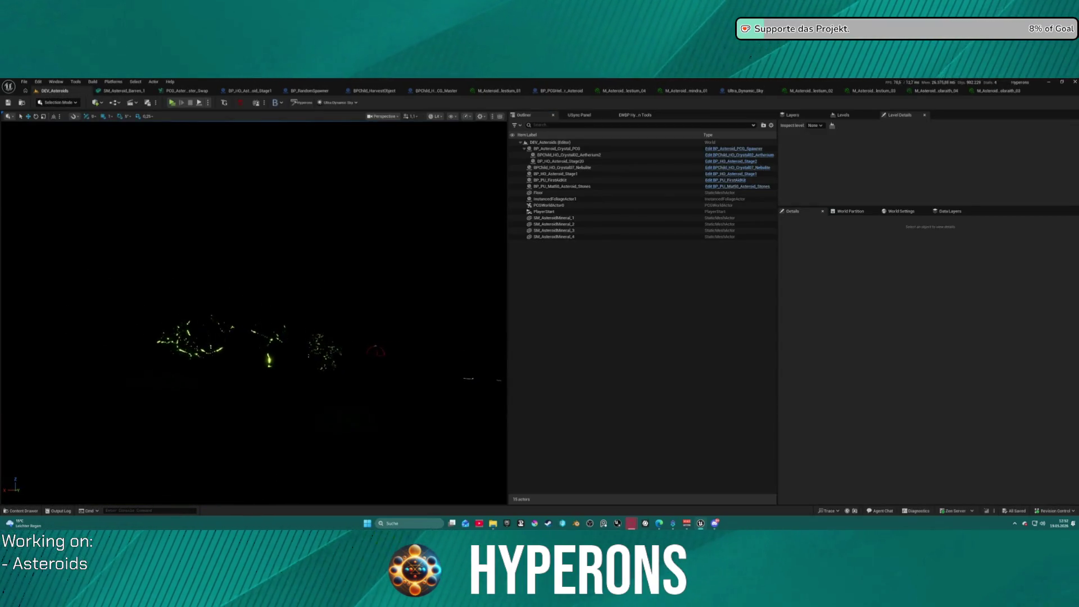
scroll(337, 315, up, 5)
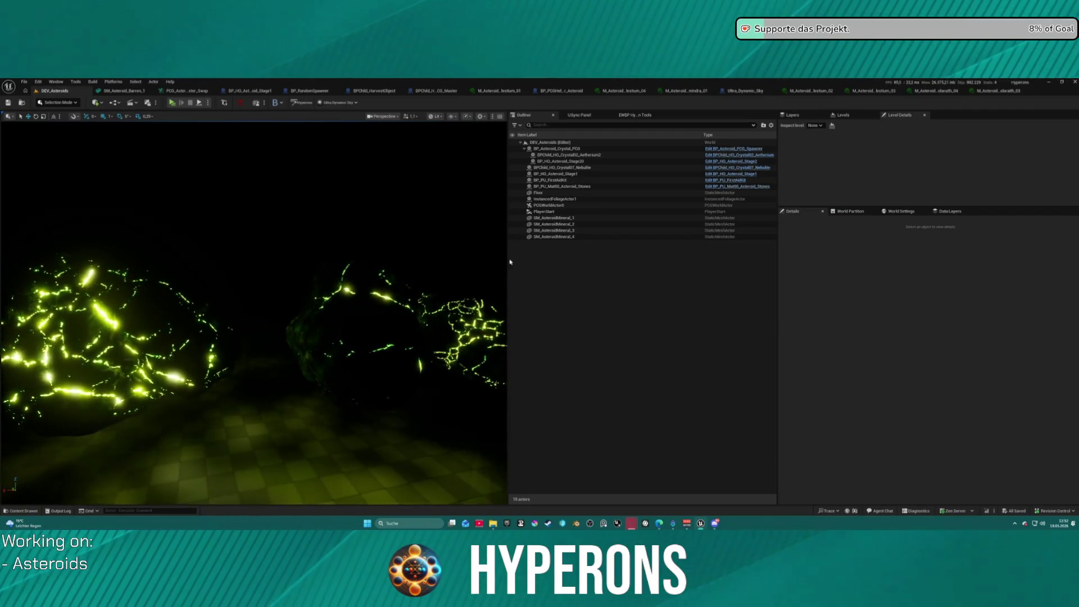
Switch the level to daylight in the Hyperons Editor Tool and widen the viewport over the asteroids
click(636, 114)
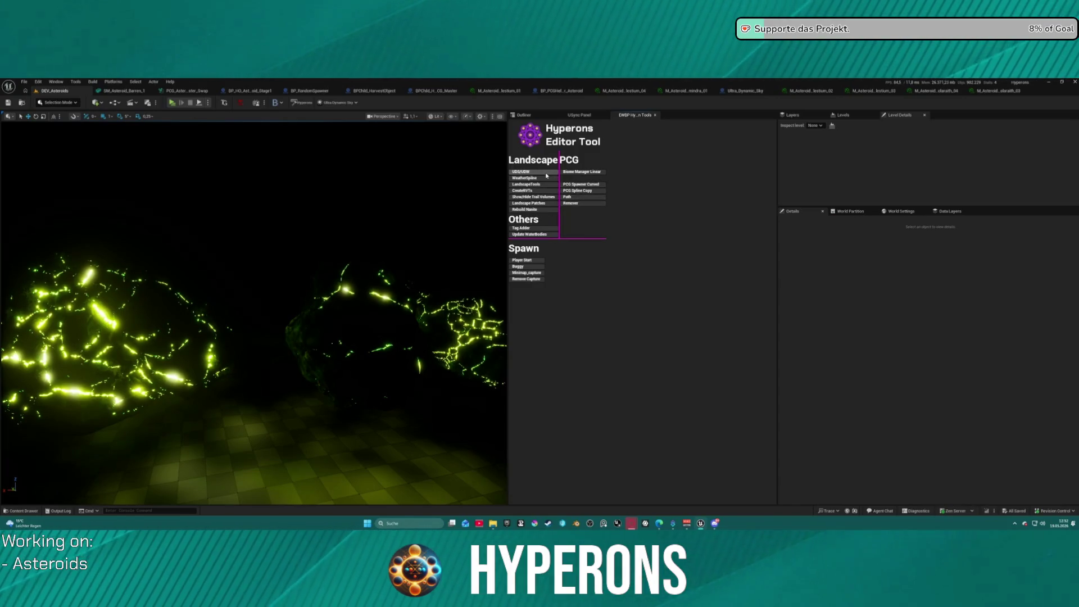
click(546, 176)
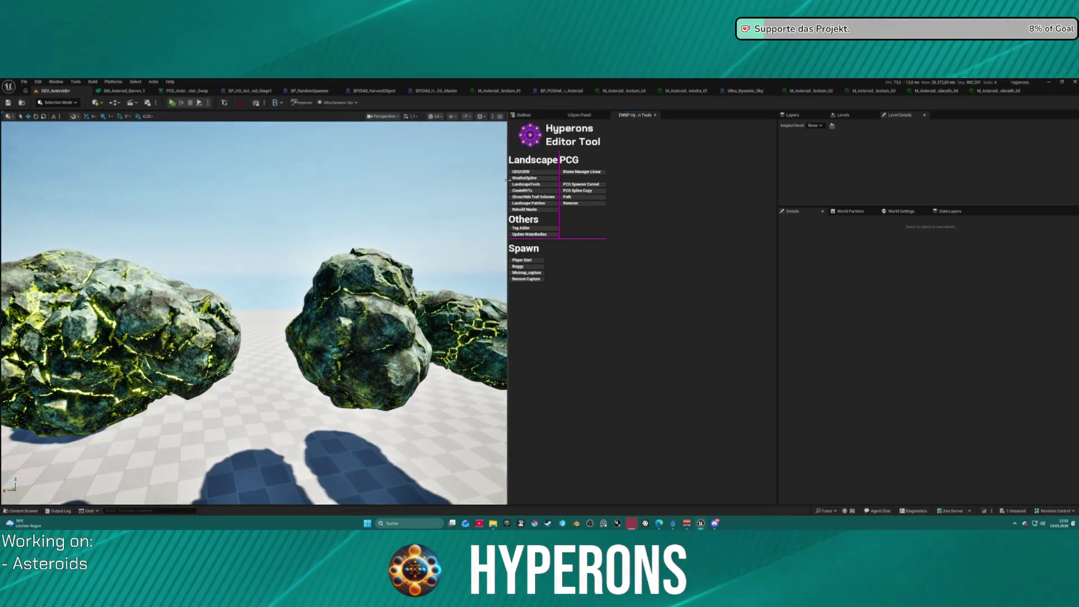
drag(504, 179, 662, 192)
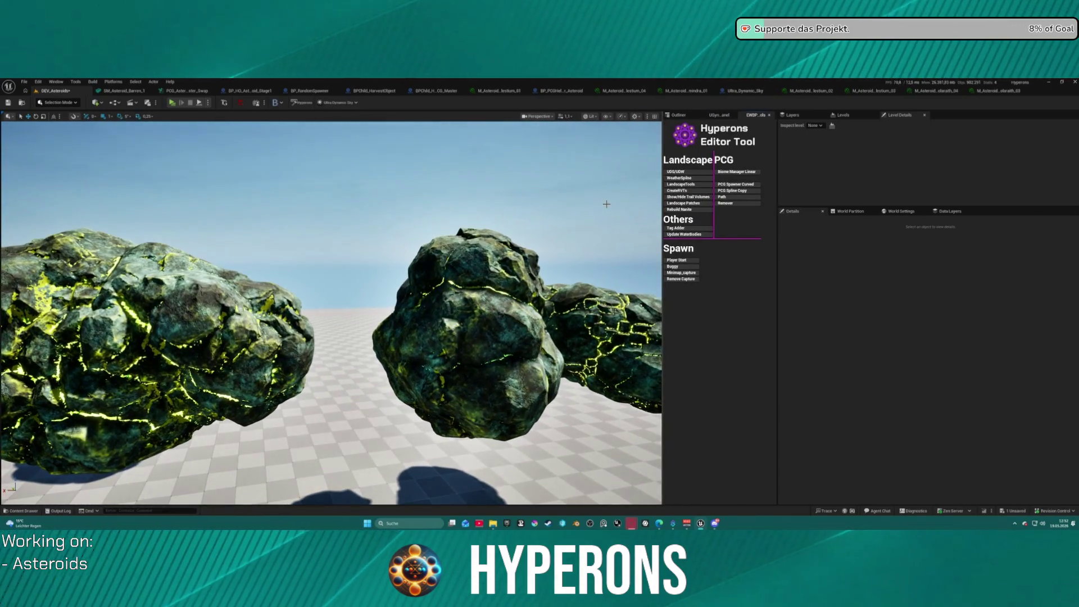
scroll(606, 204, down, 10)
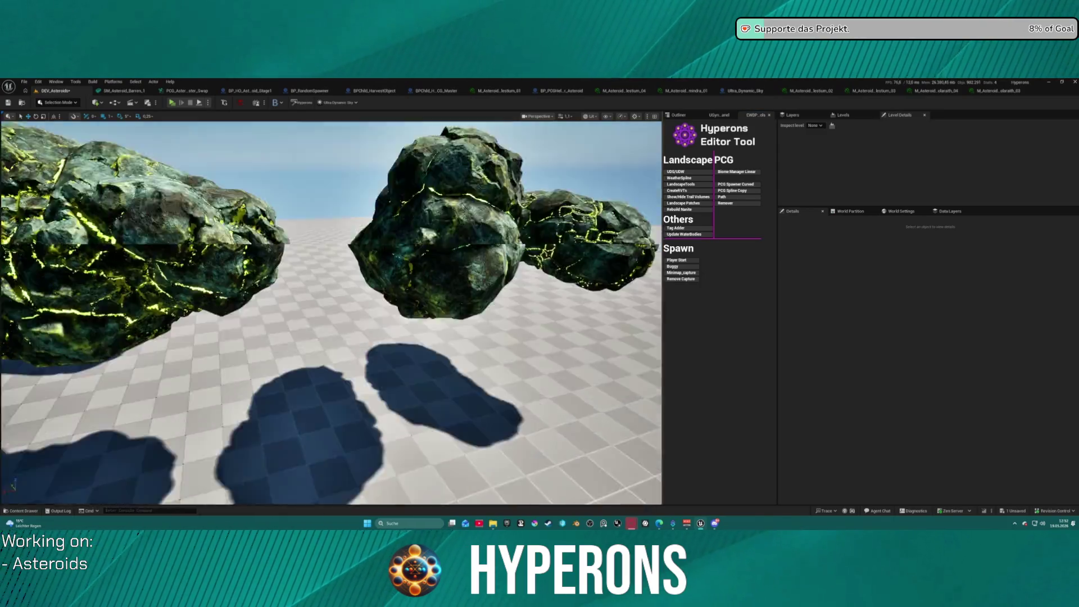
scroll(331, 312, up, 8)
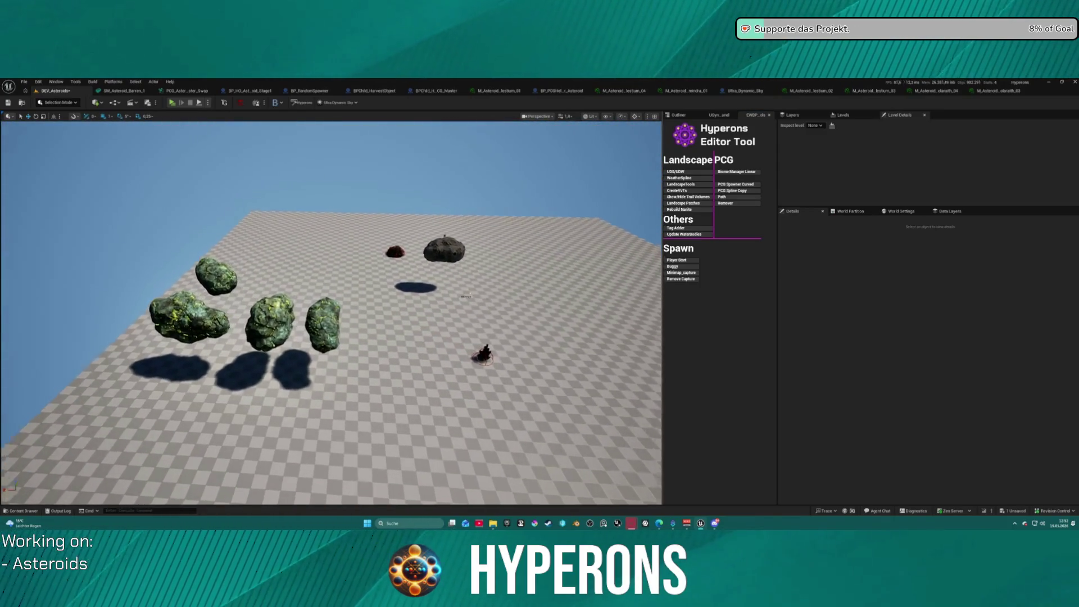
scroll(332, 312, up, 5)
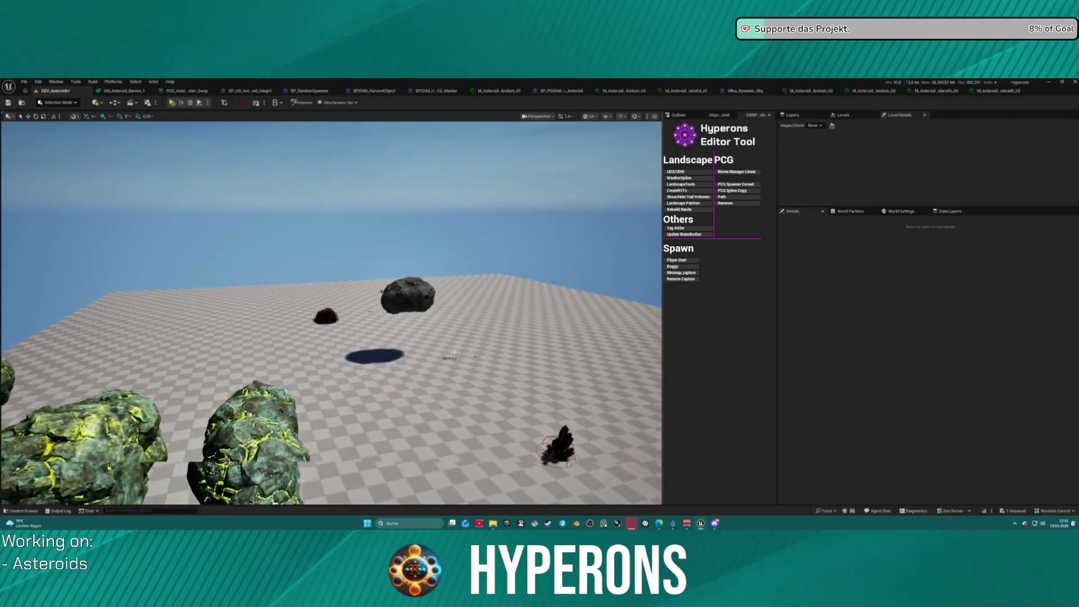
mouse_move(331, 313)
mouse_down()
mouse_move(290, 312)
mouse_move(270, 298)
mouse_up()
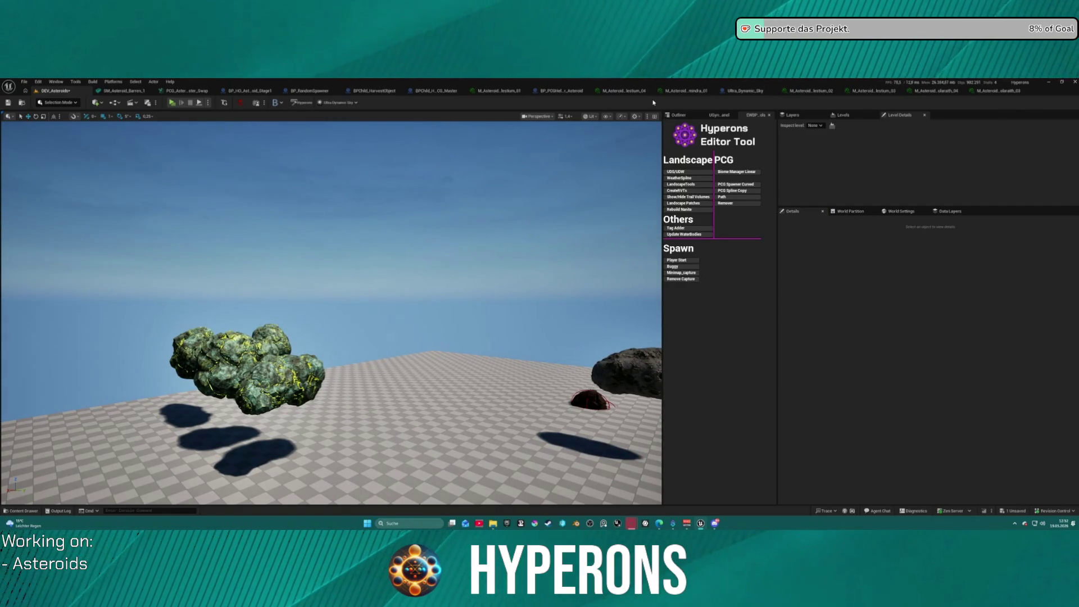
Close the Ultra_Dynamic_Sky editor and the six open asteroid material editor tabs
middle_click(746, 91)
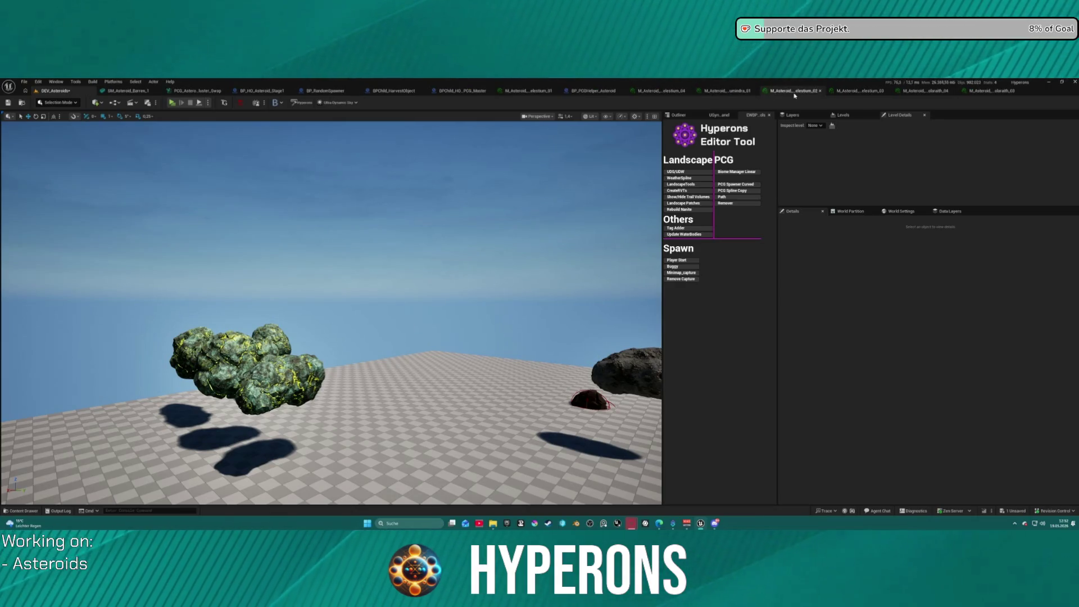
middle_click(998, 91)
middle_click(927, 91)
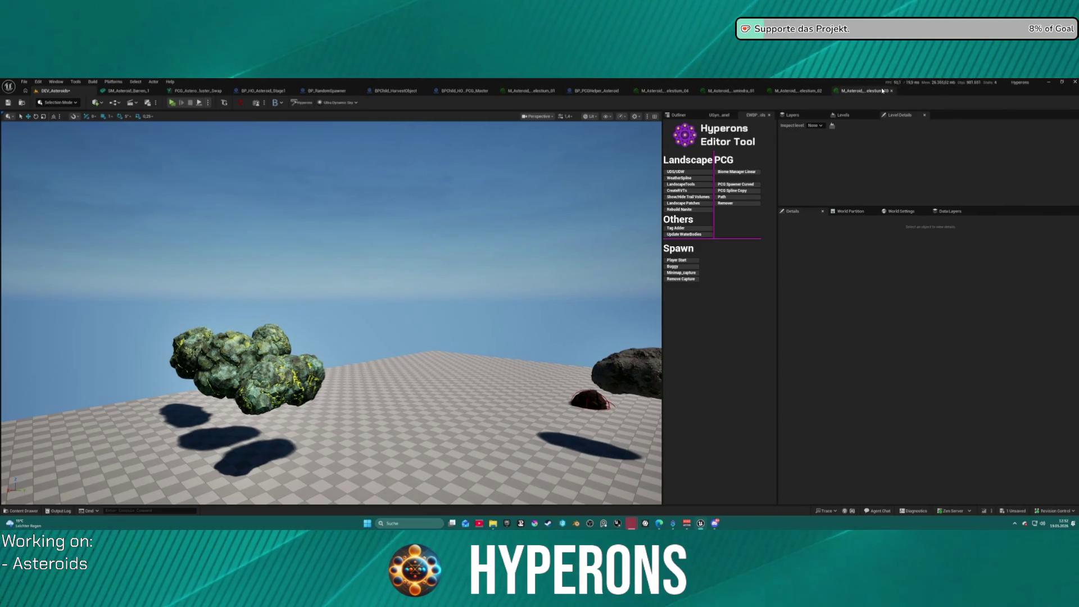
middle_click(868, 91)
middle_click(798, 92)
middle_click(665, 91)
middle_click(666, 91)
Open M_Asteroid_M_Celestium_04 from the Content Drawer, check it, then close its editor
key(ctrl+space)
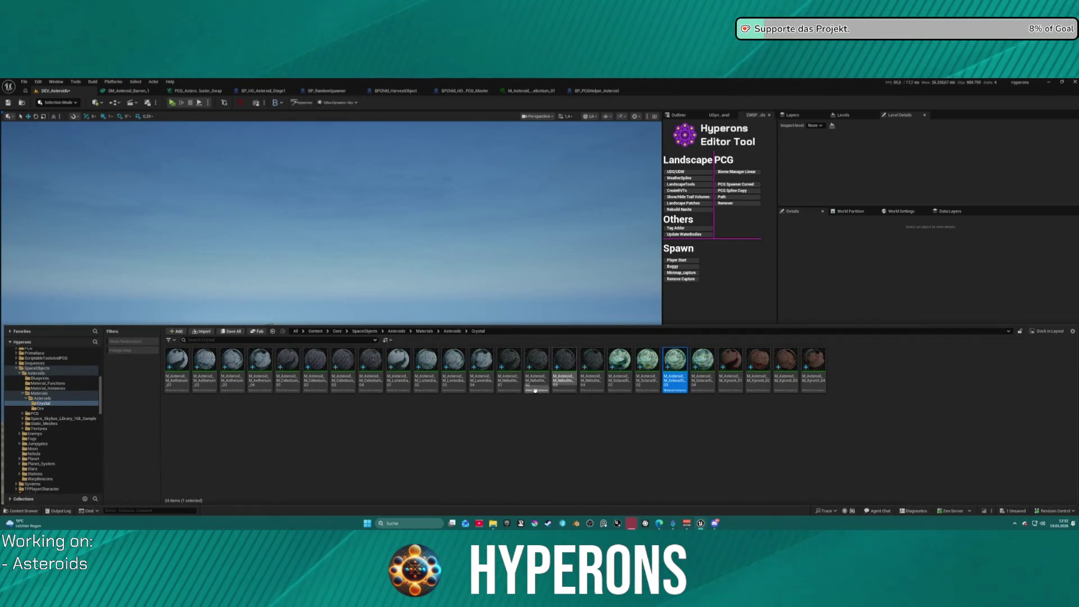
mouse_move(286, 385)
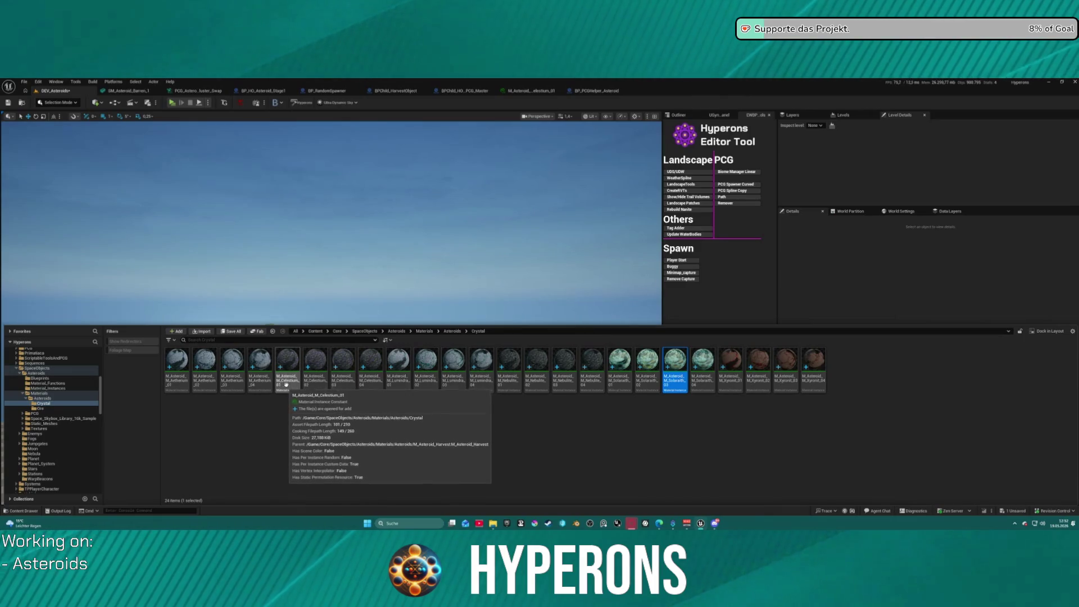
double_click(370, 380)
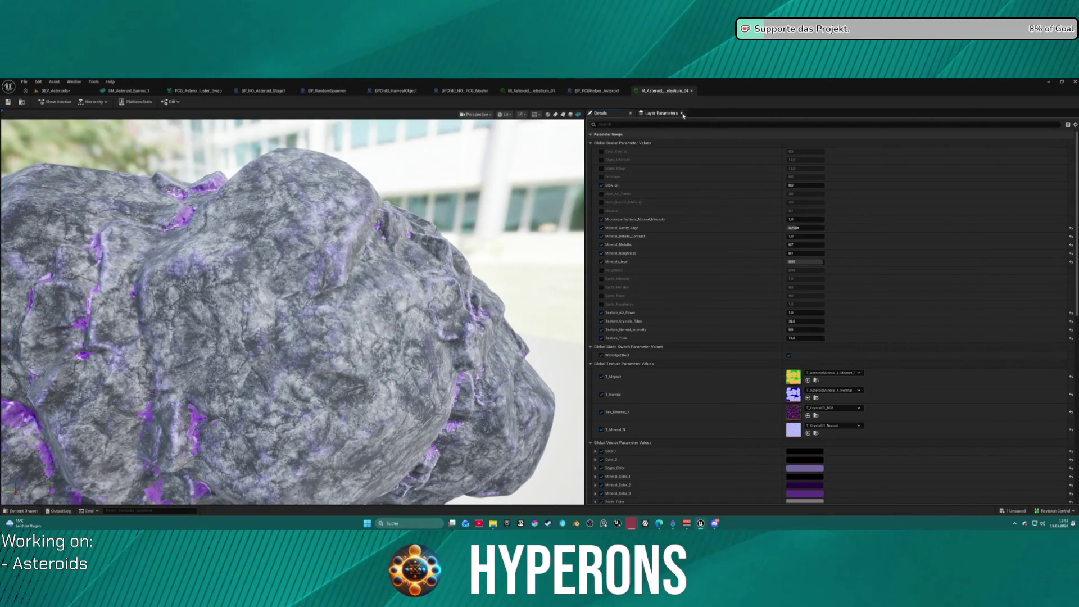
click(682, 113)
click(692, 90)
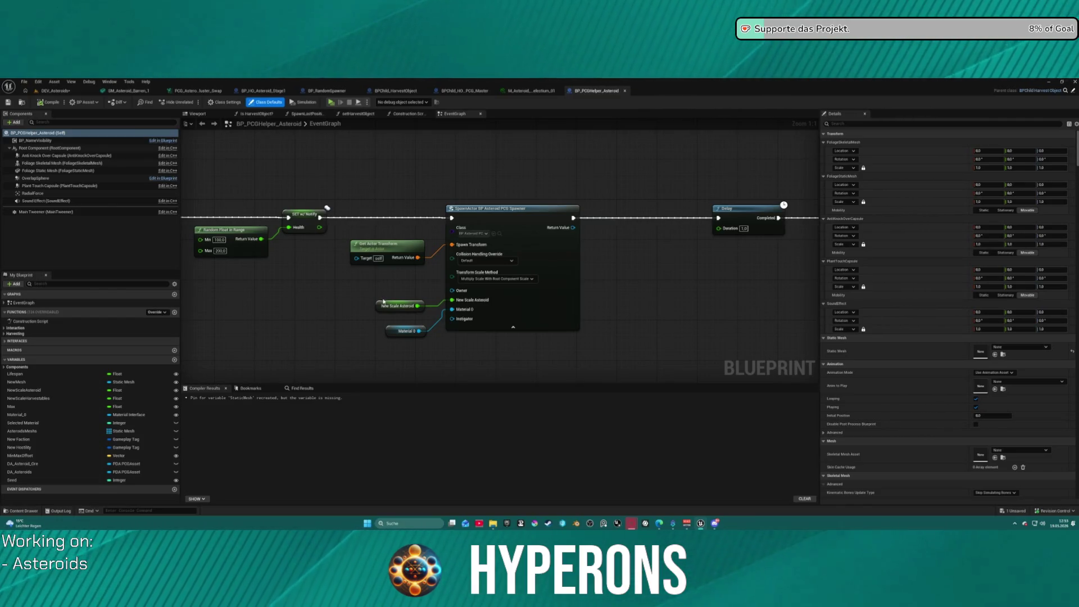
Review the spawn chain from Event BeginPlay through Delay, Print String and Destroy Actor, then return to DEV_Asteroids
mouse_move(238, 185)
mouse_down()
mouse_move(332, 253)
mouse_move(549, 356)
mouse_move(752, 367)
mouse_up()
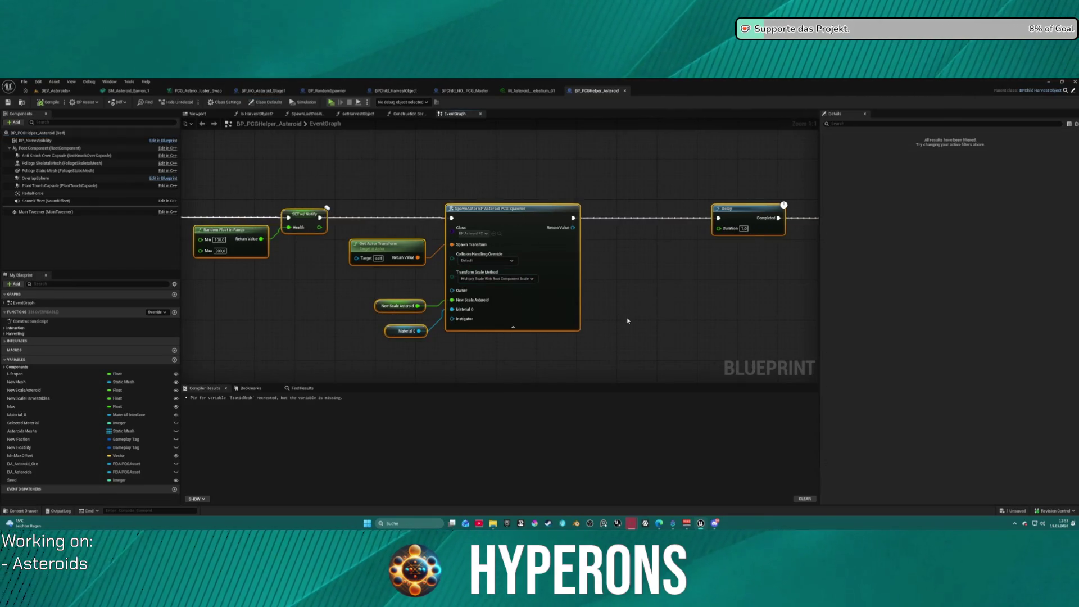
scroll(628, 316, down, 4)
scroll(497, 259, up, 4)
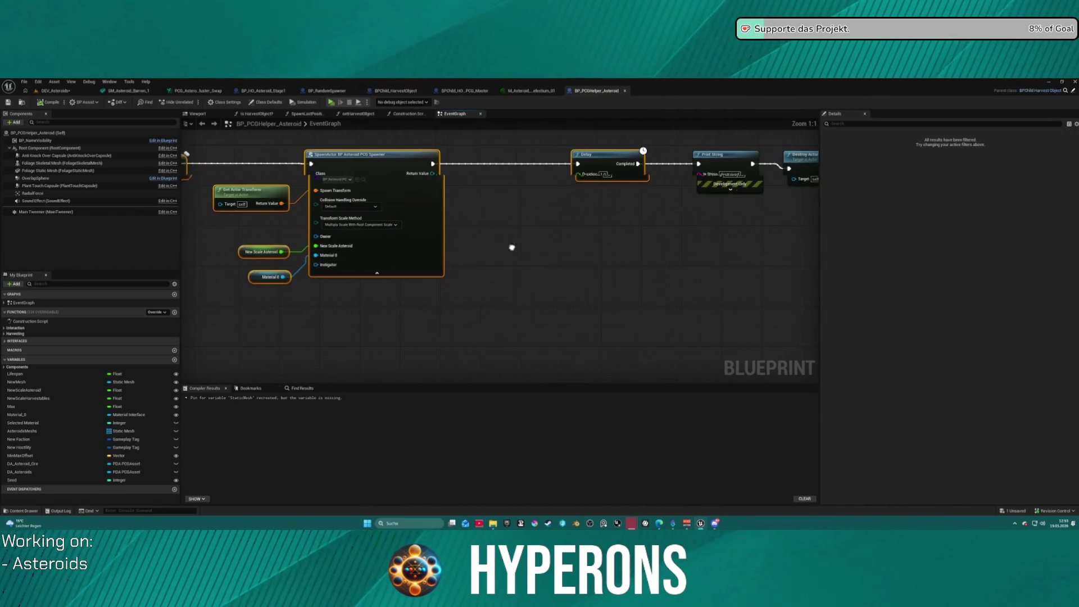
scroll(548, 248, down, 2)
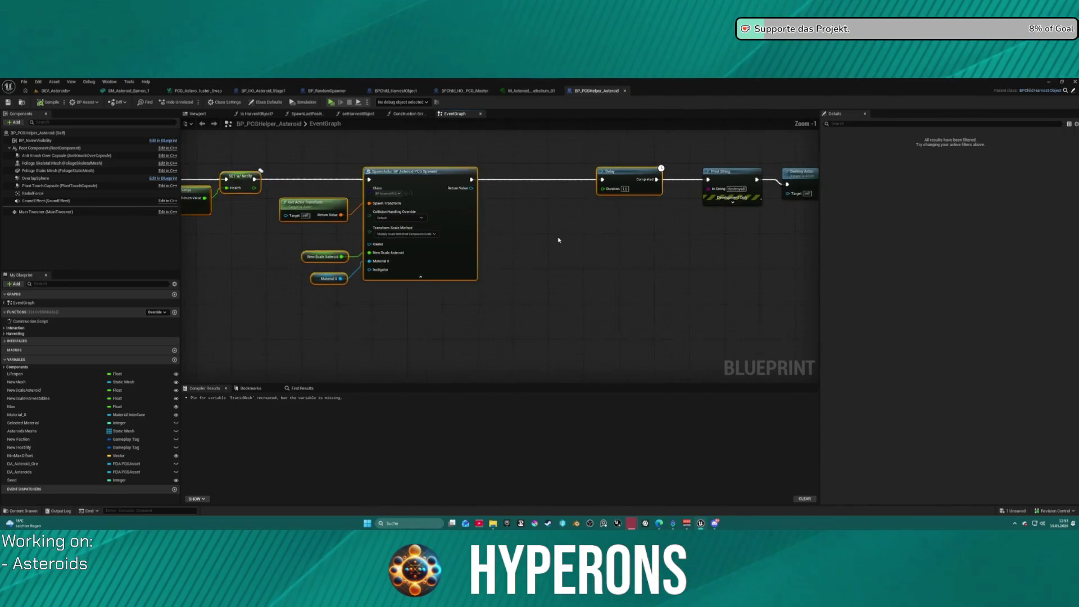
drag(514, 177, 690, 261)
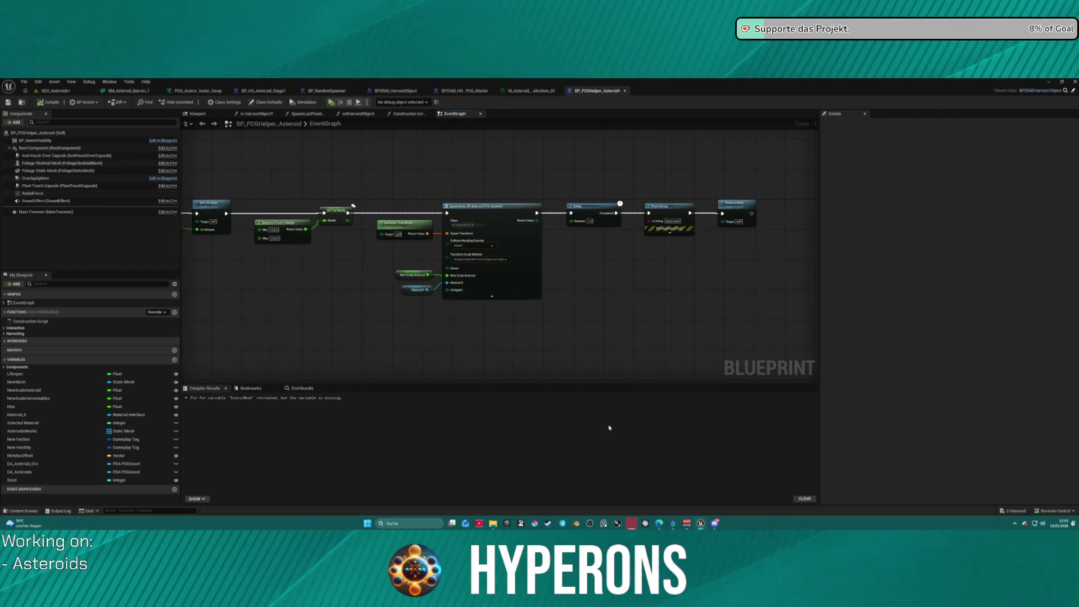
mouse_move(322, 306)
mouse_down()
mouse_move(517, 316)
mouse_move(565, 334)
mouse_up()
mouse_move(414, 215)
mouse_down()
mouse_move(559, 278)
mouse_move(759, 324)
mouse_move(514, 345)
mouse_move(687, 311)
mouse_up()
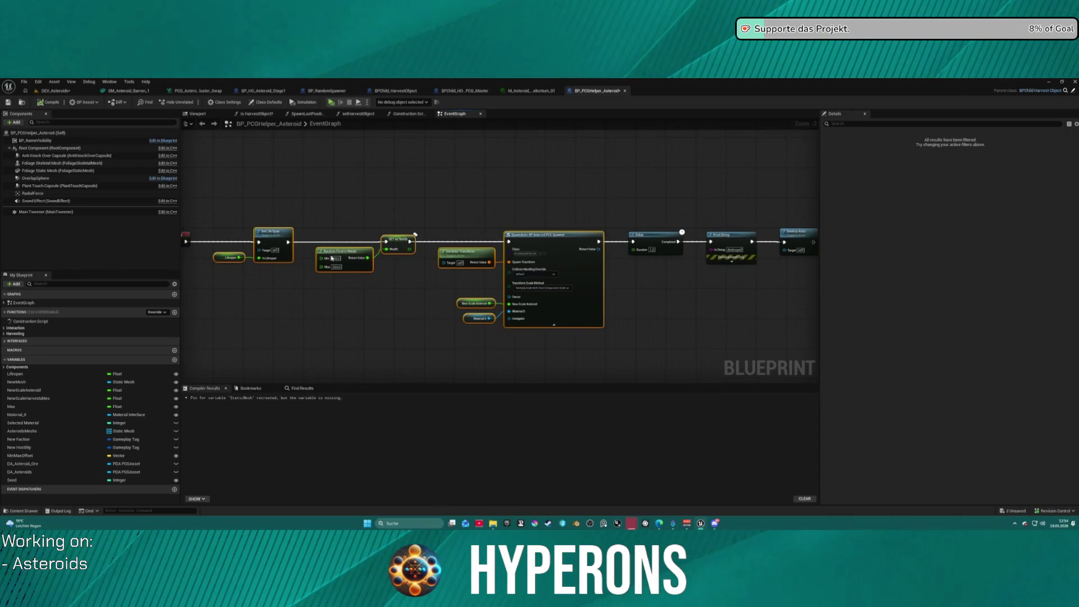
click(54, 91)
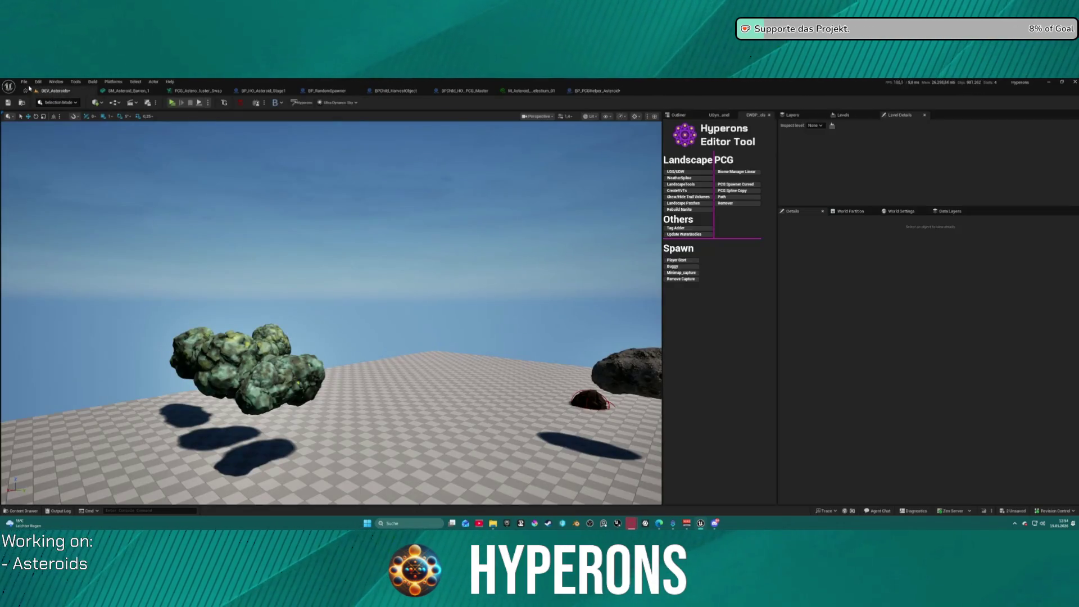
click(24, 82)
mouse_move(67, 126)
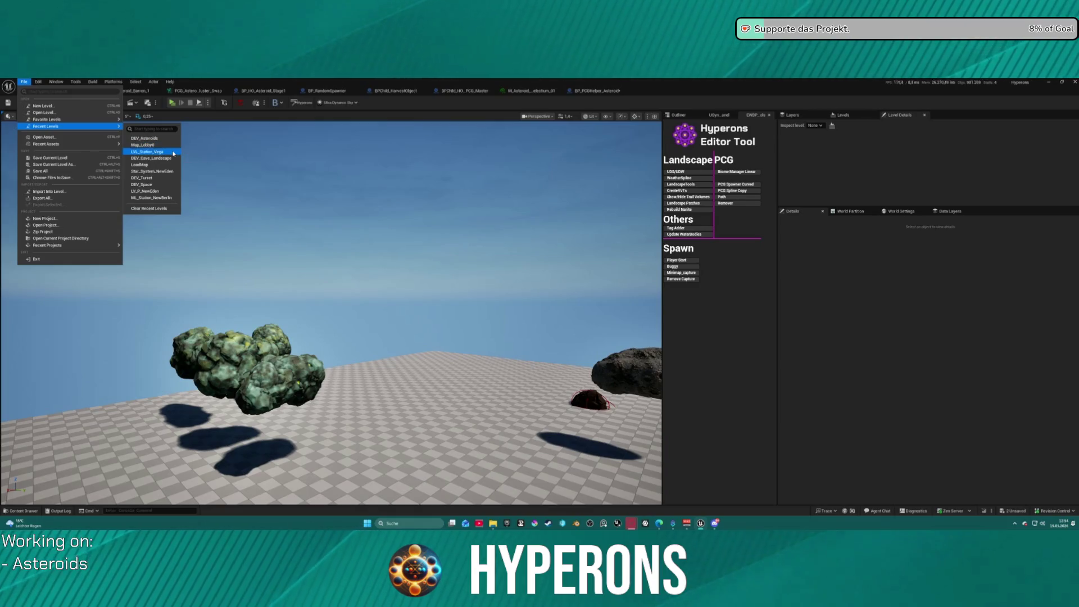
click(152, 137)
click(561, 371)
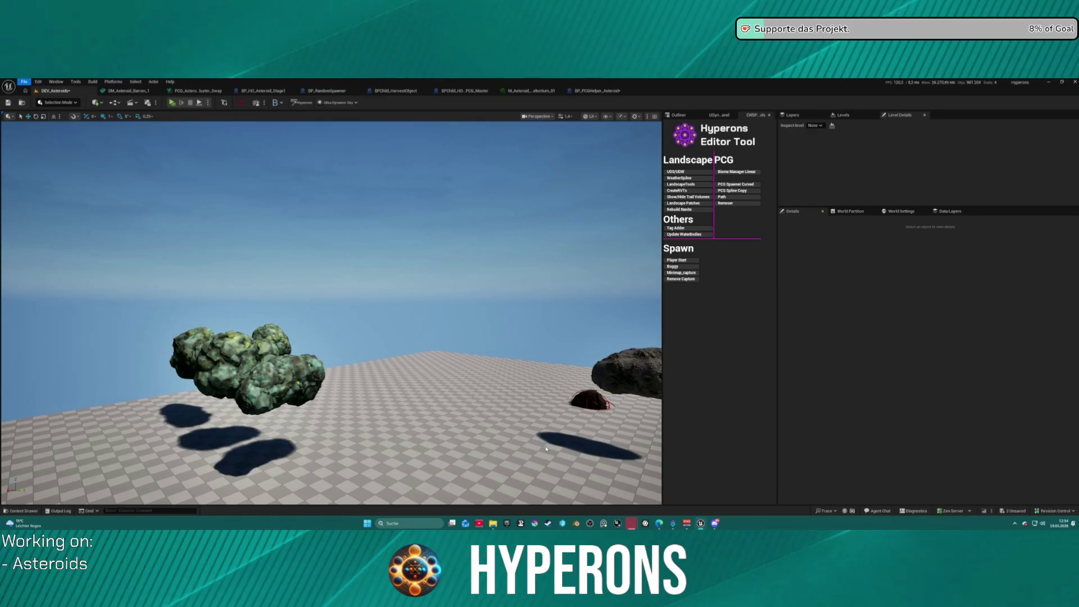
scroll(331, 312, up, 3)
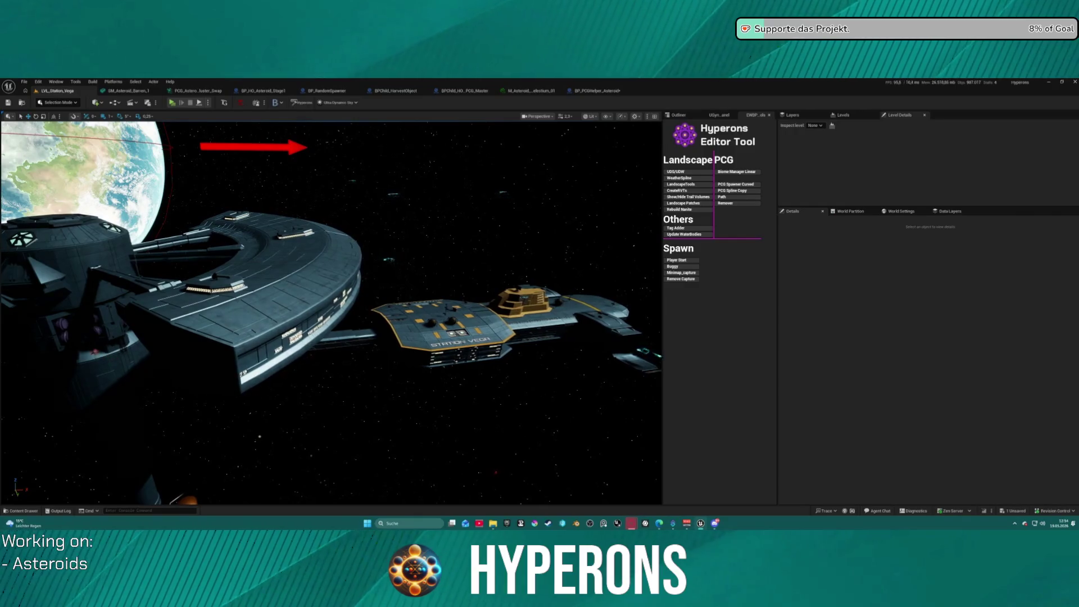
scroll(331, 312, up, 3)
scroll(331, 313, up, 3)
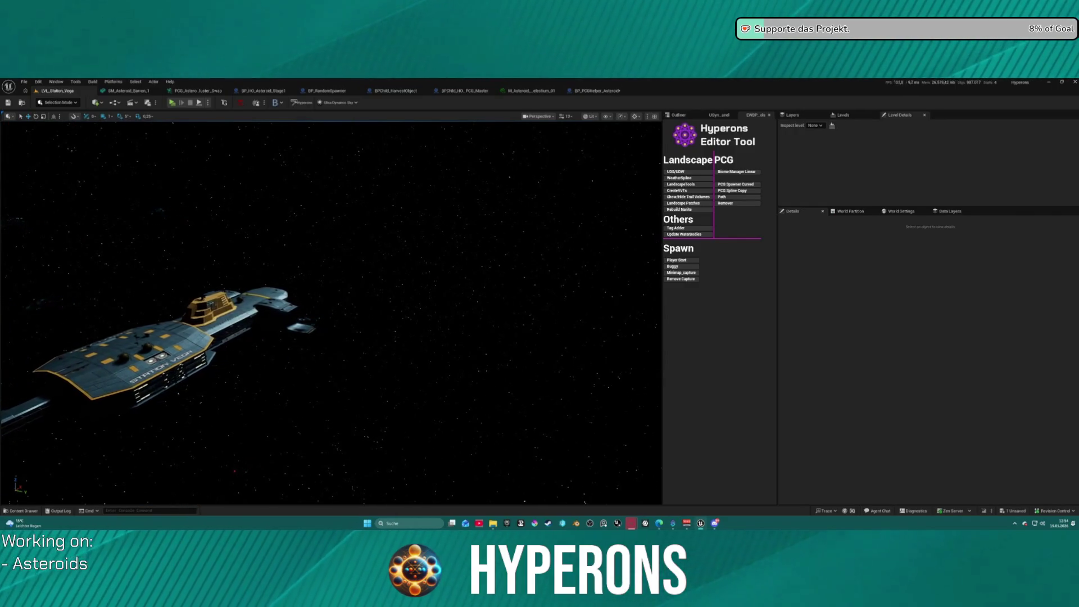
drag(332, 312, 264, 313)
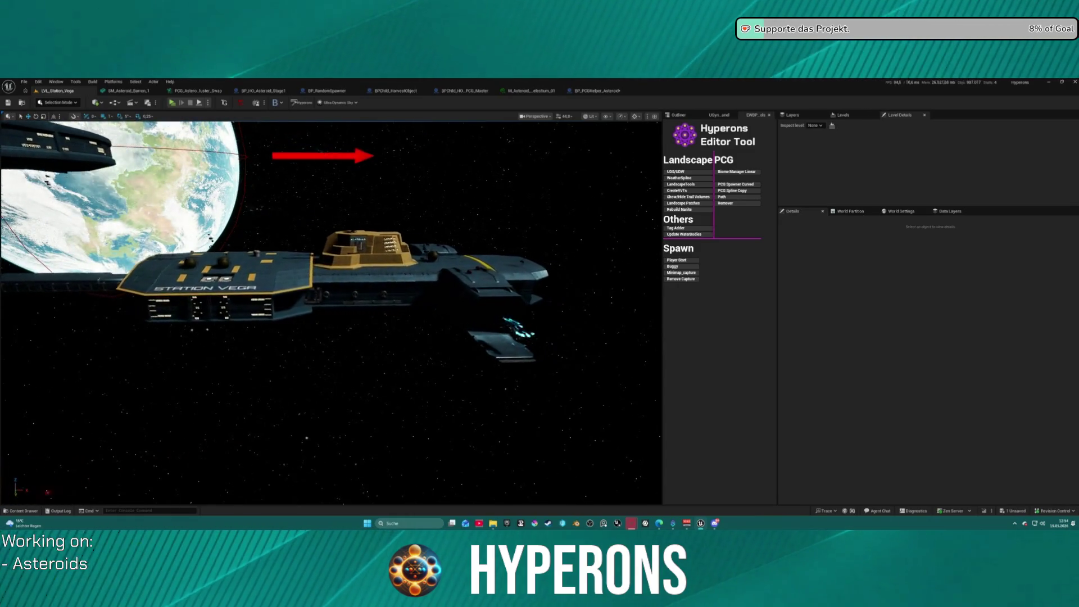
scroll(264, 312, up, 5)
scroll(264, 313, up, 10)
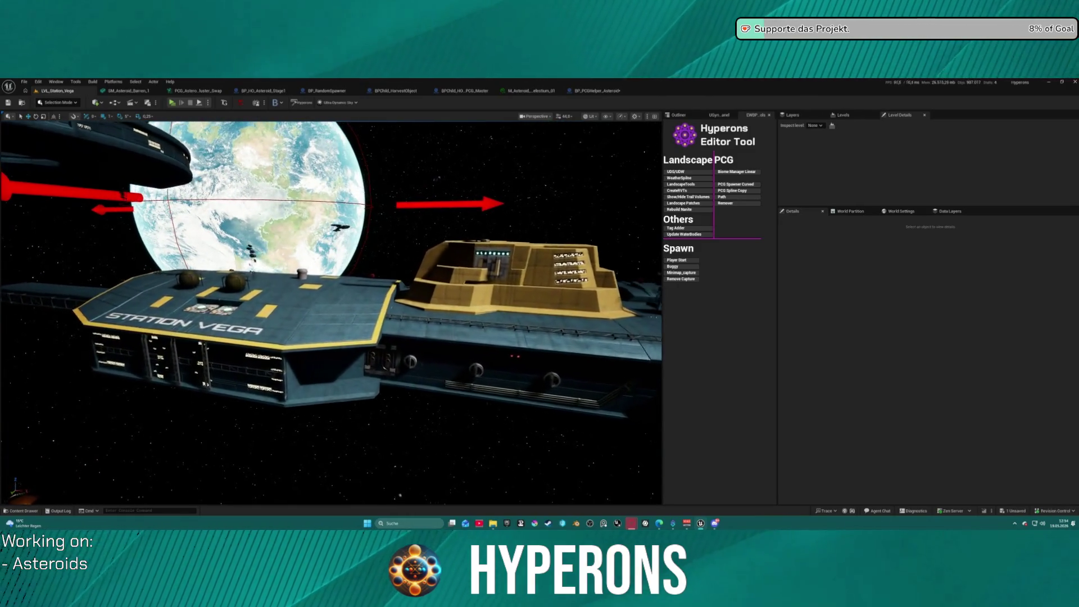
scroll(264, 312, up, 10)
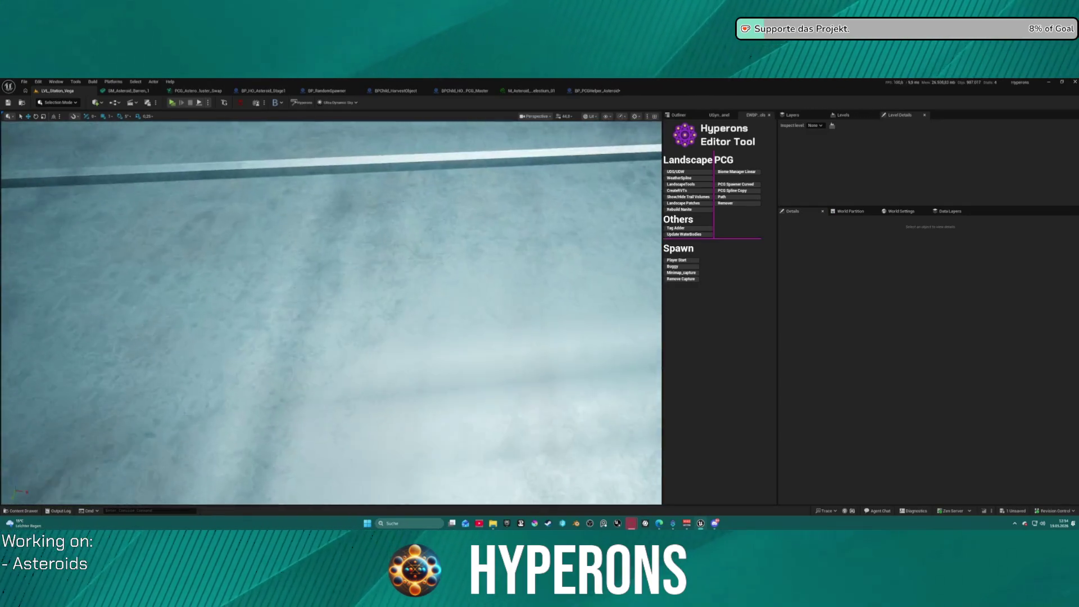
scroll(265, 313, down, 3)
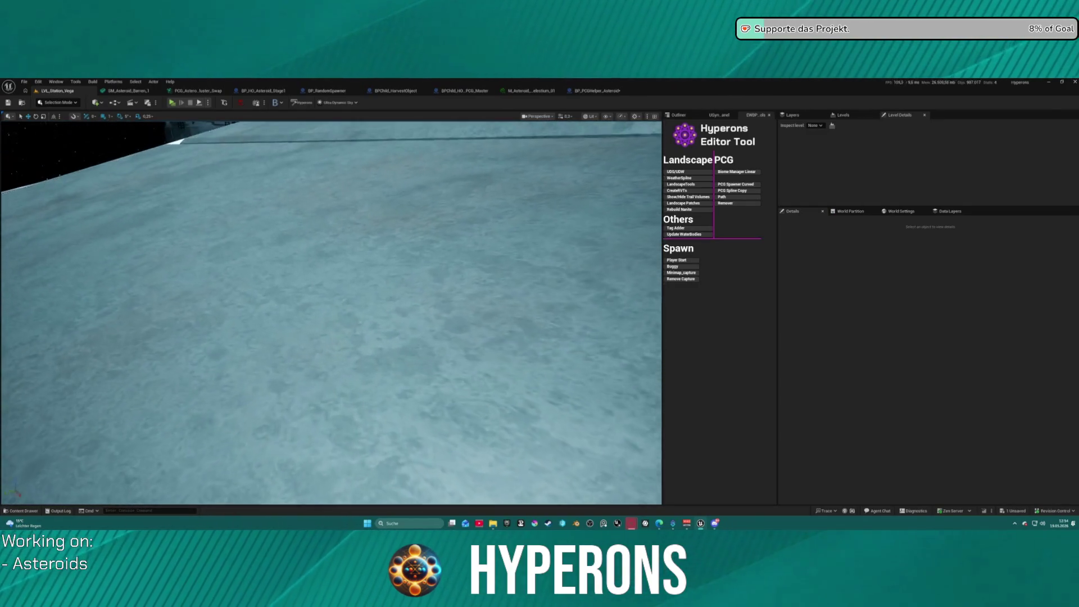
mouse_move(264, 313)
mouse_down()
mouse_move(242, 337)
mouse_move(242, 270)
mouse_move(219, 287)
mouse_up()
scroll(332, 313, down, 2)
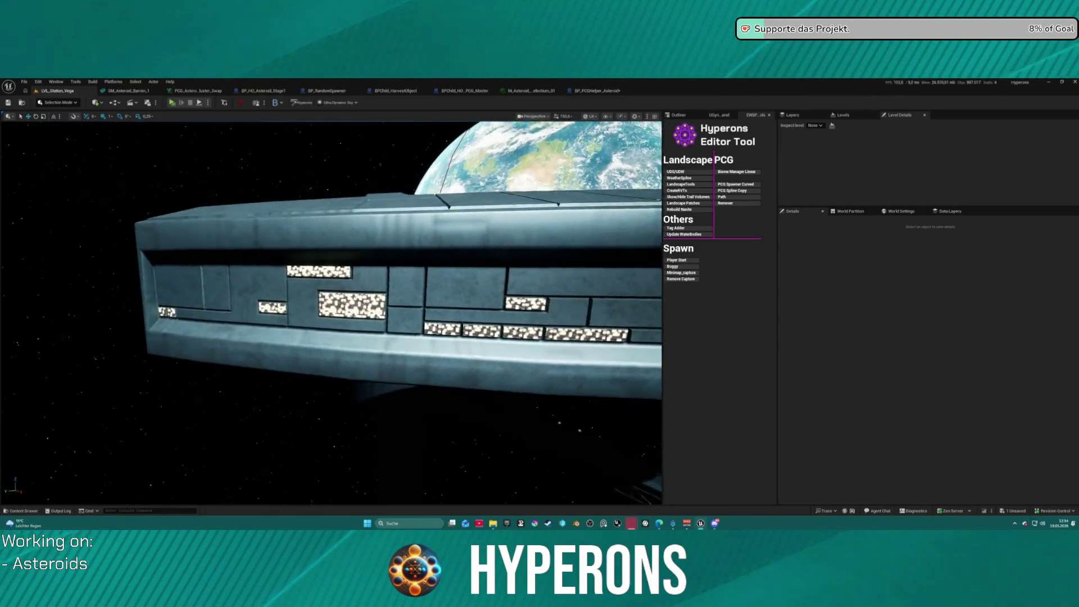
Fly the camera out around Station Vega for a wider view, then show the Windows desktop
mouse_move(219, 287)
mouse_down()
mouse_move(219, 242)
mouse_move(219, 269)
mouse_up()
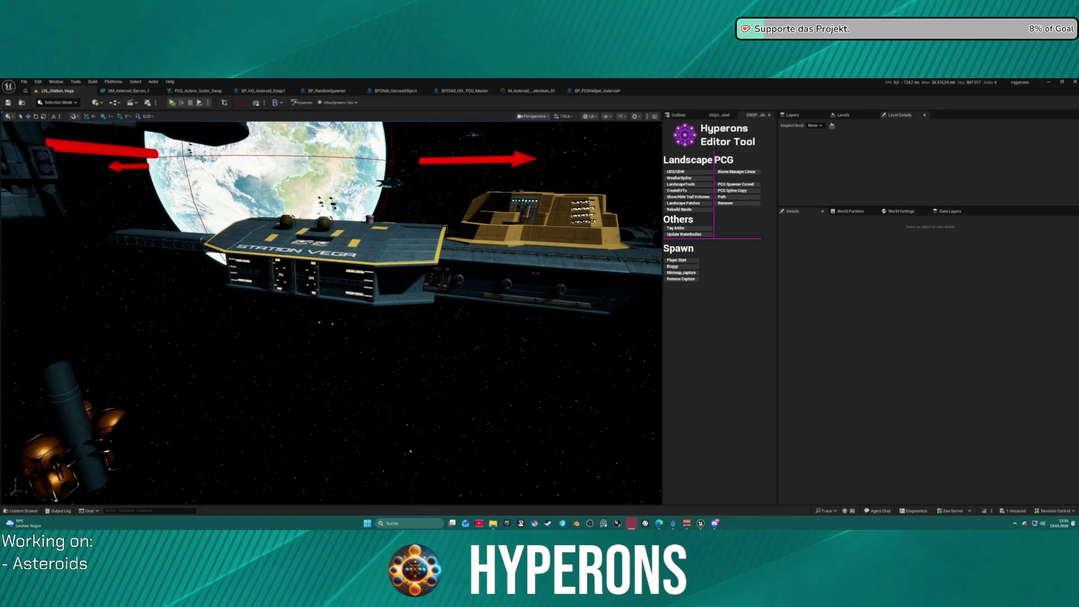
drag(338, 315, 360, 315)
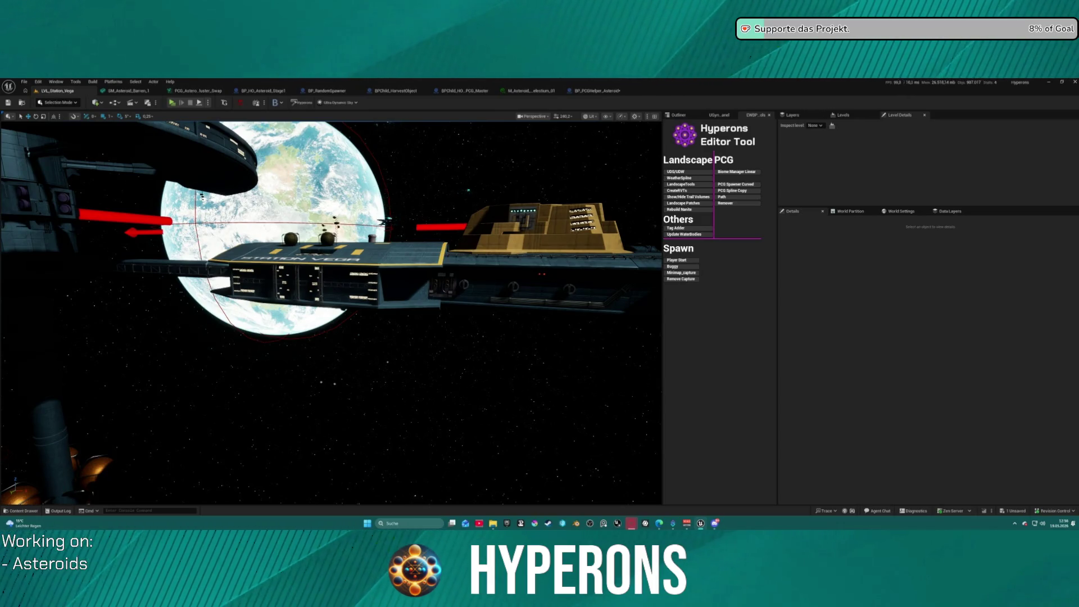
key(super+d)
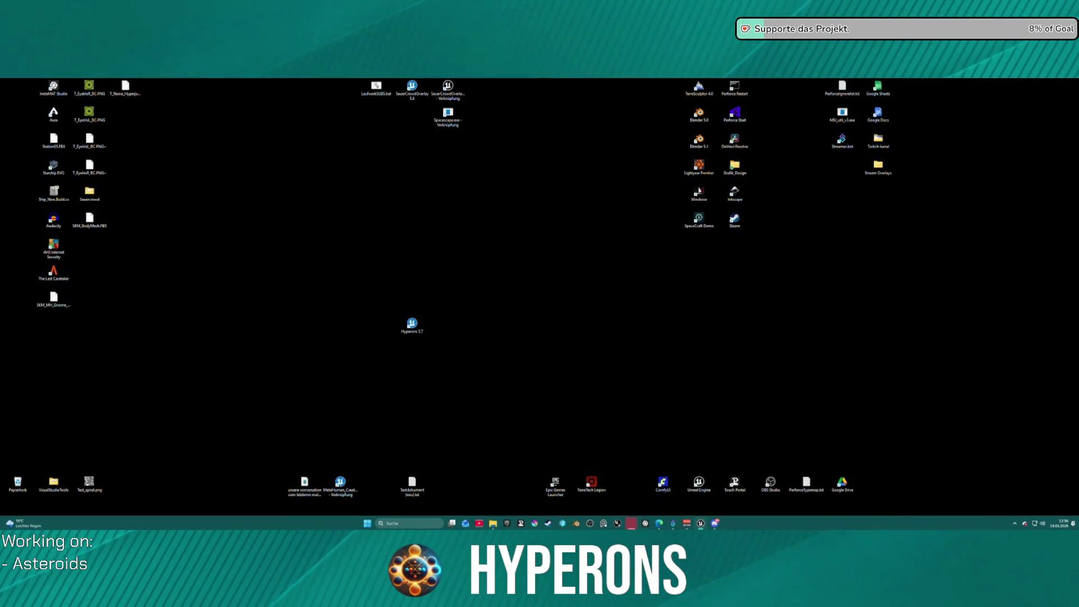
key(super+d)
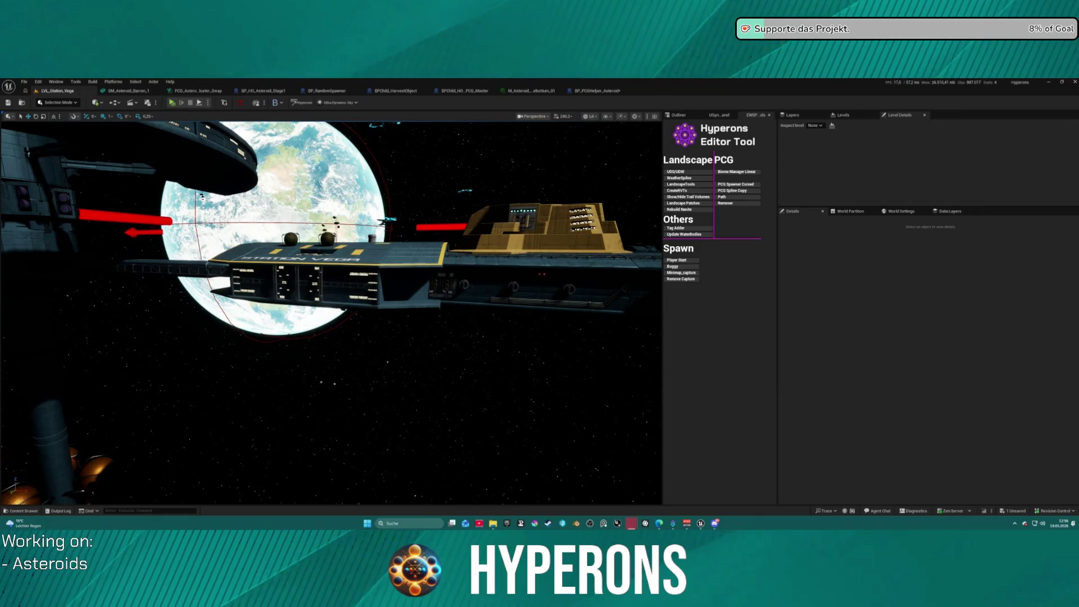
Reframe on the planet and fly the camera in toward Station Vega's lettered hull
mouse_move(586, 426)
mouse_down()
mouse_move(630, 393)
mouse_move(584, 365)
mouse_up()
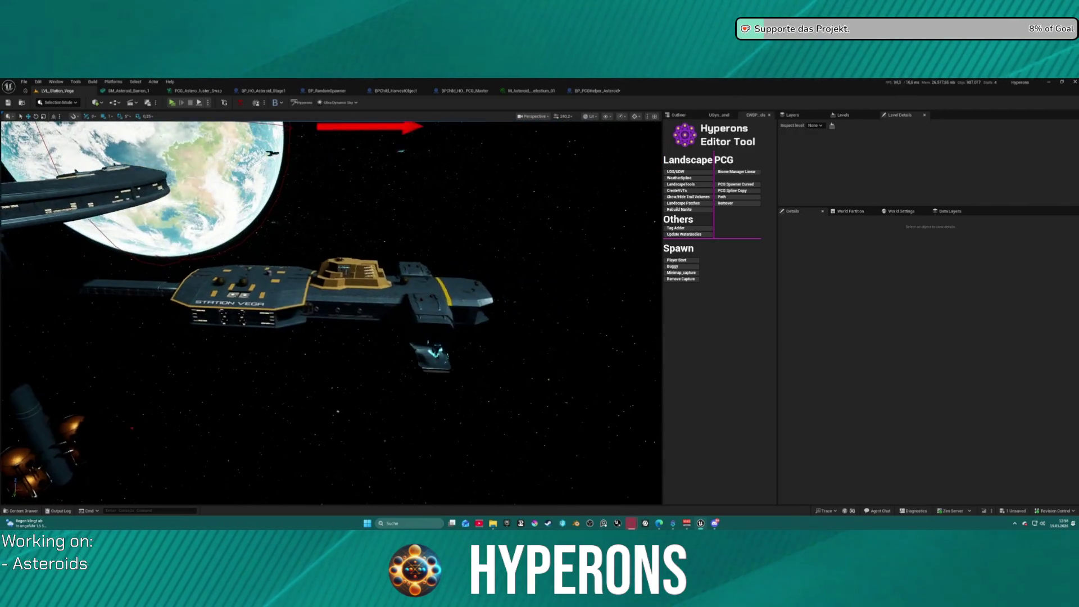
scroll(361, 377, up, 3)
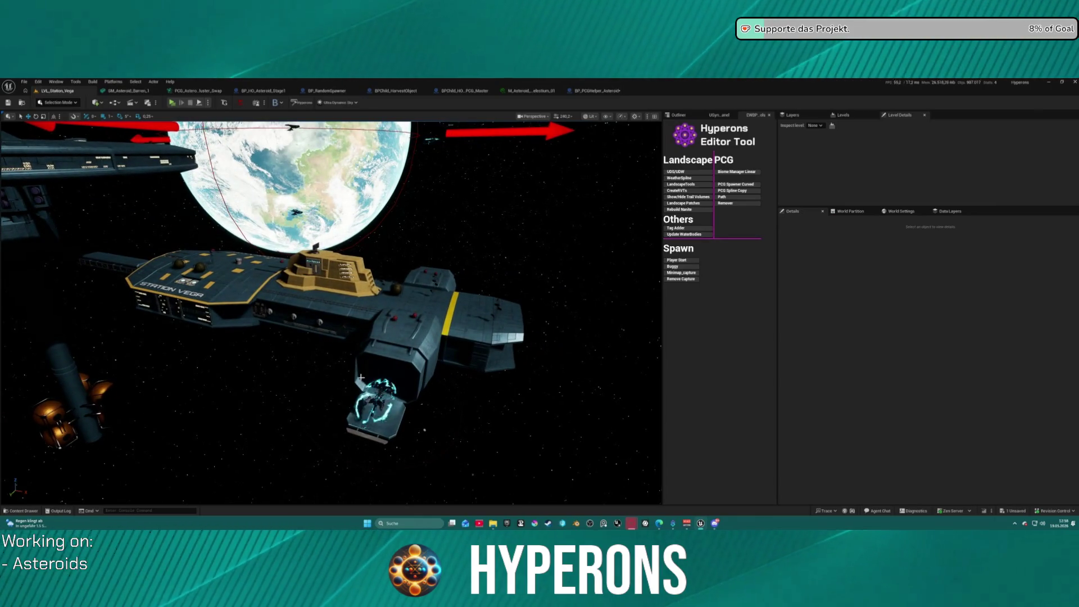
drag(230, 312, 230, 313)
drag(222, 354, 222, 354)
Orbit around Station Vega and settle the camera above the STATION VEGA lettered deck
drag(369, 306, 369, 306)
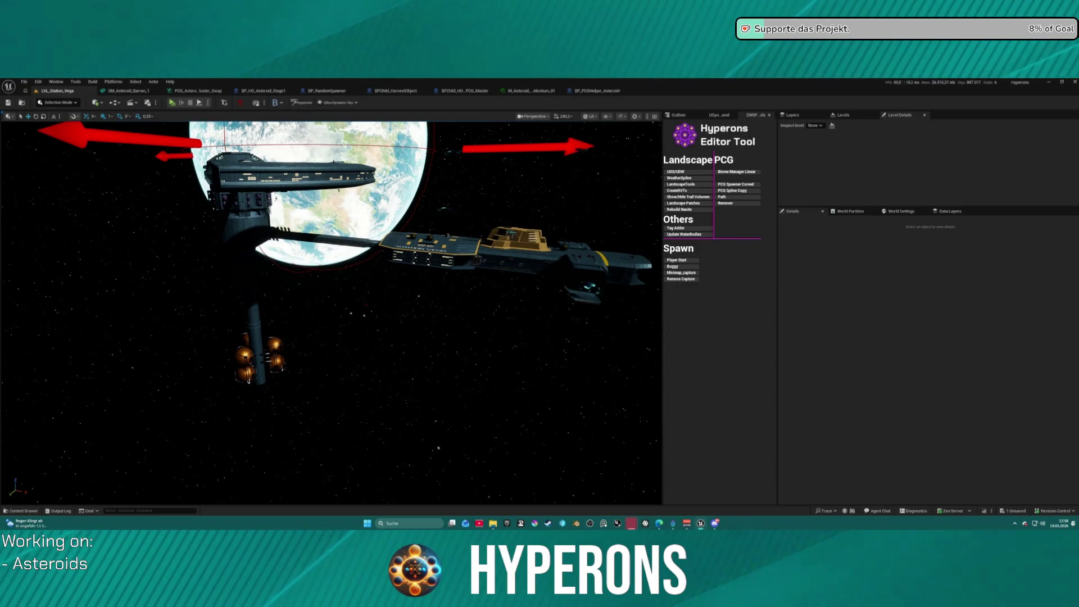
drag(372, 214, 371, 214)
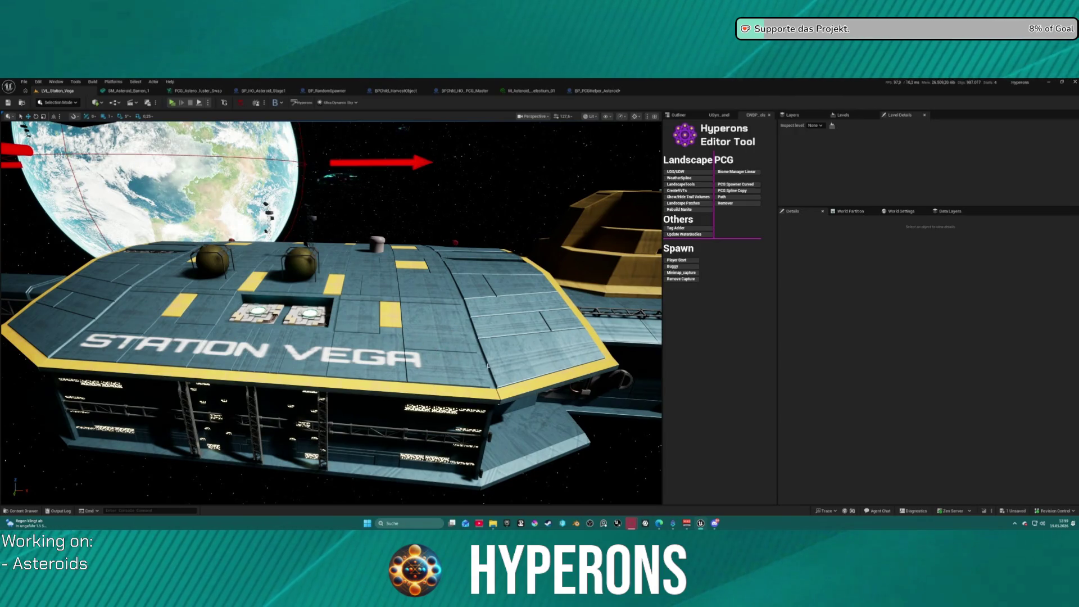
drag(371, 214, 372, 214)
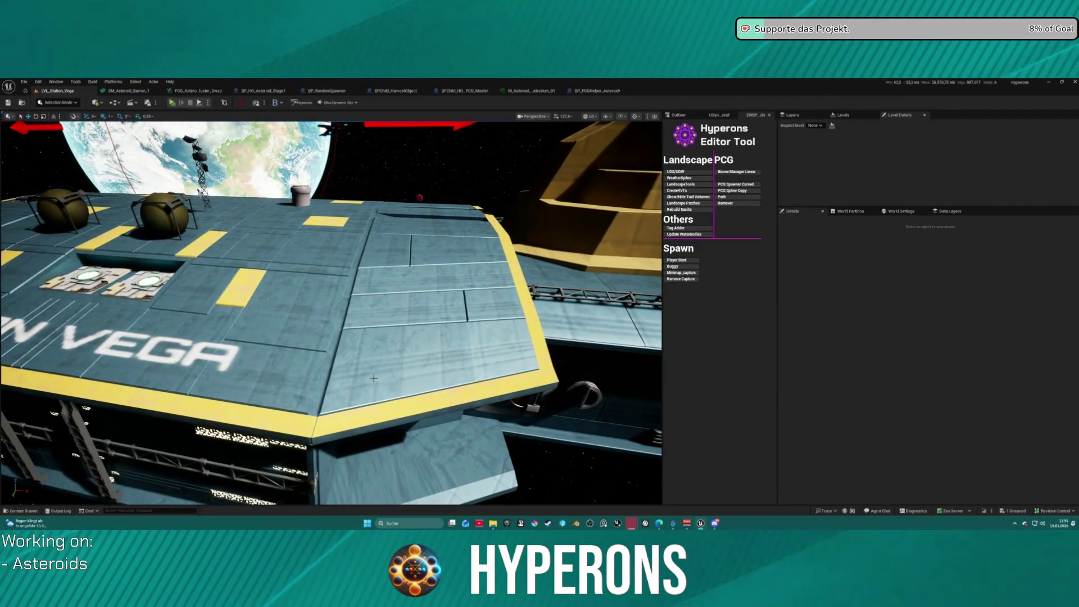
Look over the deck and yellow structure, then recall ShowFlag.CollisionPawn 0 in the Cmd console
drag(373, 377, 373, 376)
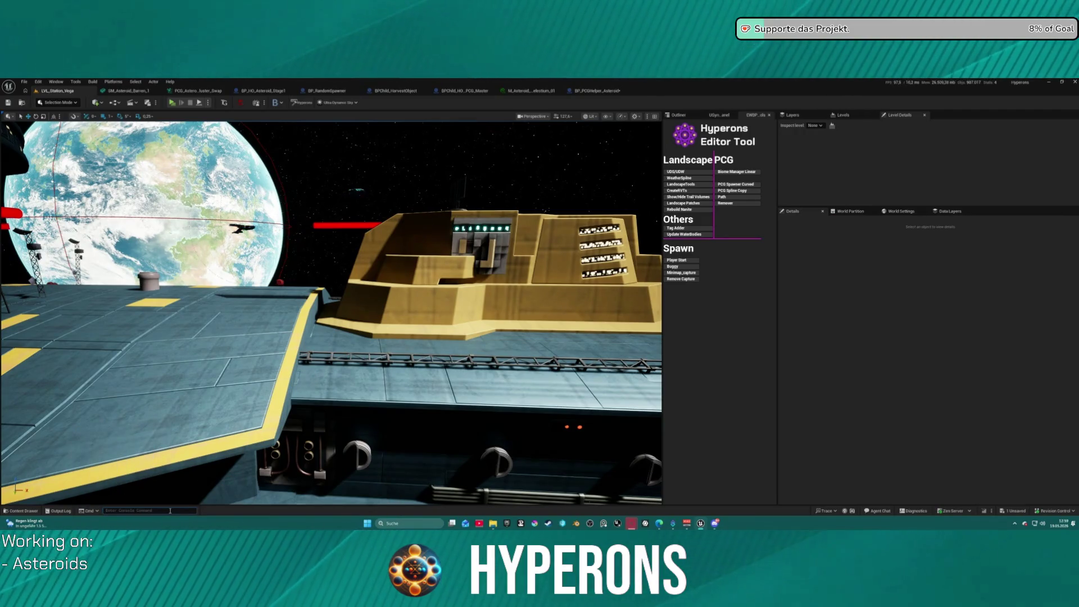
drag(375, 403, 375, 404)
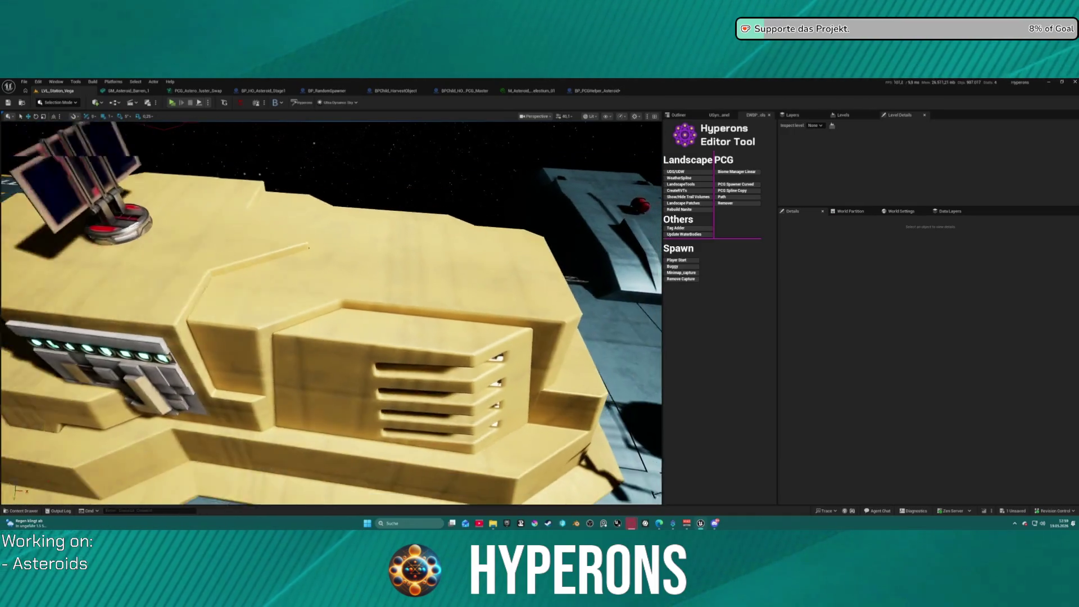
click(167, 511)
key(Up)
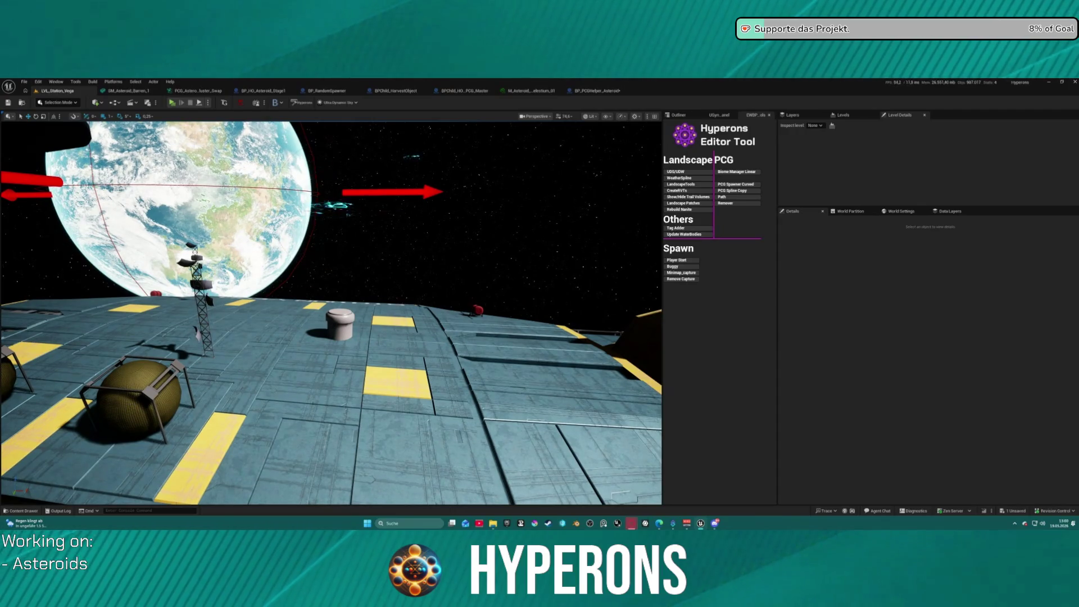
Select Station_Part01 and set the view mode to Optimization Viewmodes > Shader Complexity
click(239, 420)
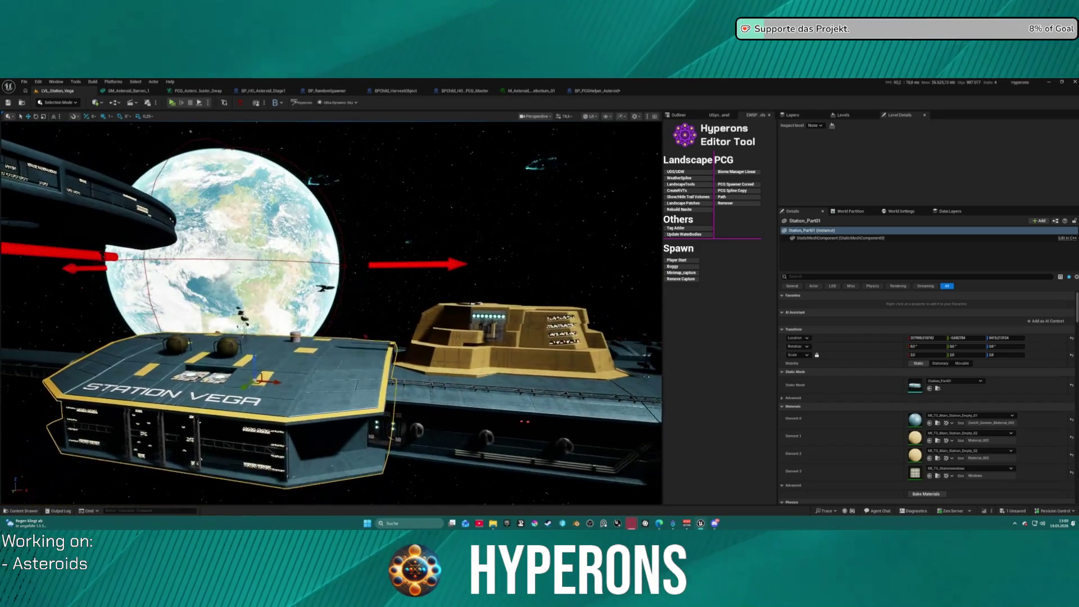
click(537, 116)
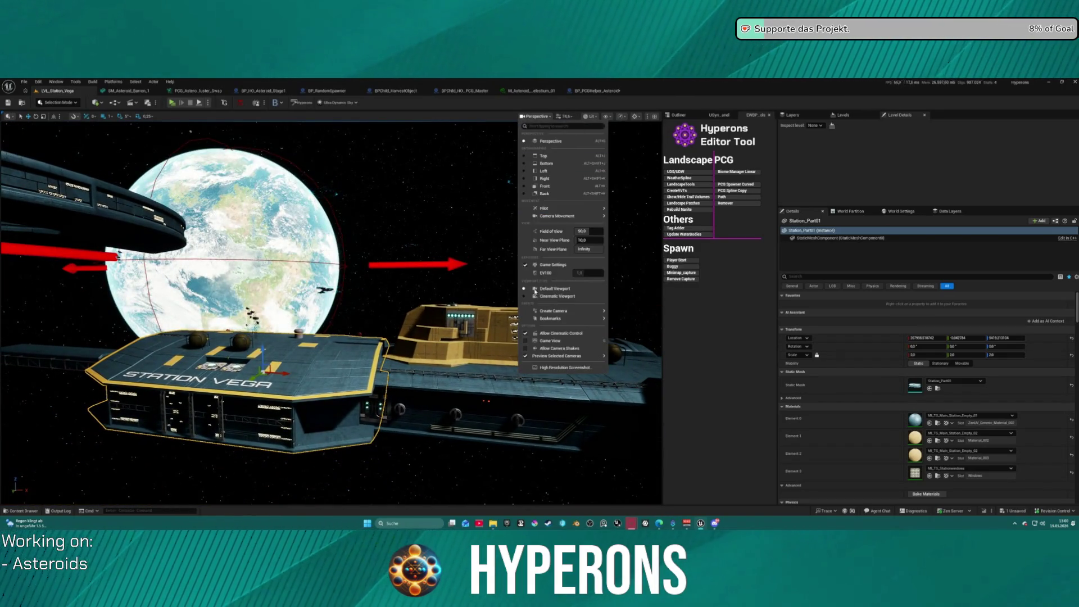
click(589, 116)
click(589, 116)
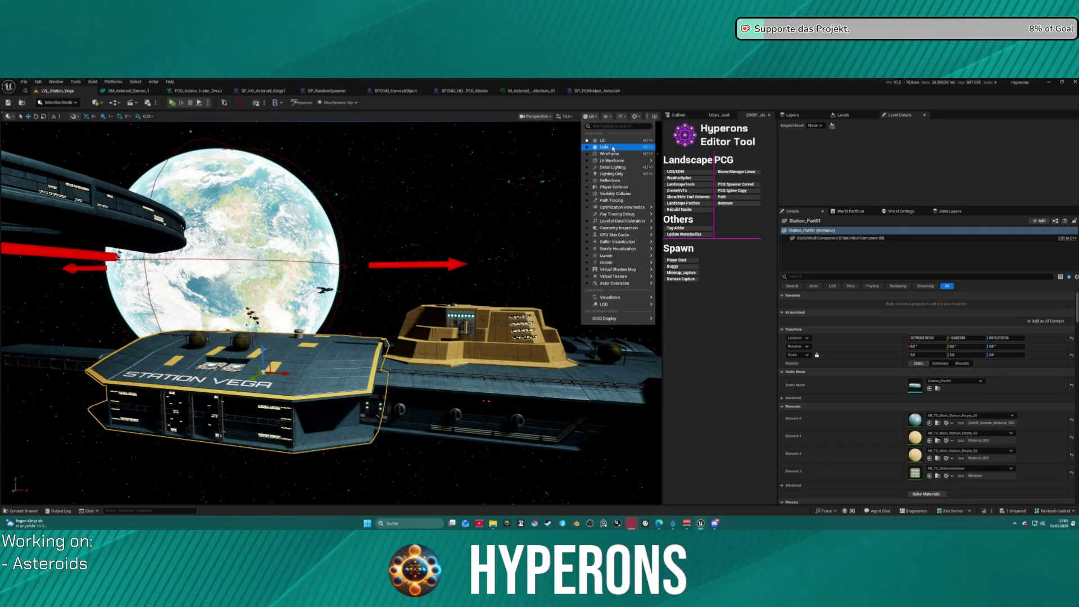
mouse_move(627, 255)
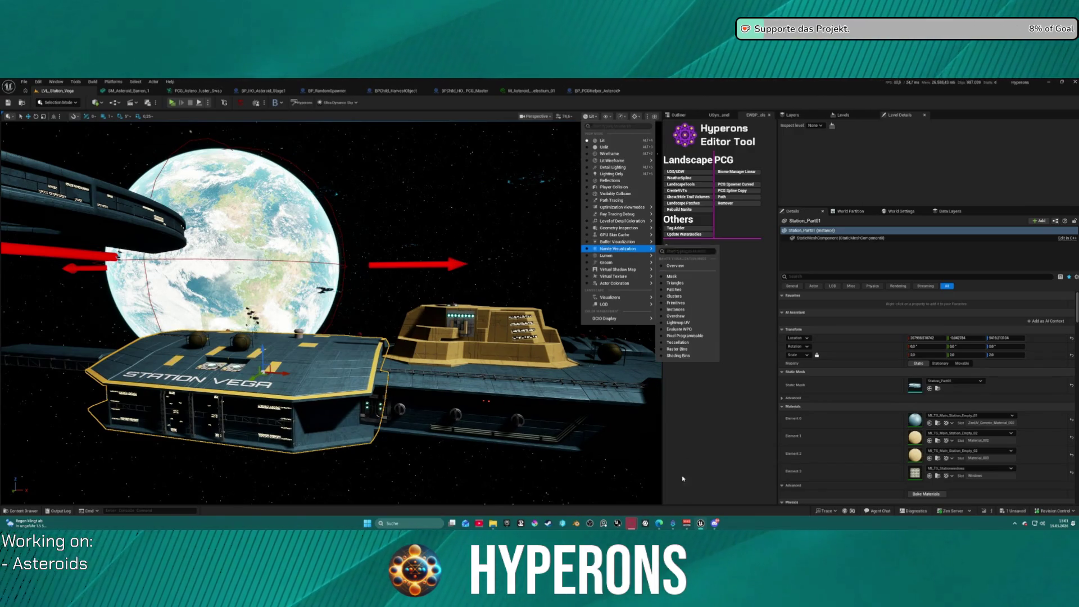
mouse_move(625, 236)
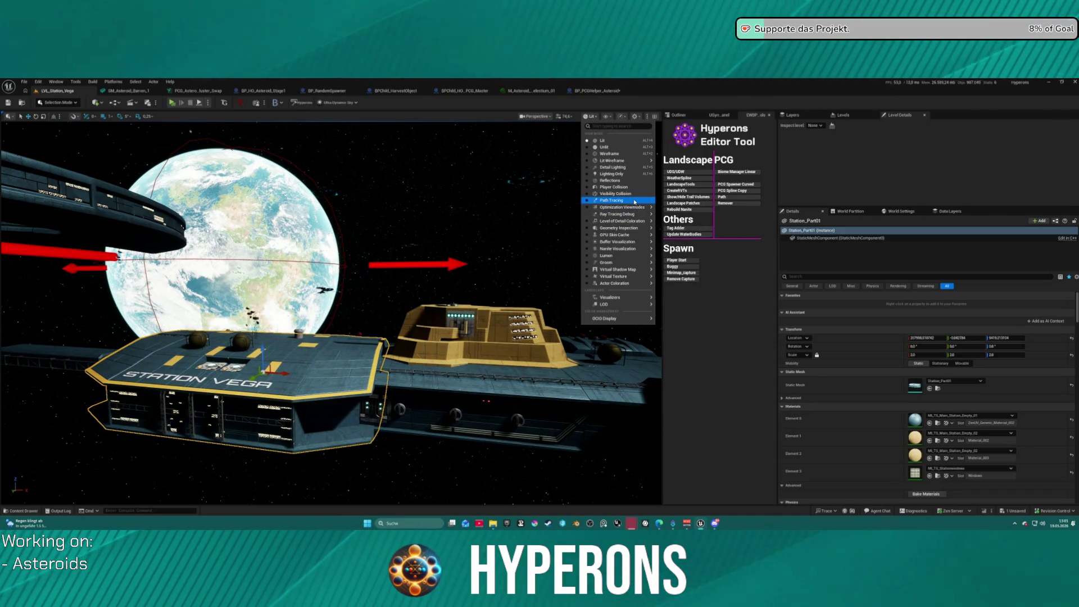
click(703, 238)
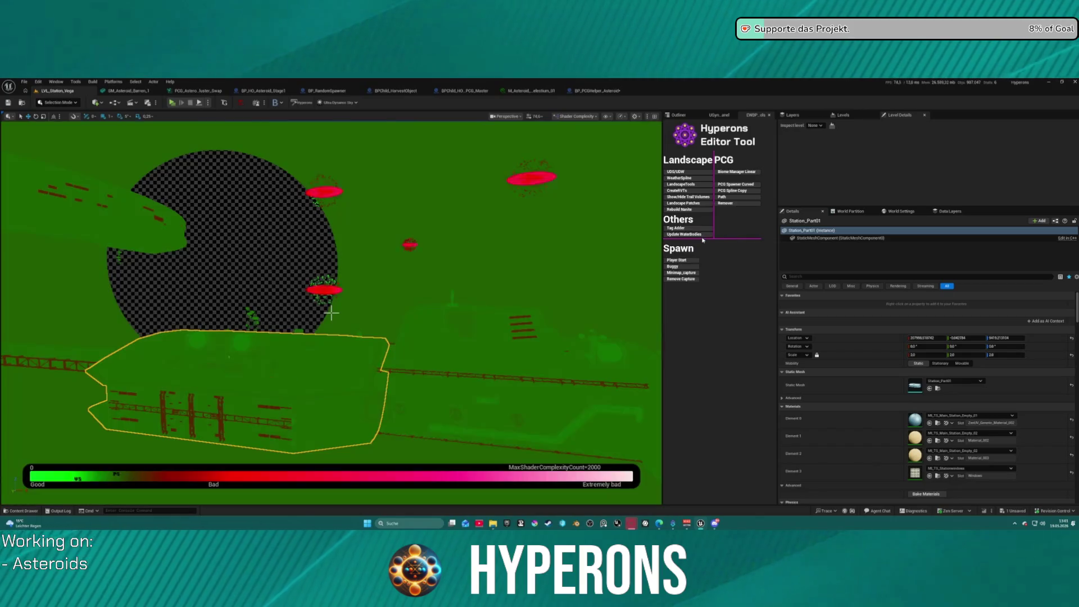
scroll(331, 313, down, 5)
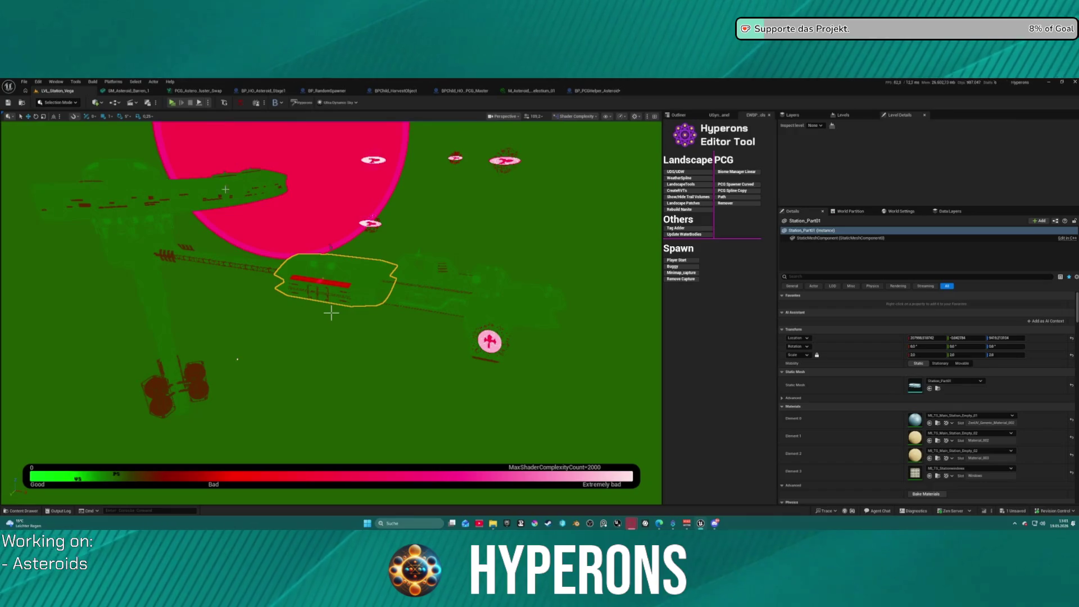
scroll(331, 313, up, 3)
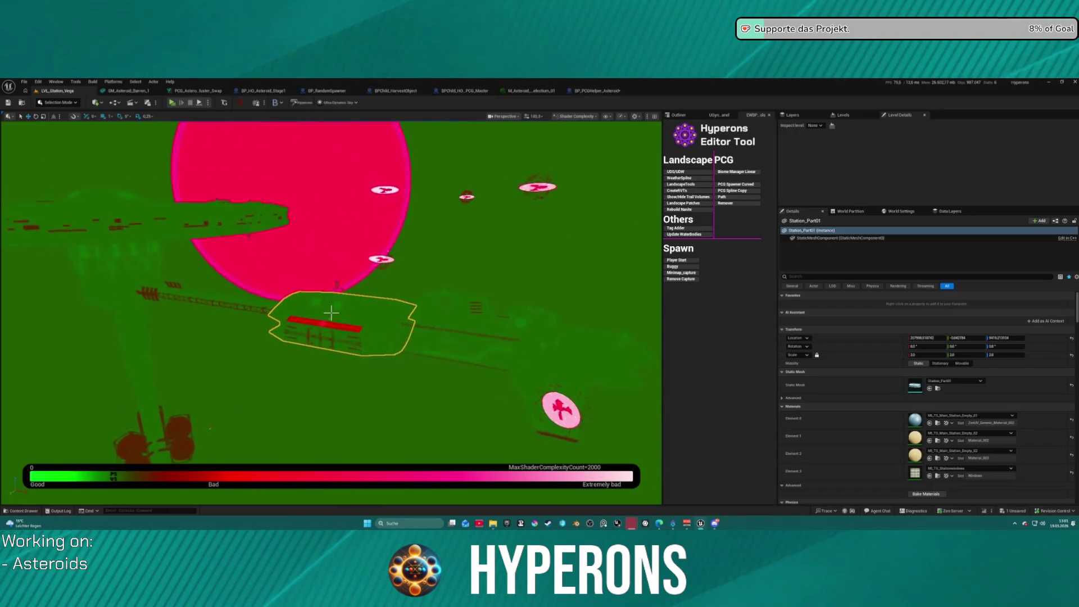
scroll(331, 313, up, 5)
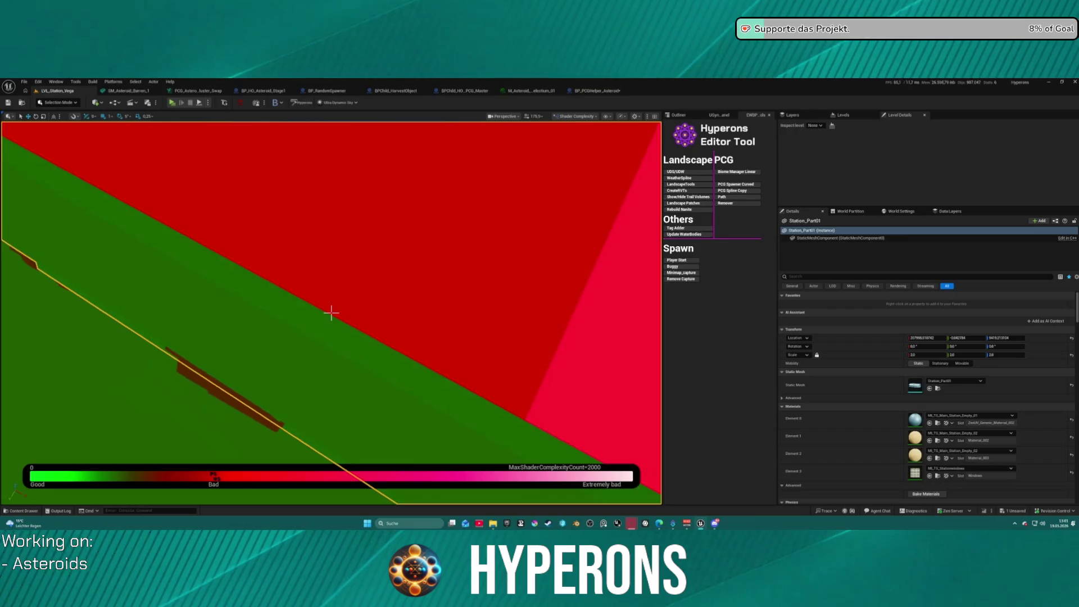
scroll(331, 313, down, 3)
scroll(332, 313, down, 4)
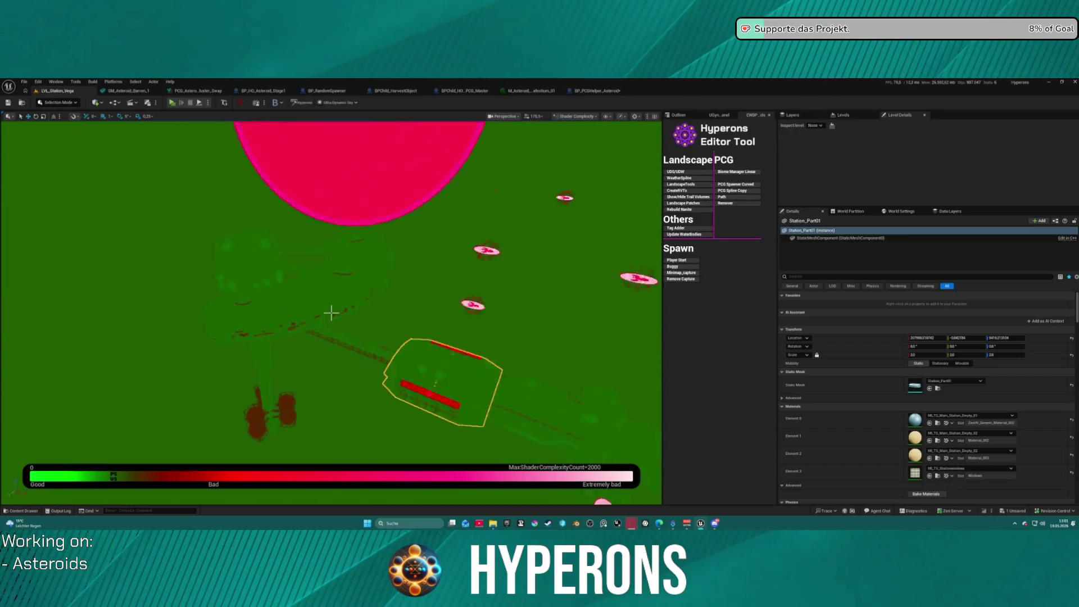
scroll(331, 313, up, 3)
scroll(331, 313, down, 3)
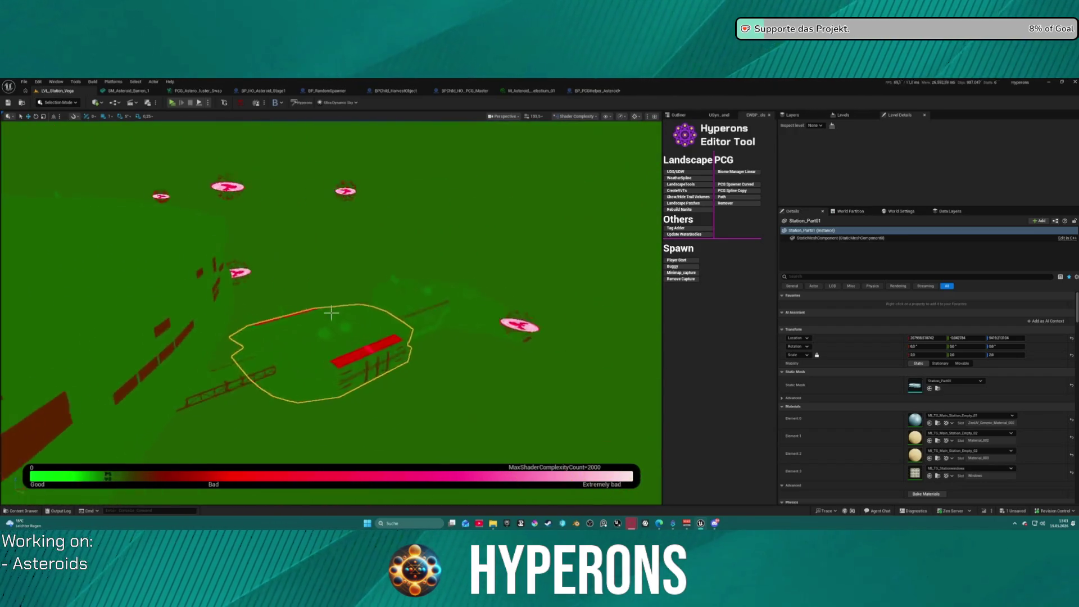
scroll(331, 313, up, 3)
scroll(331, 313, down, 4)
scroll(331, 313, down, 2)
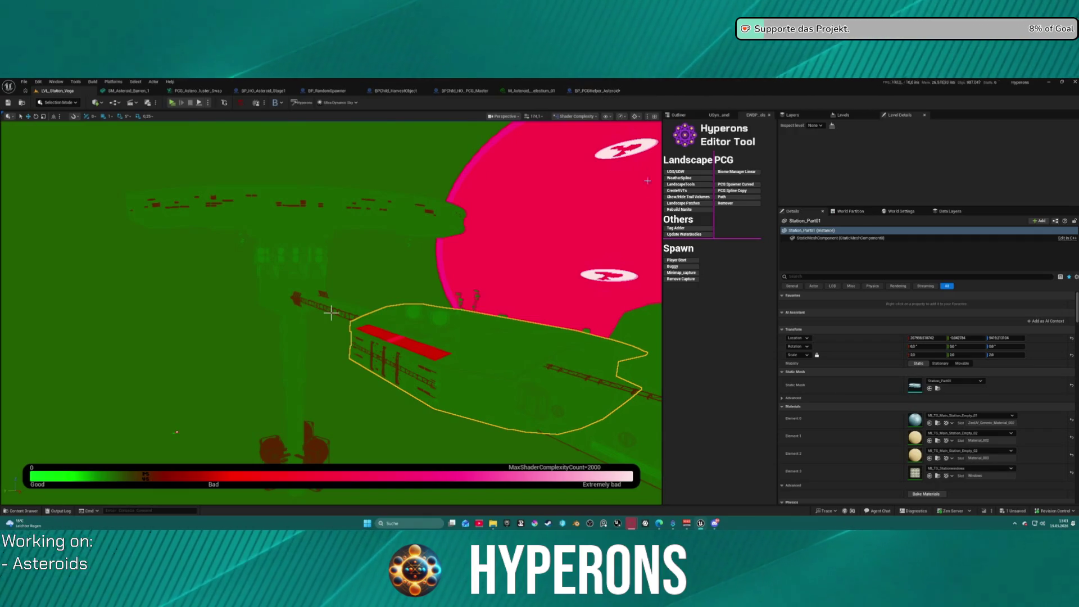
click(586, 117)
Switch the viewport to Light Complexity view and bring up the asteroid material instance tab
mouse_move(595, 207)
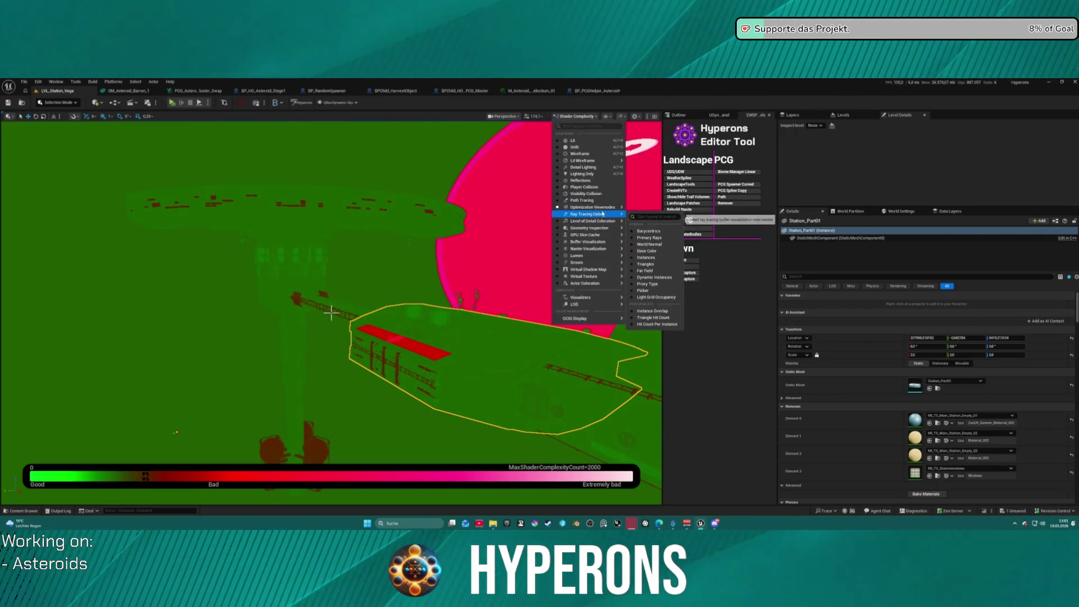
click(654, 225)
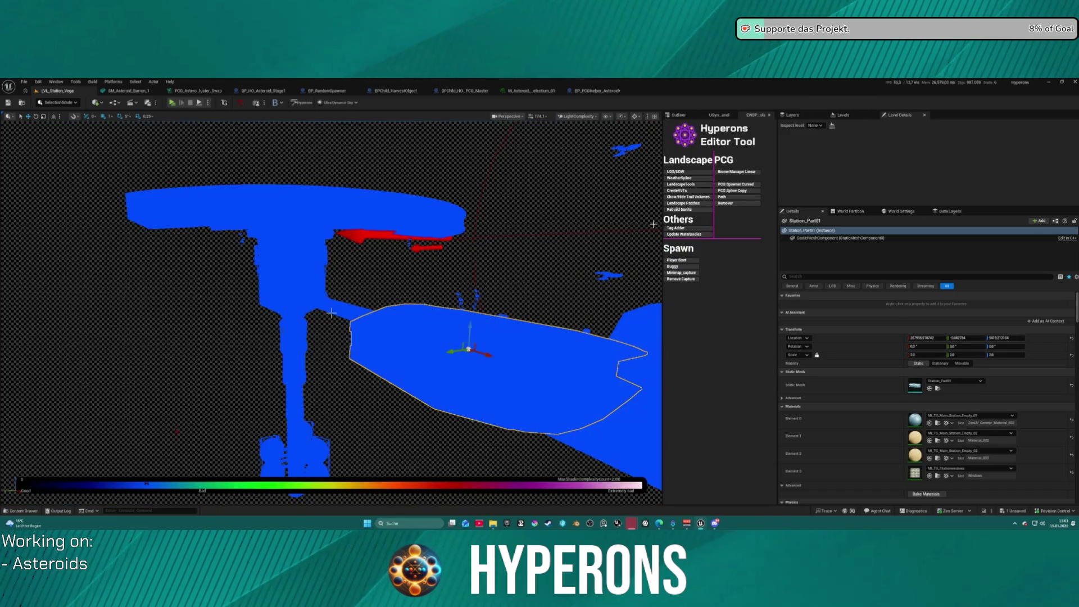
click(539, 91)
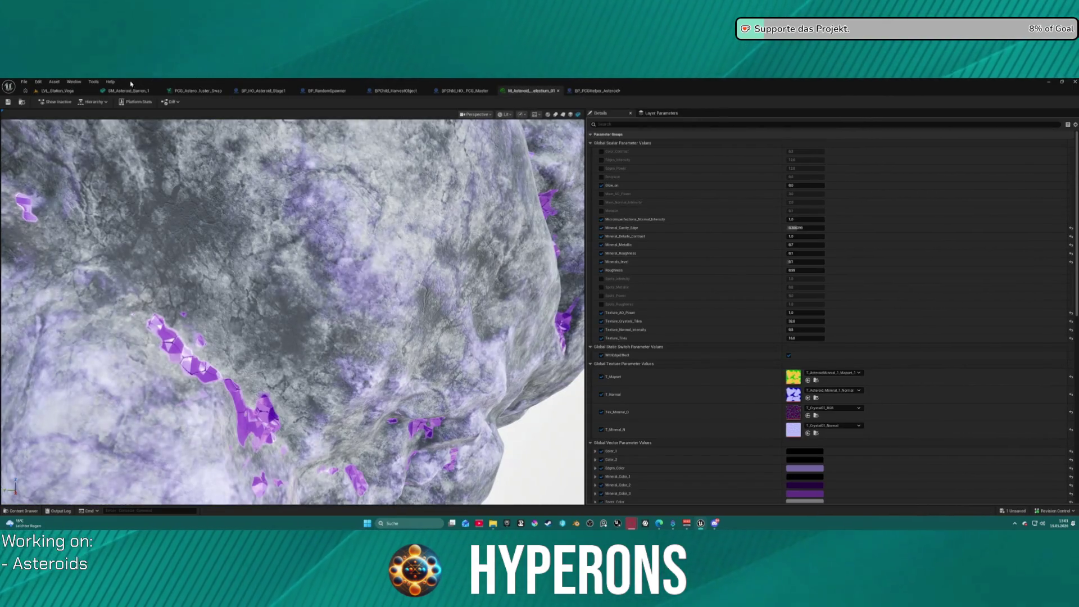
On LVL_Station_Vega, show Nanite Visualization > Triangles and focus the camera on the station
click(66, 91)
click(576, 118)
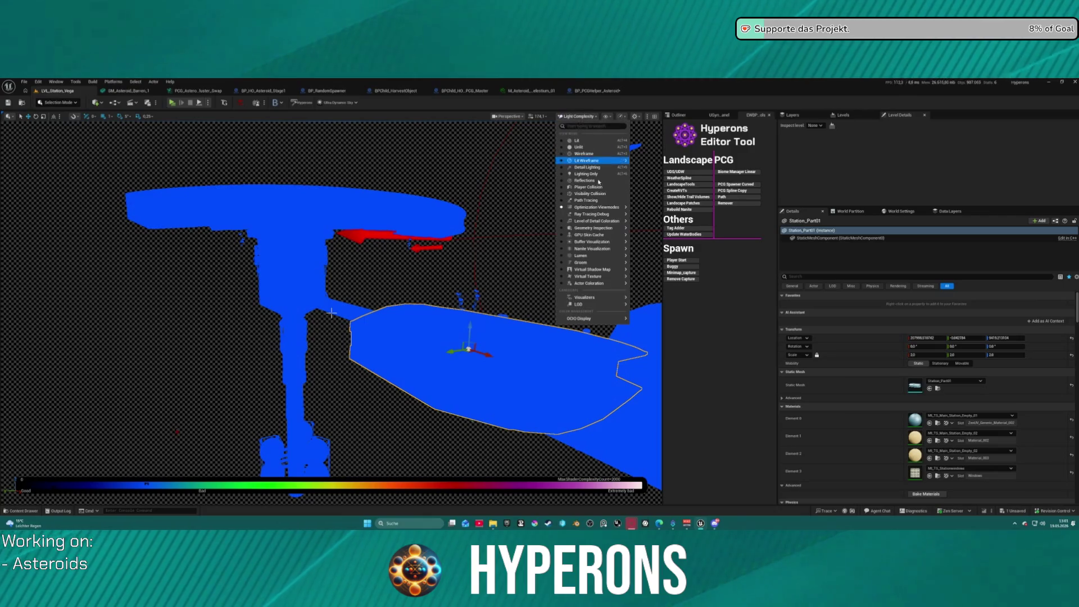
mouse_move(607, 259)
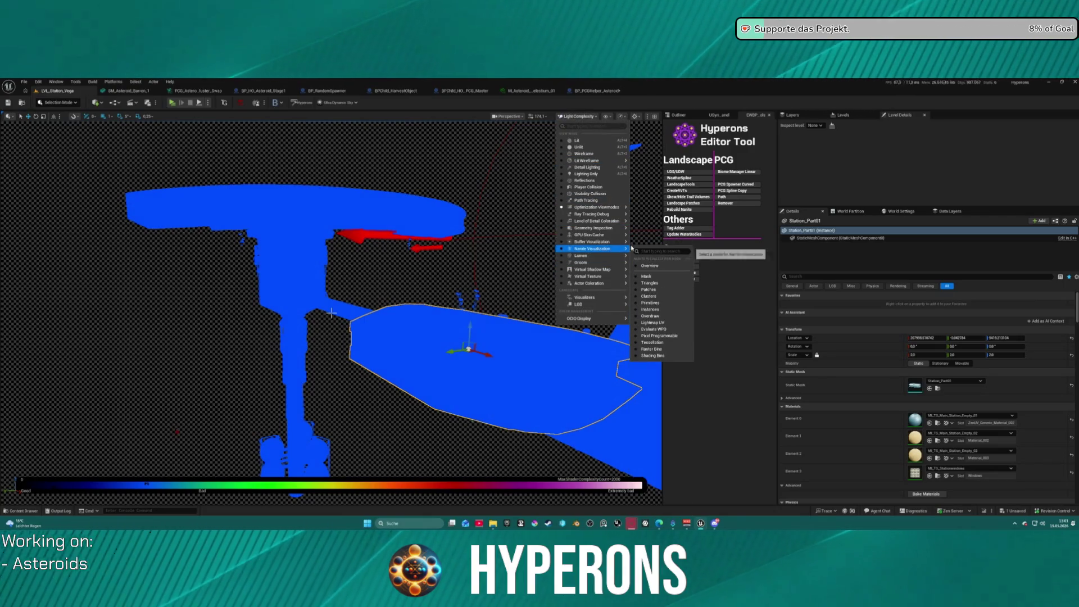
click(660, 284)
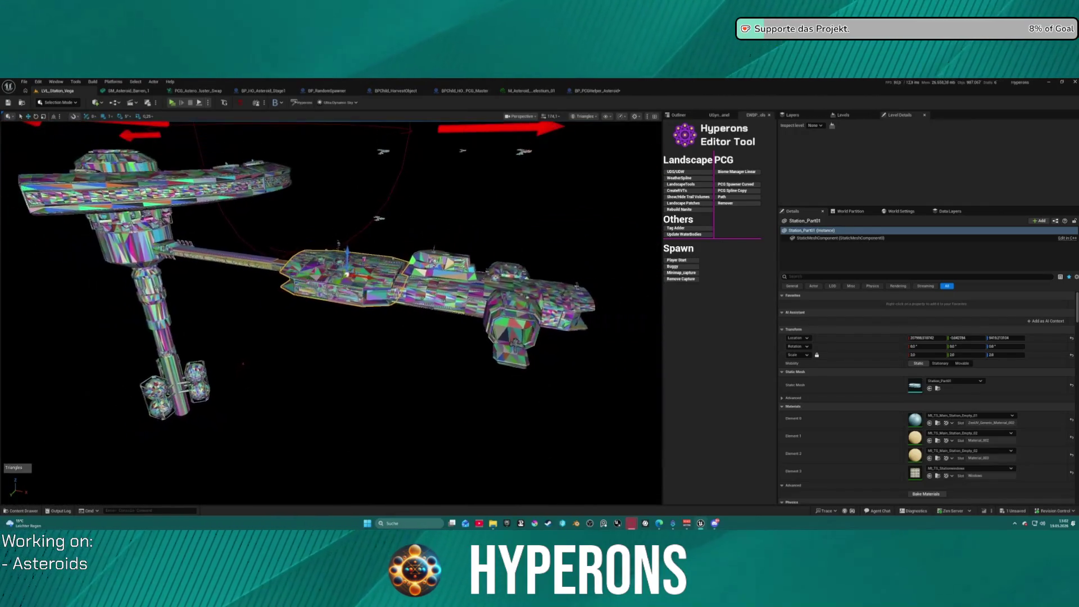
key(f)
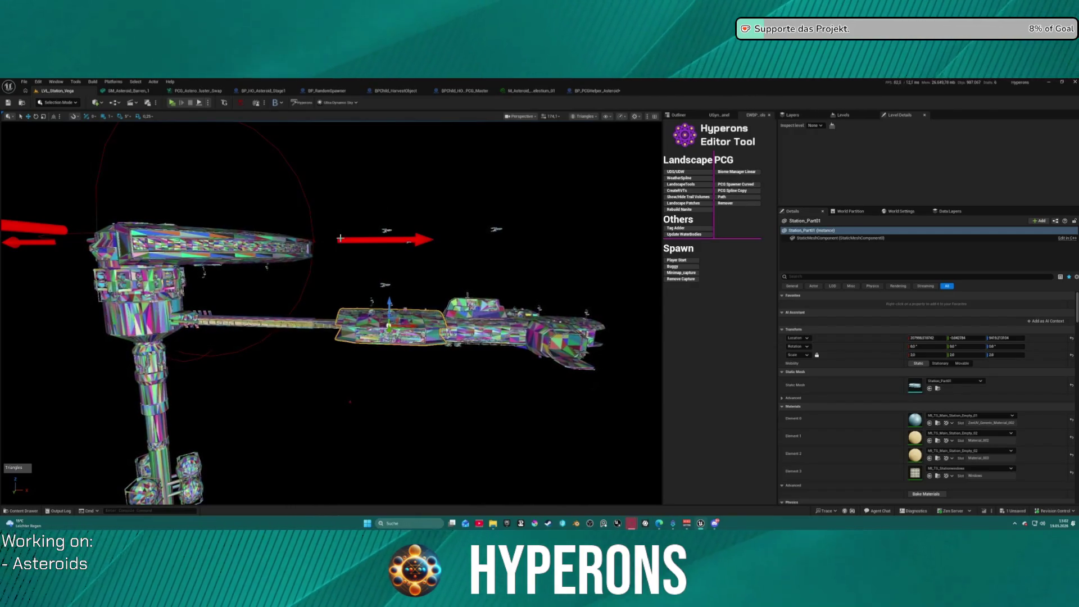
click(584, 117)
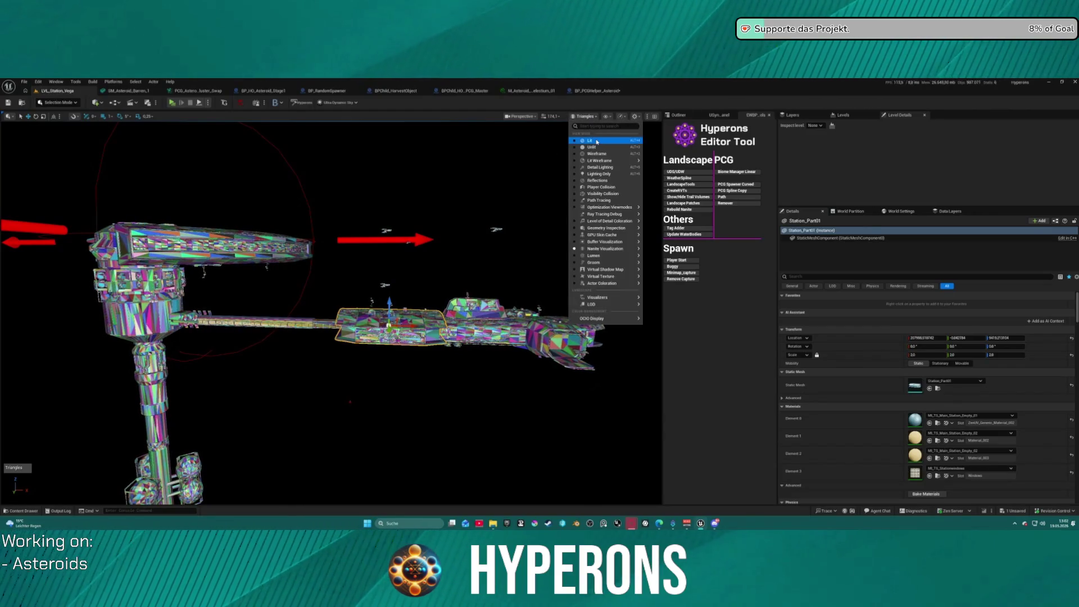
Return the viewport to Lit rendering and open the USync sync and import tools panel
click(591, 140)
scroll(460, 292, up, 5)
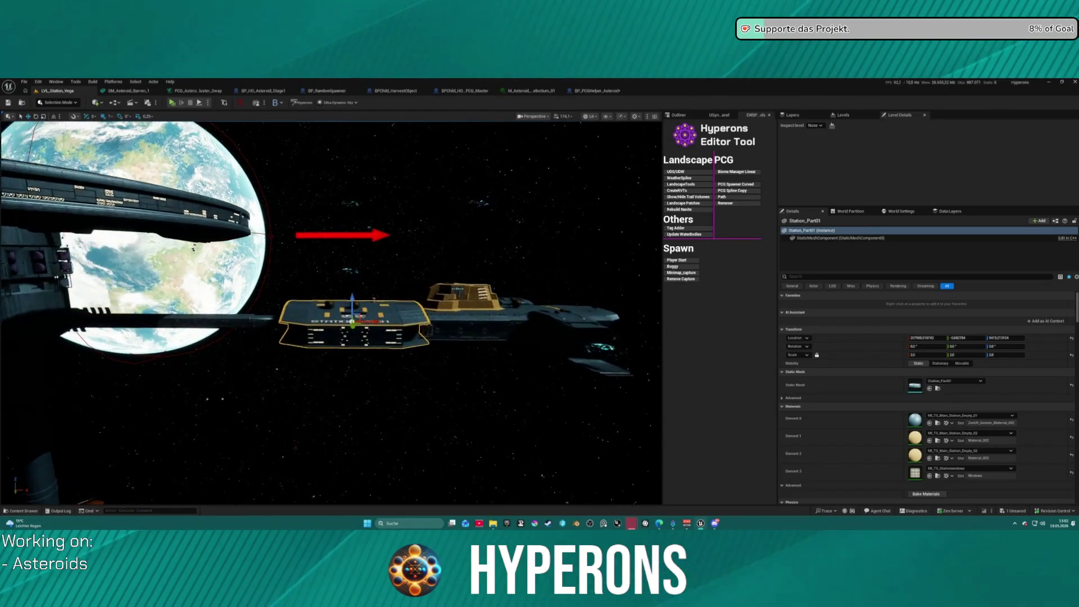
scroll(247, 304, down, 5)
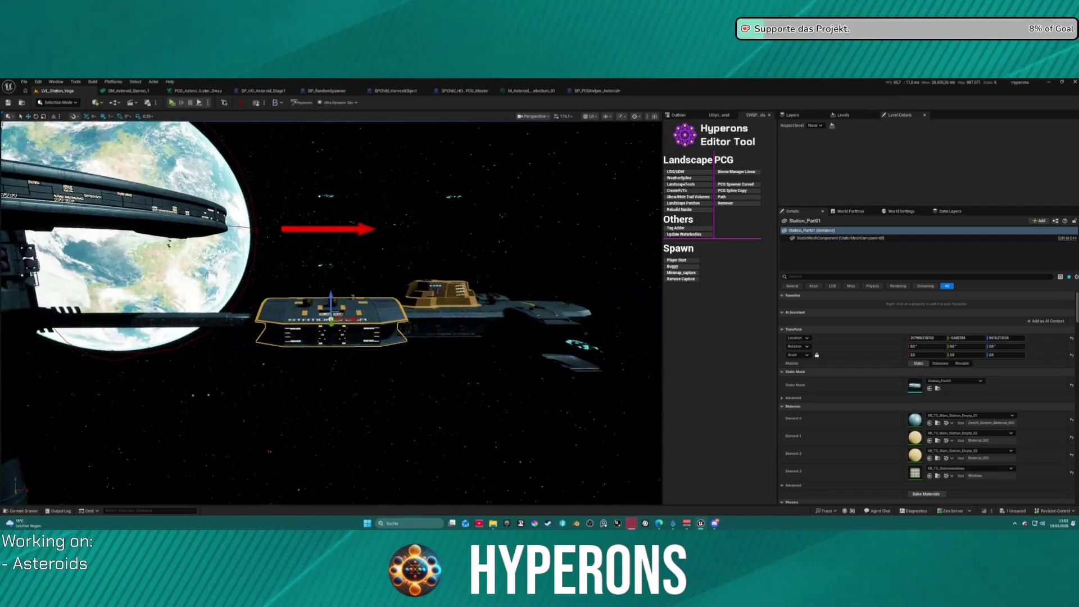
key(d)
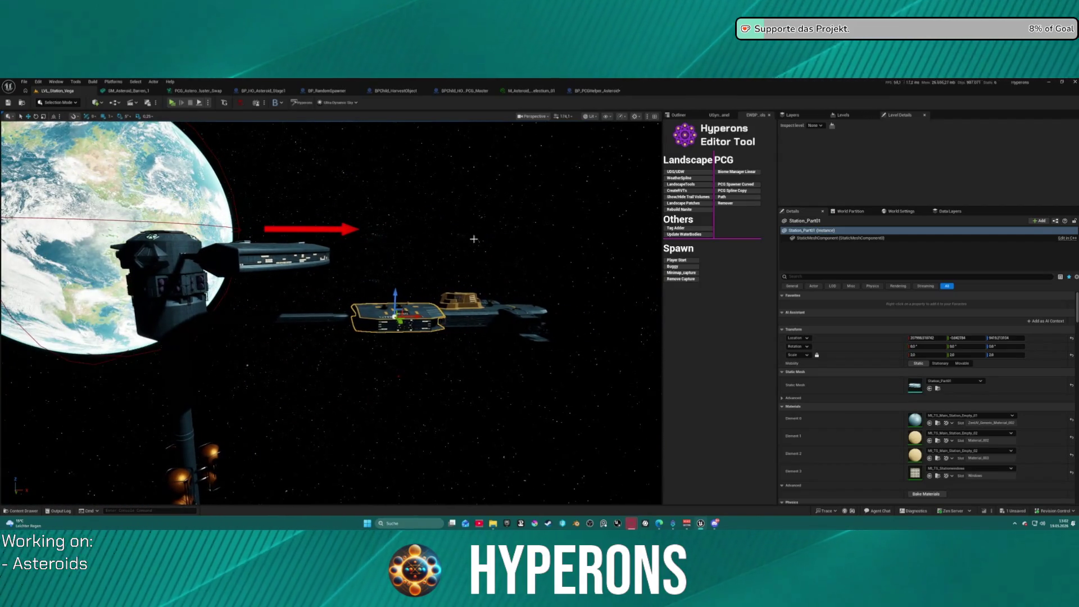
click(720, 115)
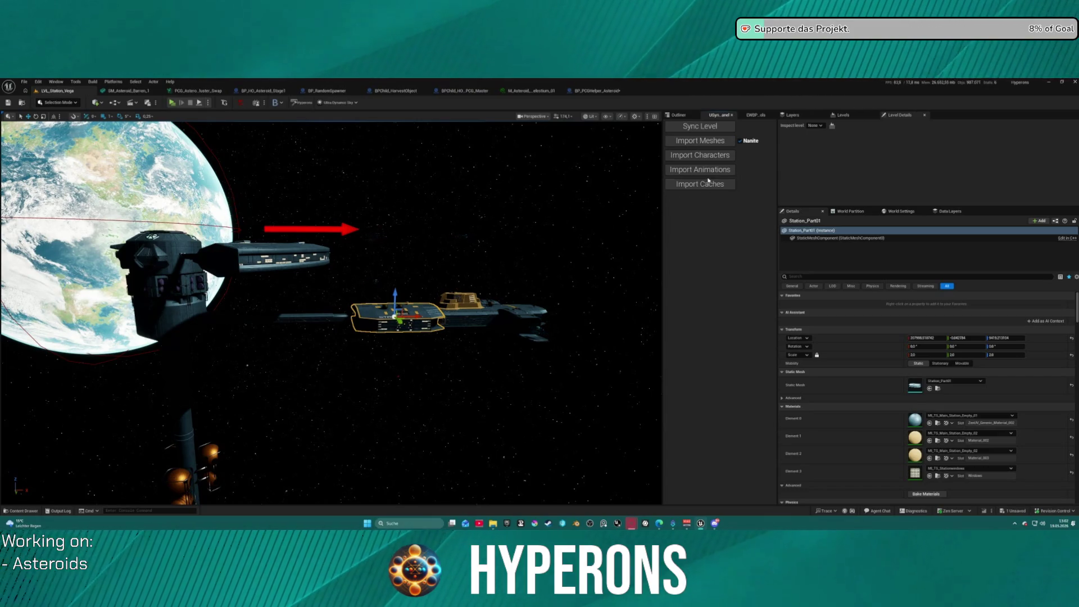
Fly the camera onto Station Vega's deck and select the Station_Plate08.001 plate
mouse_move(462, 319)
mouse_down()
mouse_move(462, 216)
mouse_move(444, 216)
mouse_move(444, 240)
mouse_move(444, 225)
mouse_move(407, 311)
mouse_up()
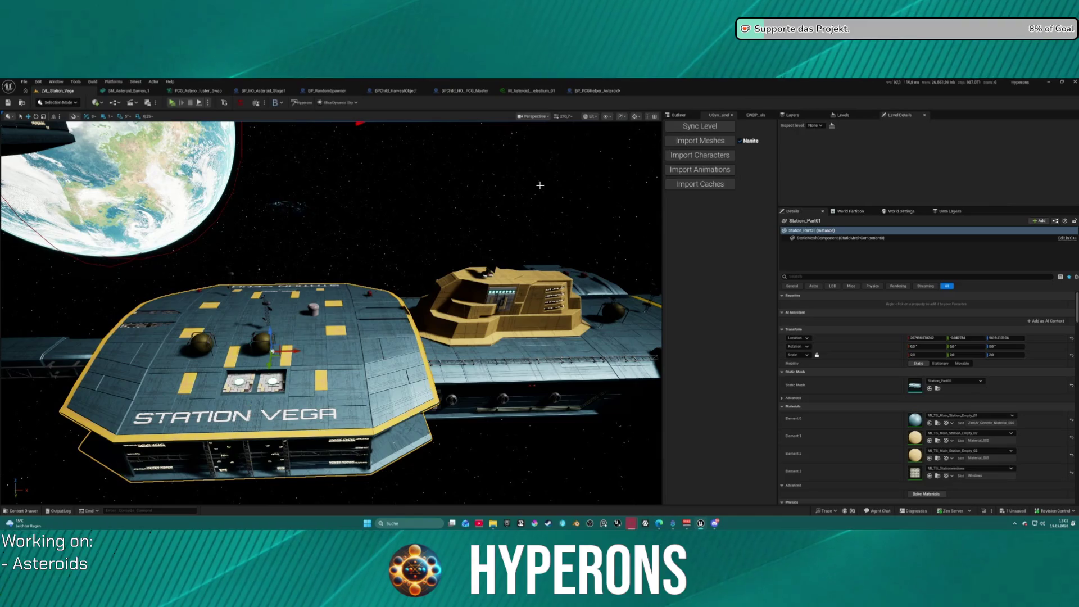
drag(302, 206, 288, 242)
drag(490, 359, 491, 344)
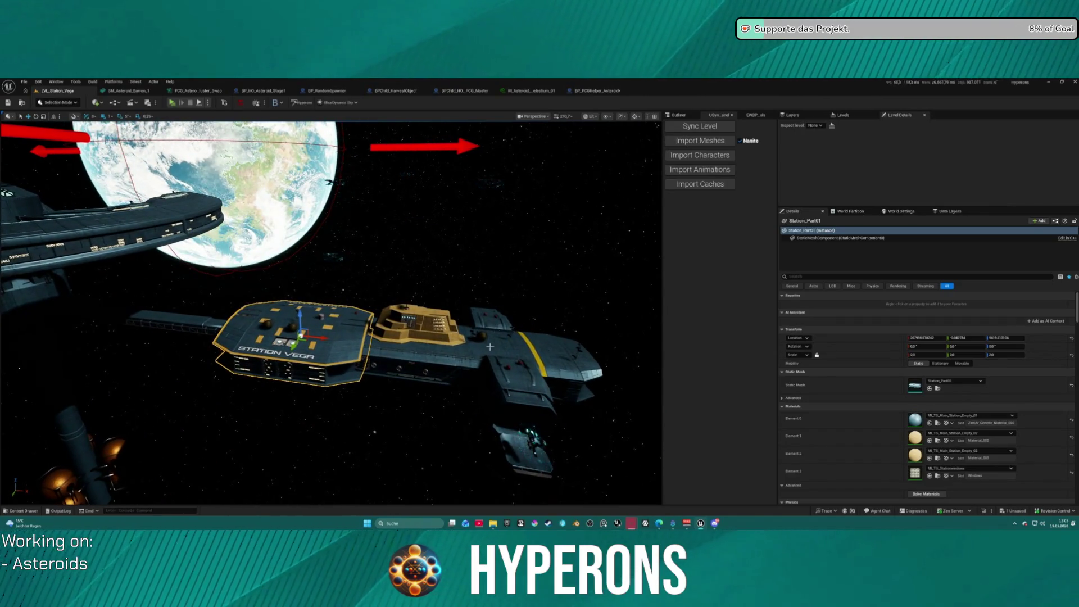
drag(401, 364, 388, 351)
click(388, 357)
drag(588, 144, 589, 143)
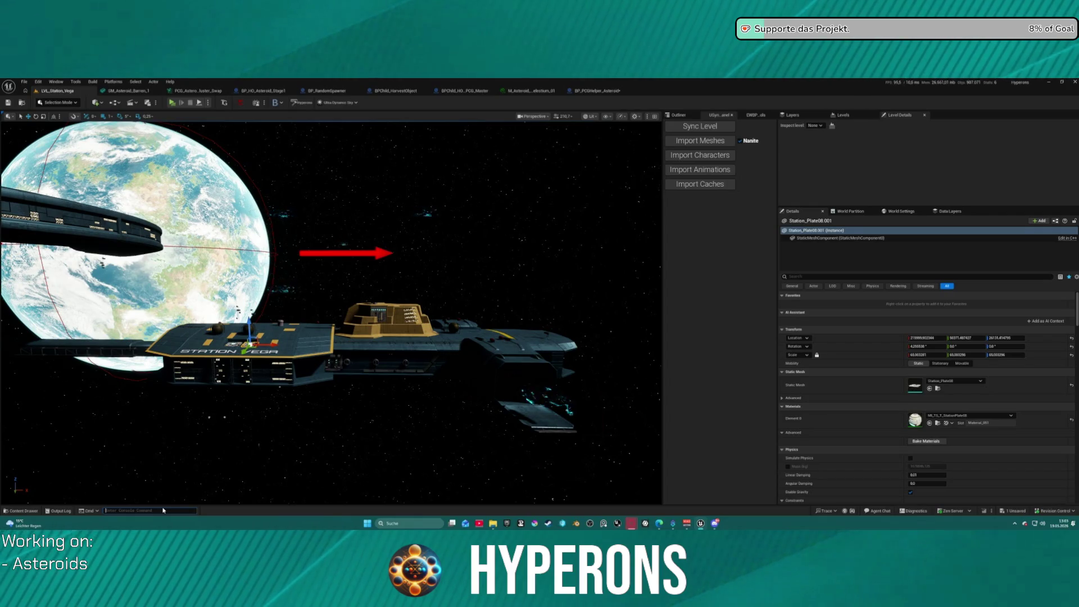
Run the stat unit console command to overlay frame timing stats on the viewport
text(d)
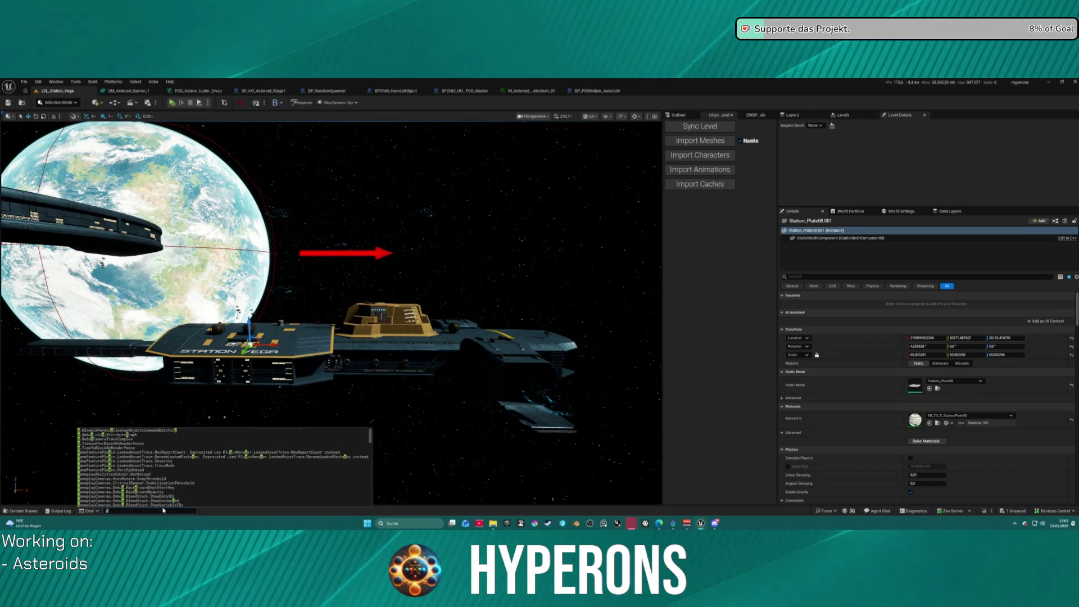
key(BackSpace)
text(stat )
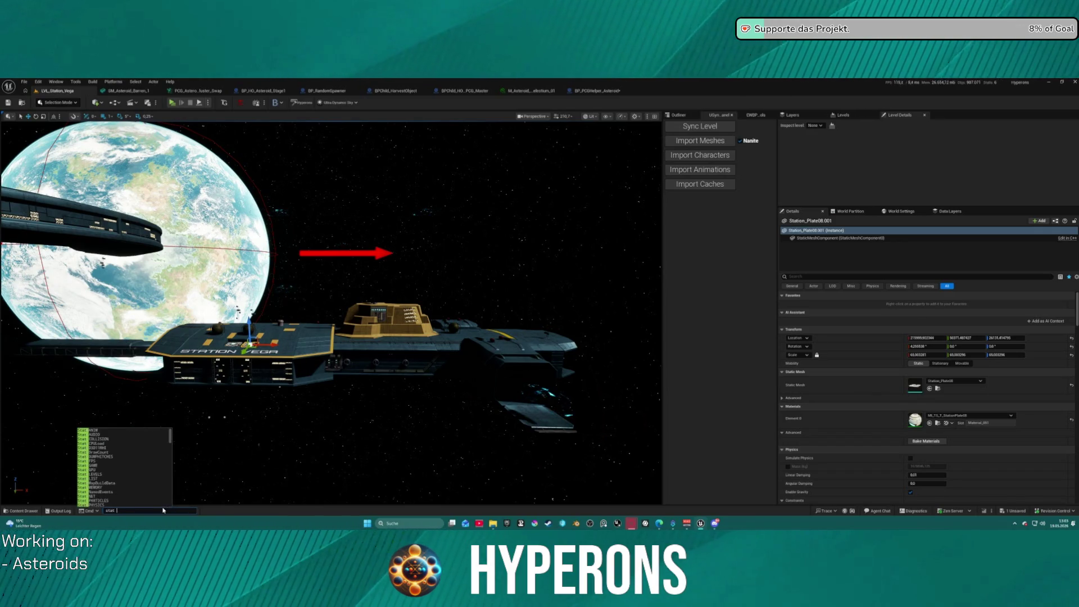
text(unit)
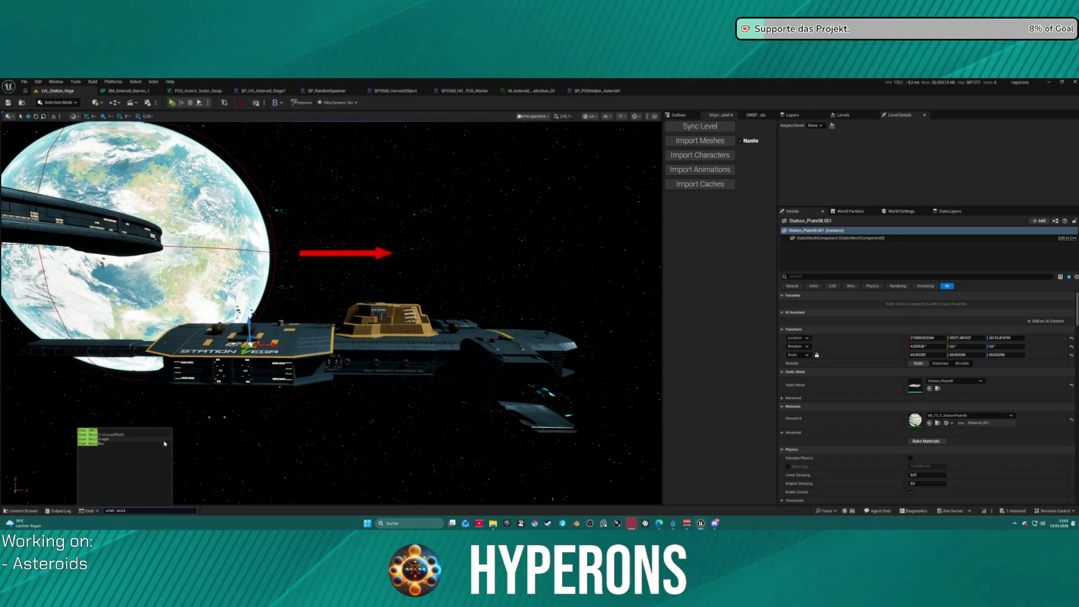
click(108, 431)
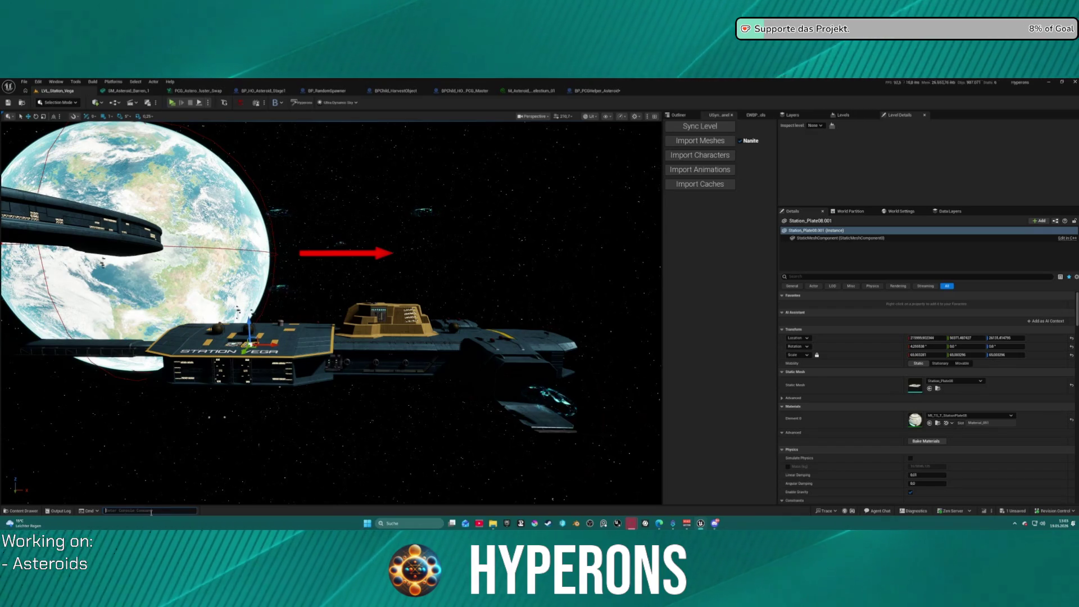
key(Return)
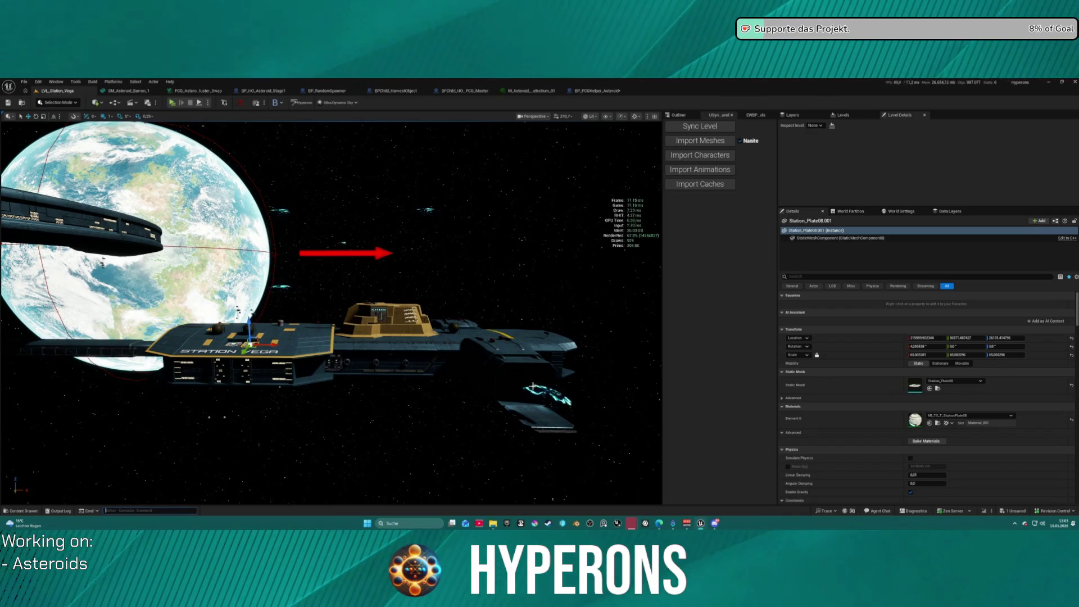
Fly around Station Vega's lettered deck and tan superstructure with the stats showing
drag(440, 417, 416, 422)
mouse_move(424, 243)
mouse_down()
mouse_move(415, 246)
mouse_move(424, 244)
mouse_up()
mouse_move(479, 270)
mouse_down()
mouse_move(474, 256)
mouse_move(478, 279)
mouse_up()
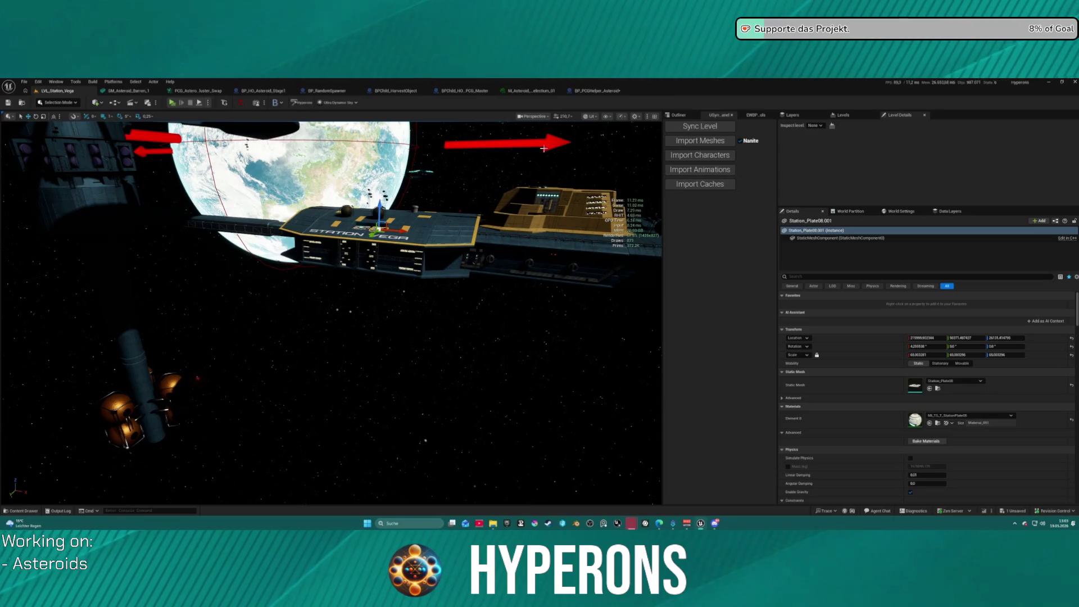
drag(477, 278, 477, 278)
drag(291, 204, 291, 205)
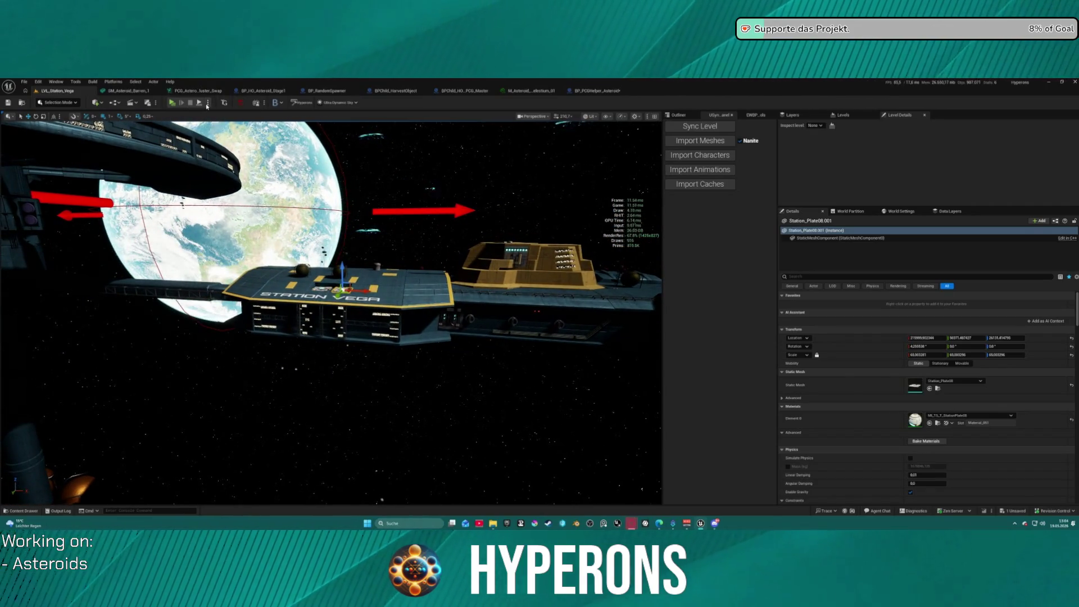
Launch the level as a Standalone Game, saving the modified BP_PCGHelper_Asteroid blueprint when prompted
click(208, 102)
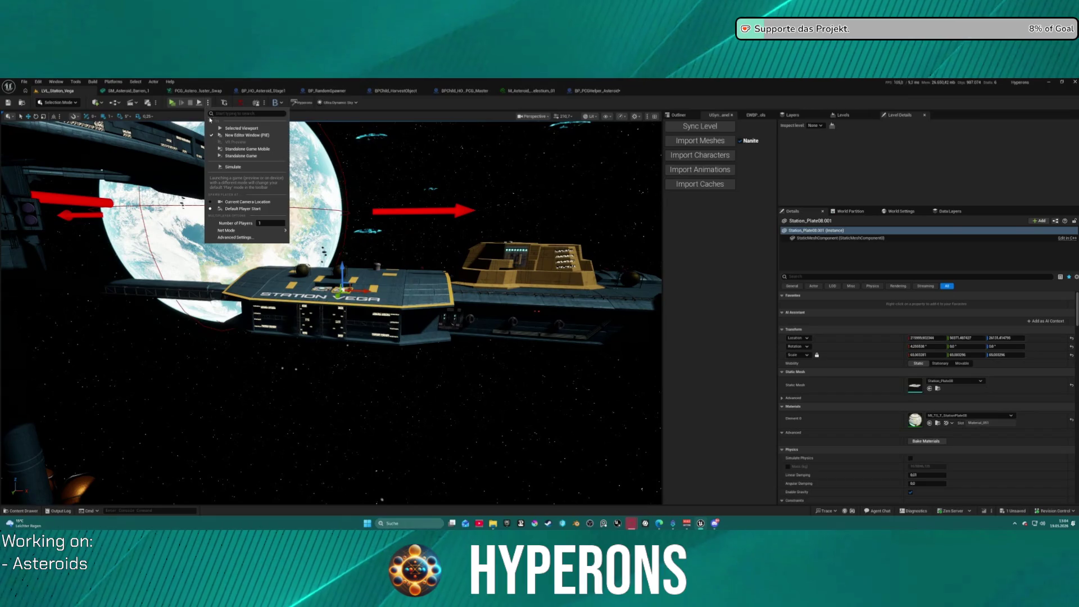
click(238, 157)
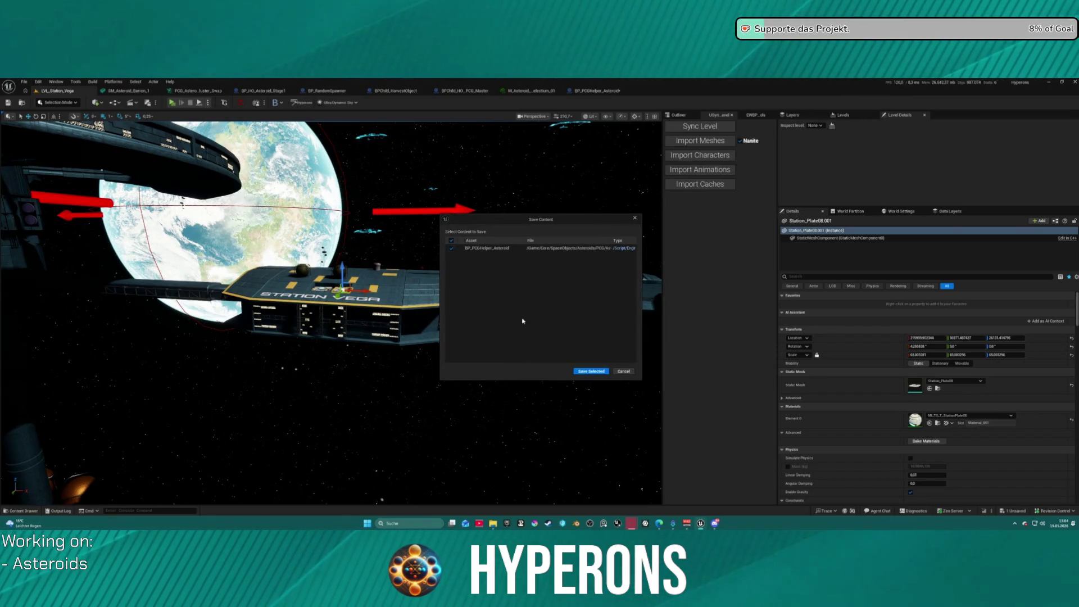
click(586, 372)
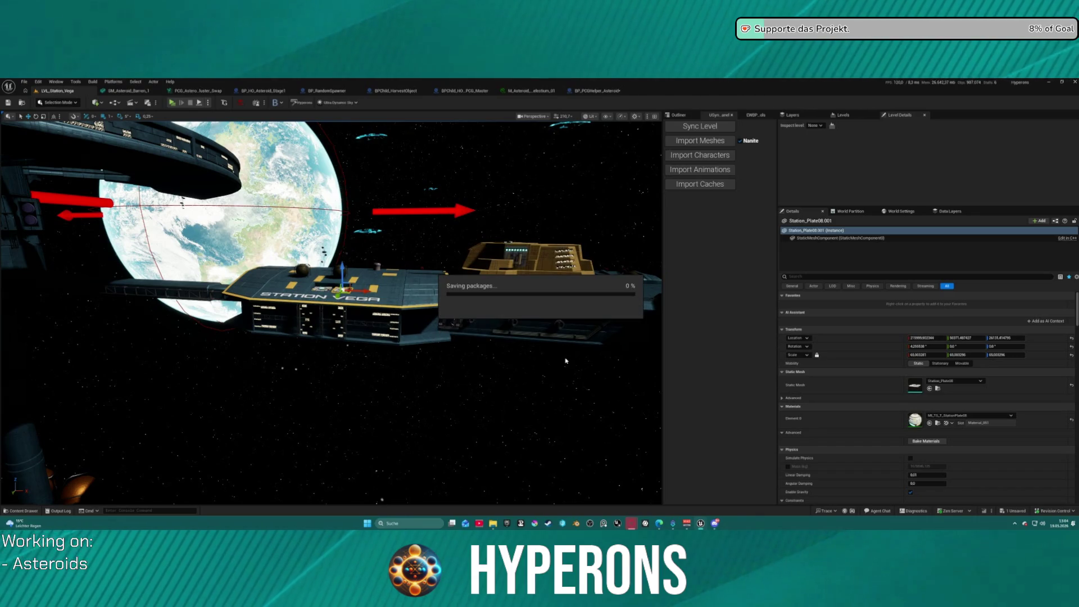
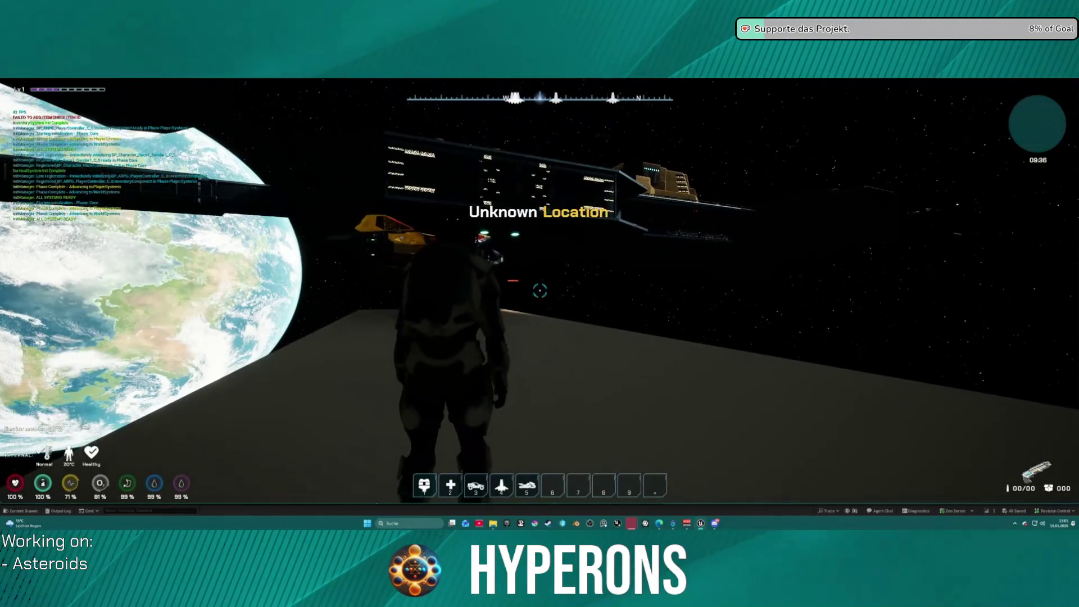
Dismiss the stray Windows Start menu and board the docked ship with F
key(super)
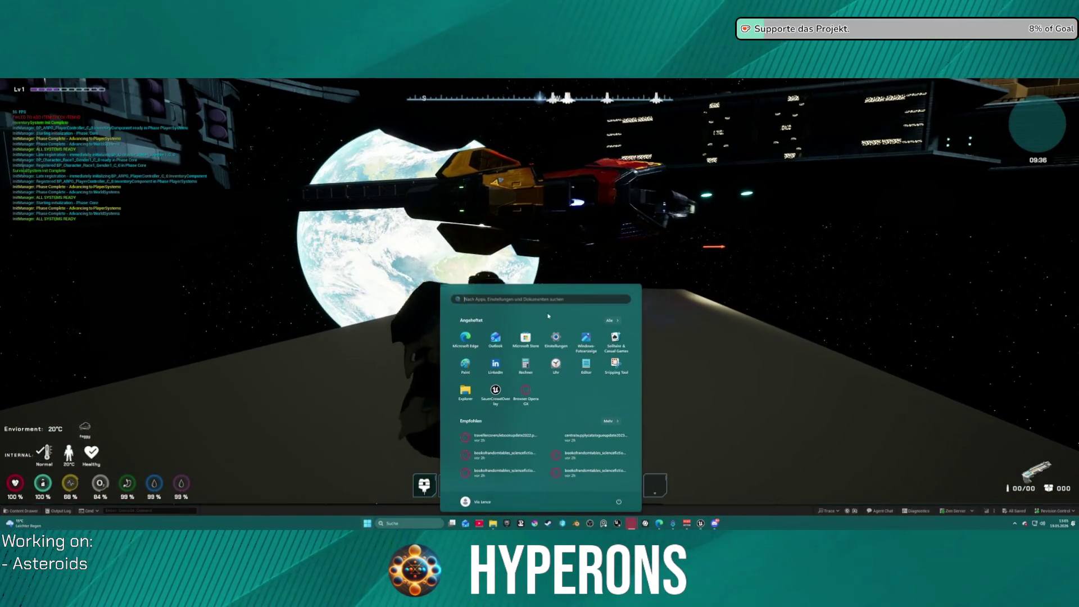
key(Escape)
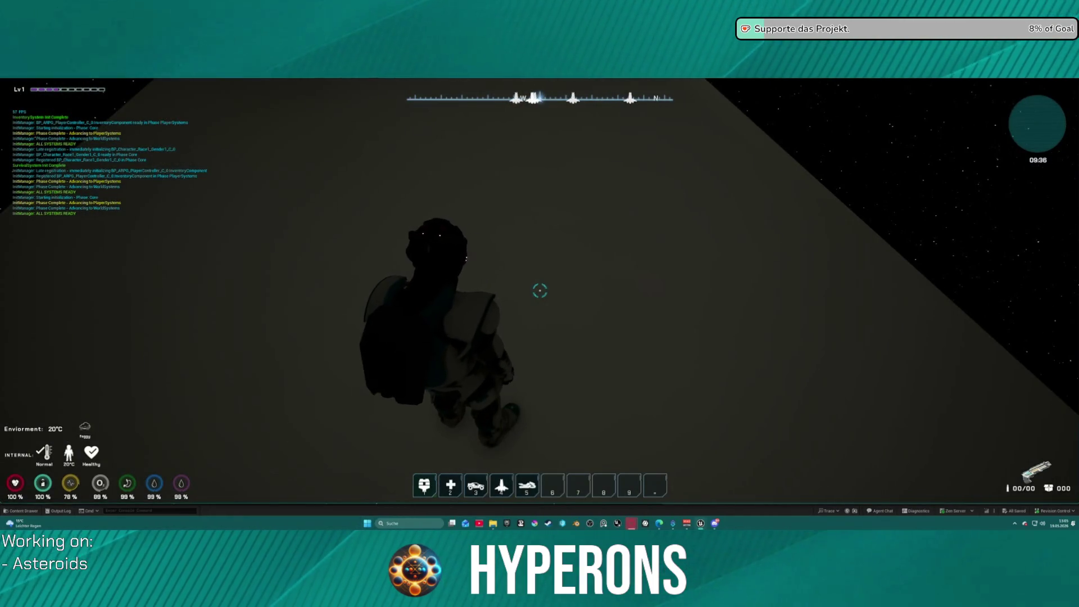
key(super)
key(Escape)
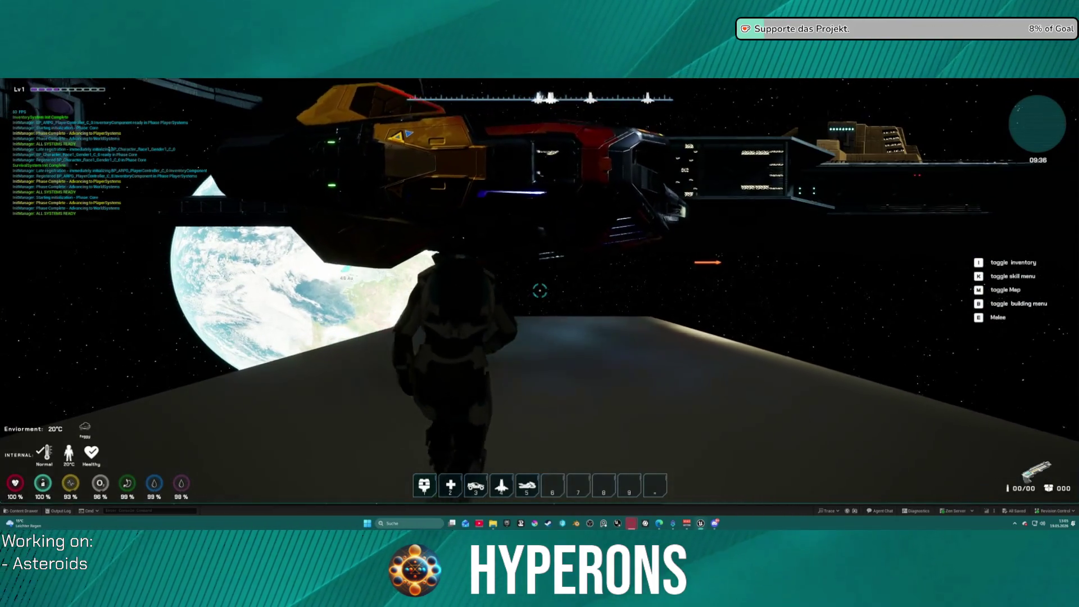
key(f)
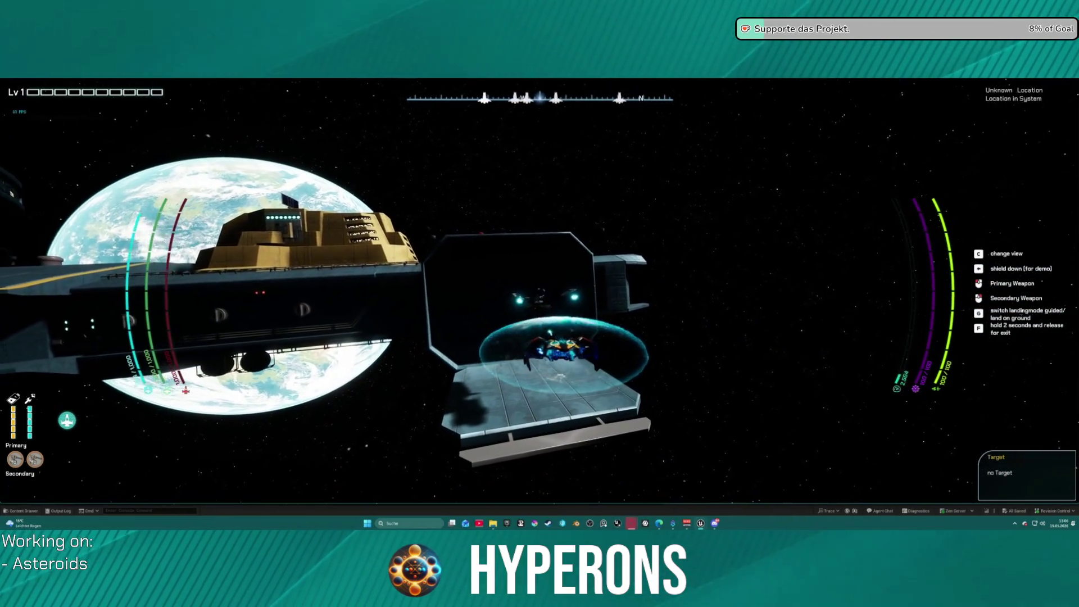
Lift the ship off the pad, accelerate it around the station, then pause the game
key(f)
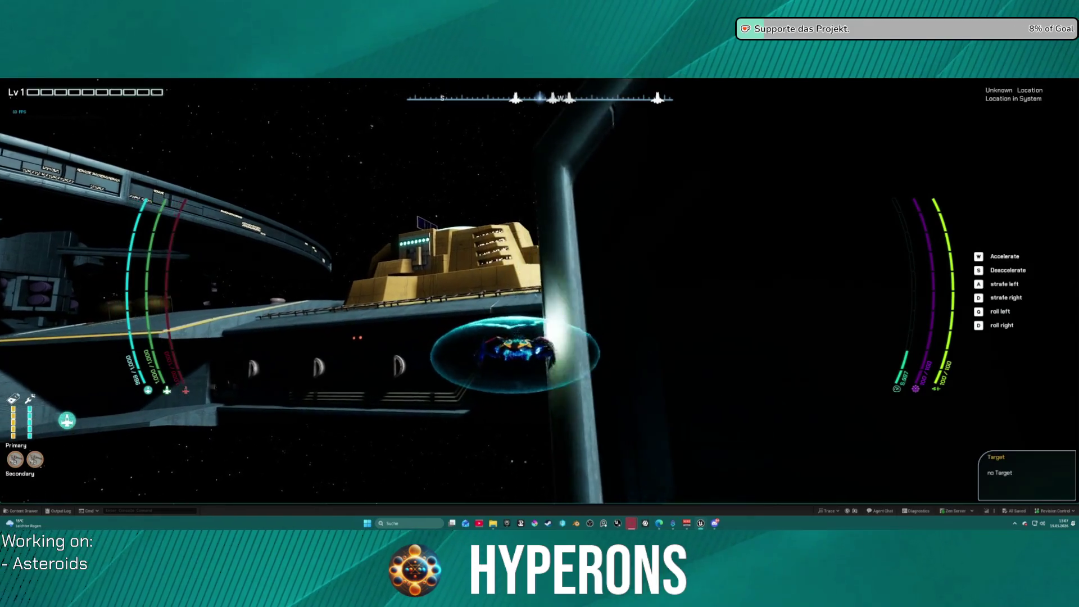
key(w)
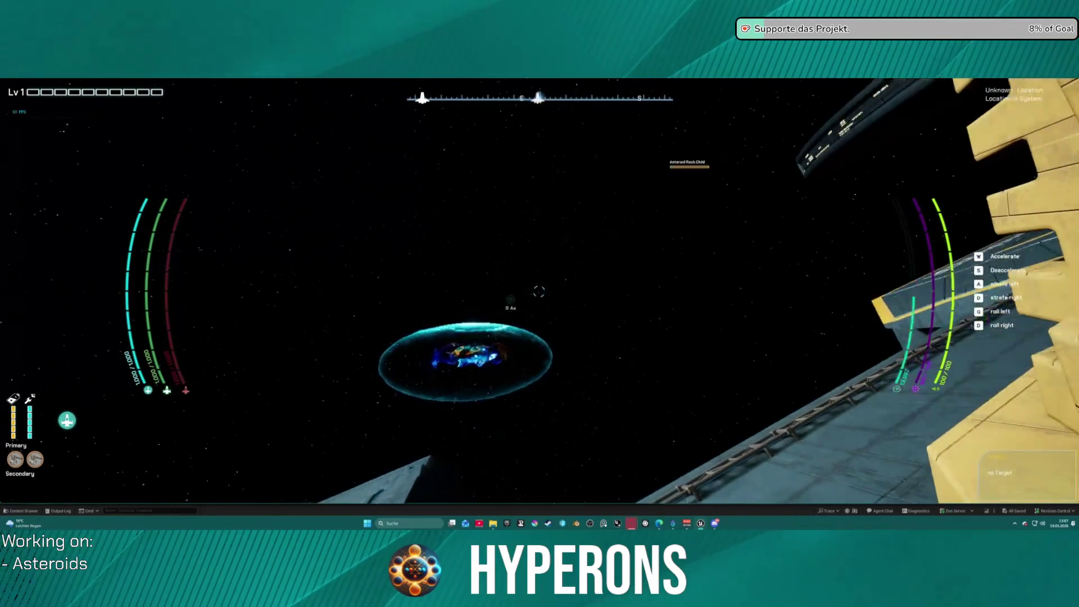
key(Escape)
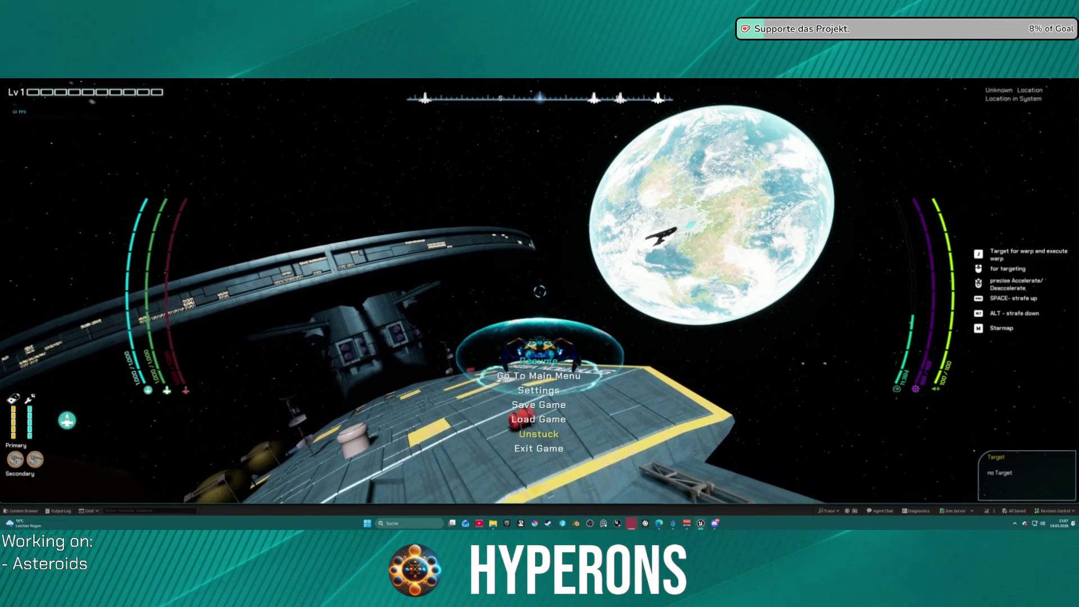
Resume, pause again, and choose Exit Game to stop the Play-In-Editor session
click(538, 361)
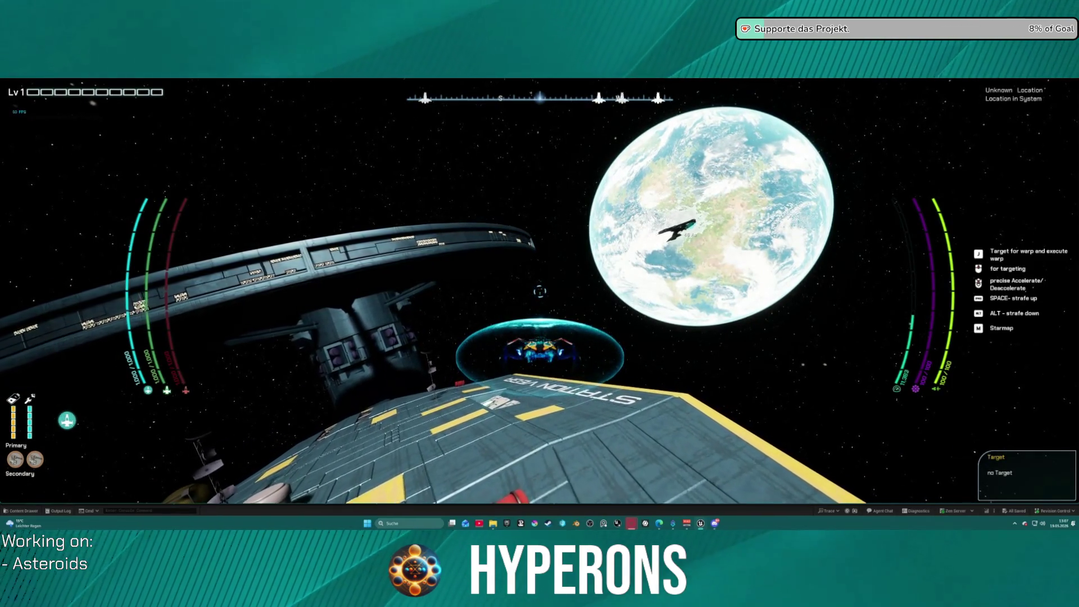
key(Escape)
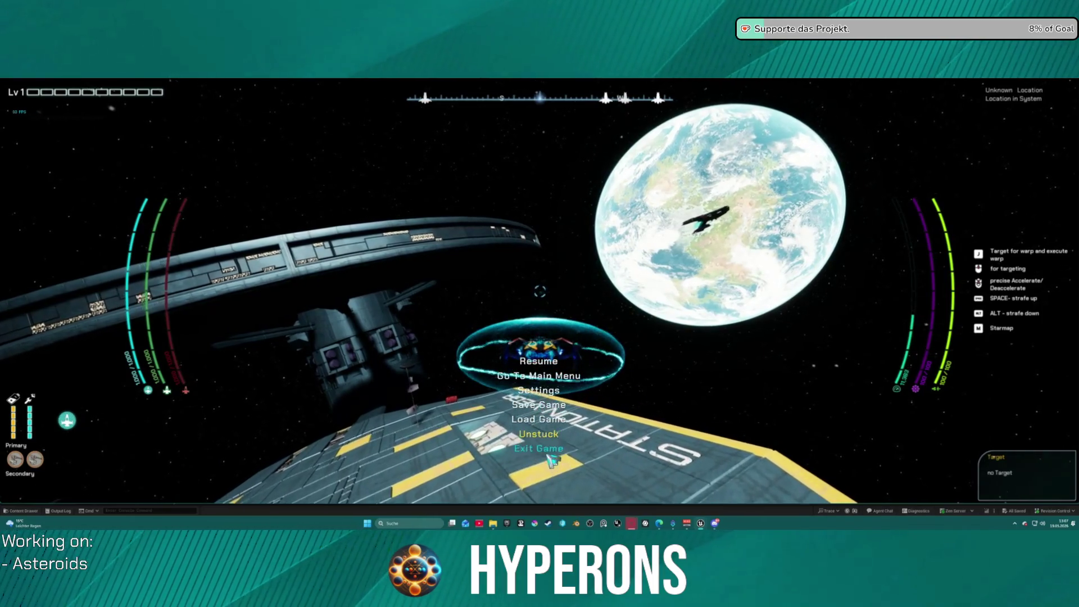
click(707, 446)
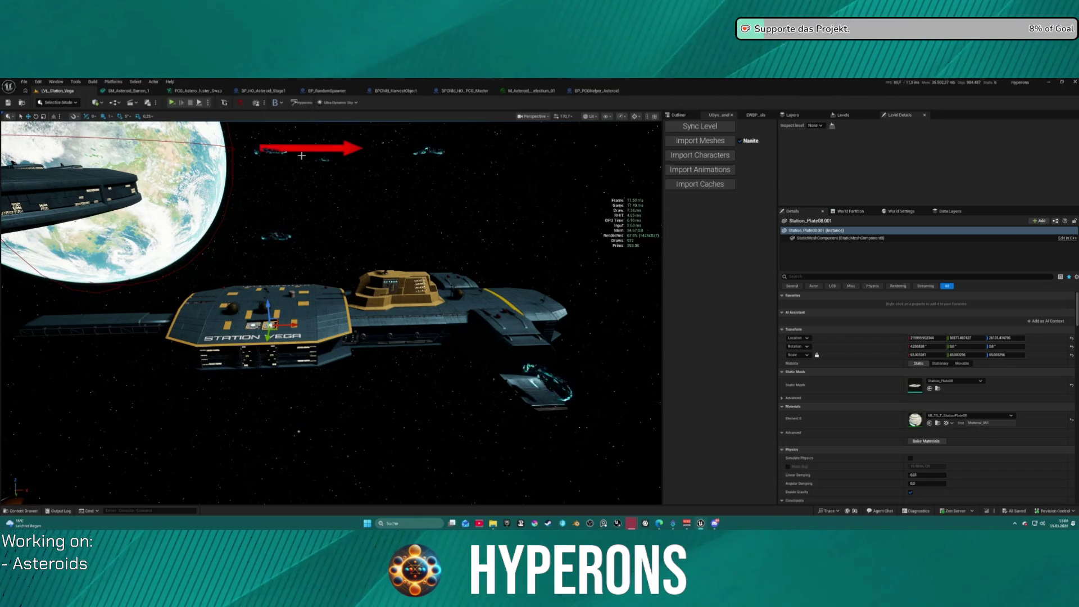
Load DEV_Asteroids from File > Recent Levels
click(25, 81)
mouse_move(73, 126)
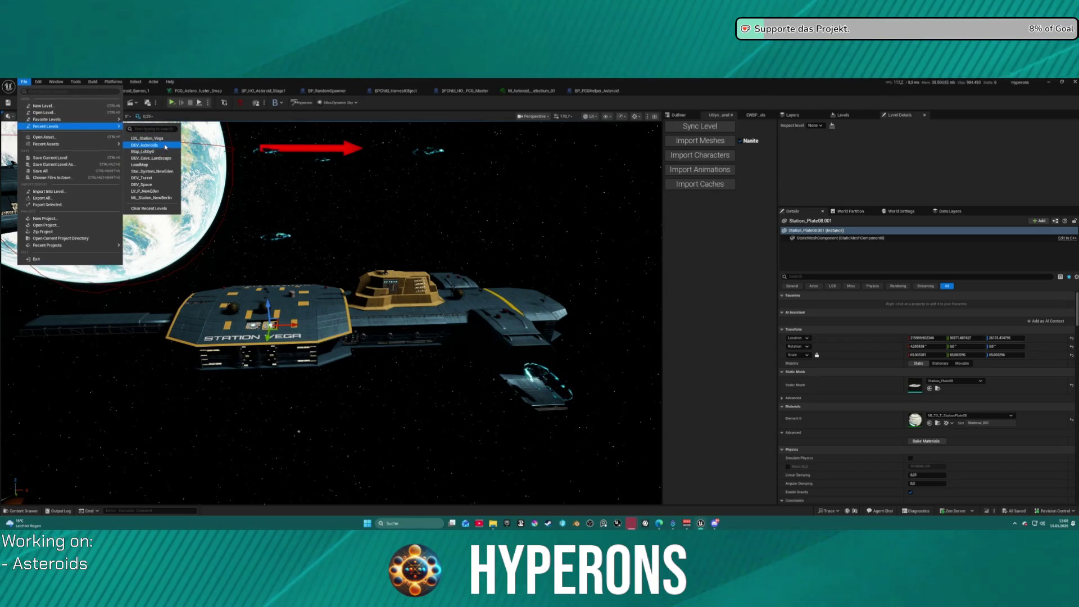
click(163, 145)
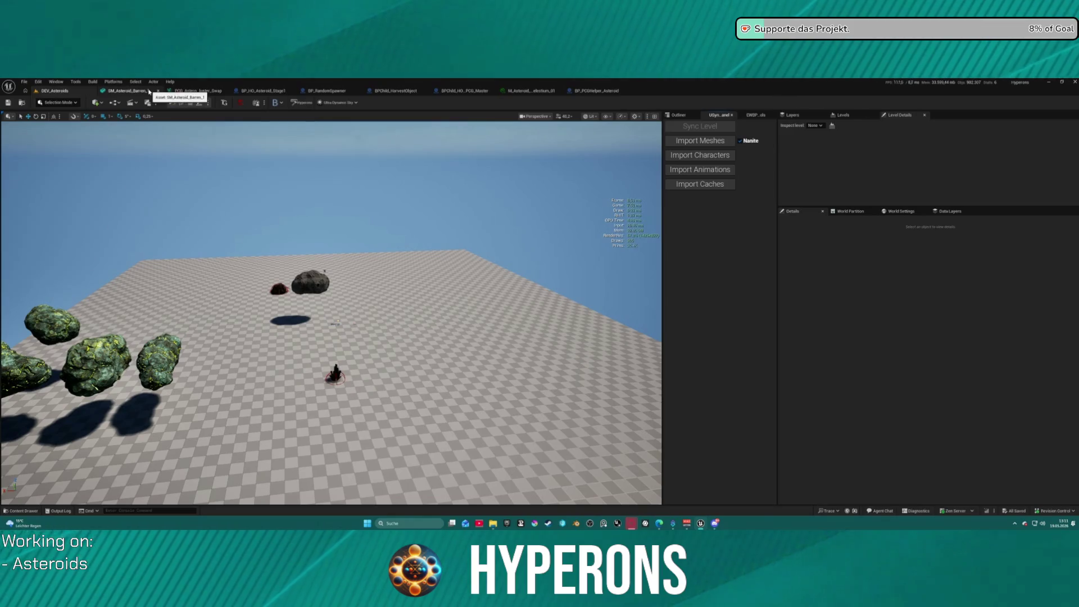
Browse the Crystal and Ore asteroid materials, view the PCG cluster graph, then return to DEV_Asteroids
click(156, 92)
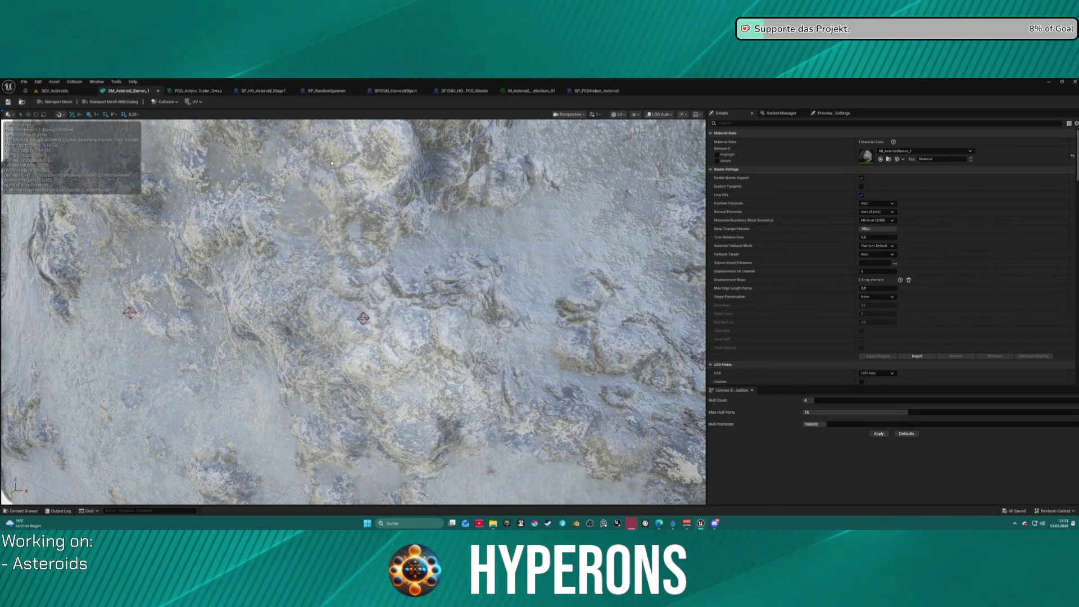
key(ctrl+space)
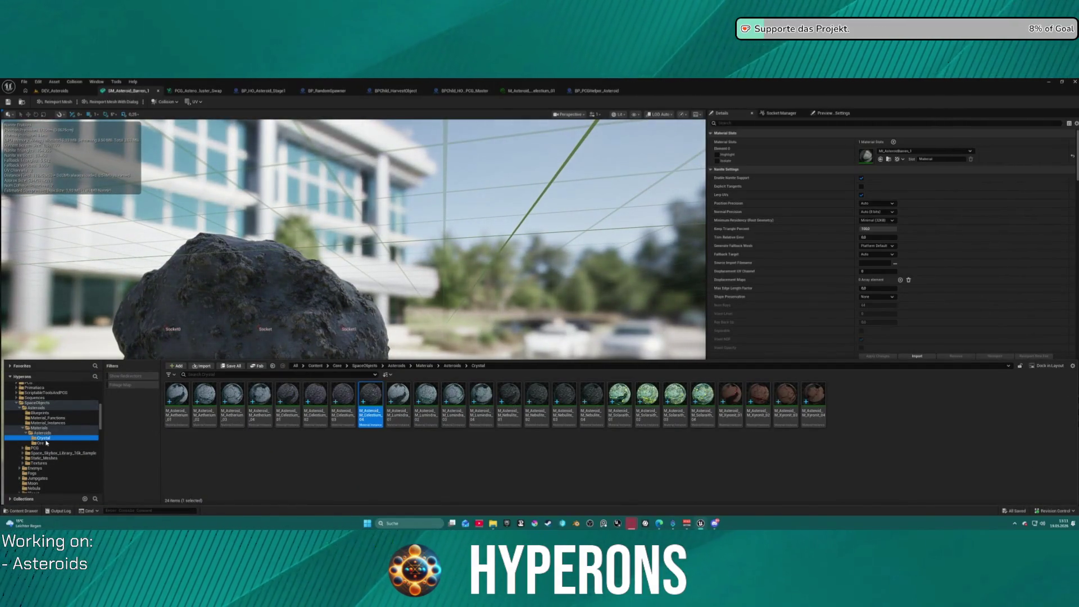
mouse_move(481, 424)
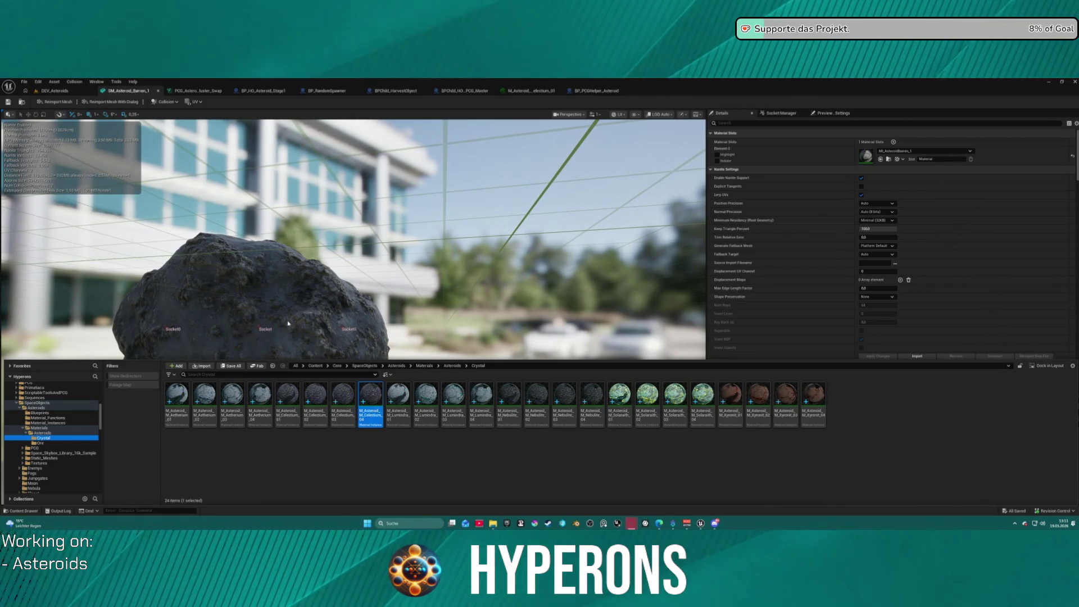
click(578, 460)
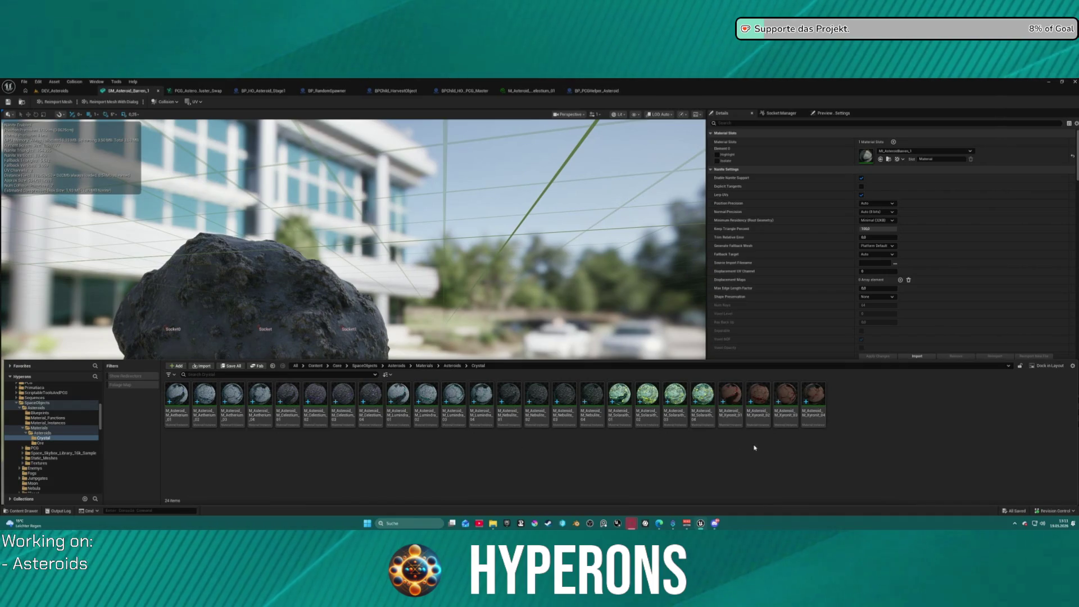
click(50, 442)
click(48, 438)
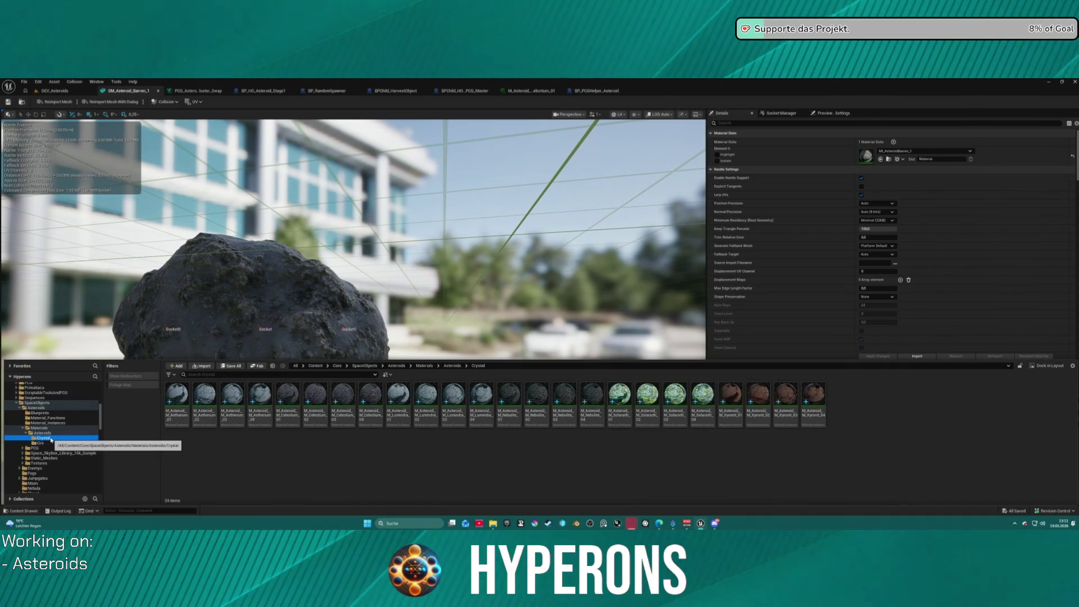
click(194, 90)
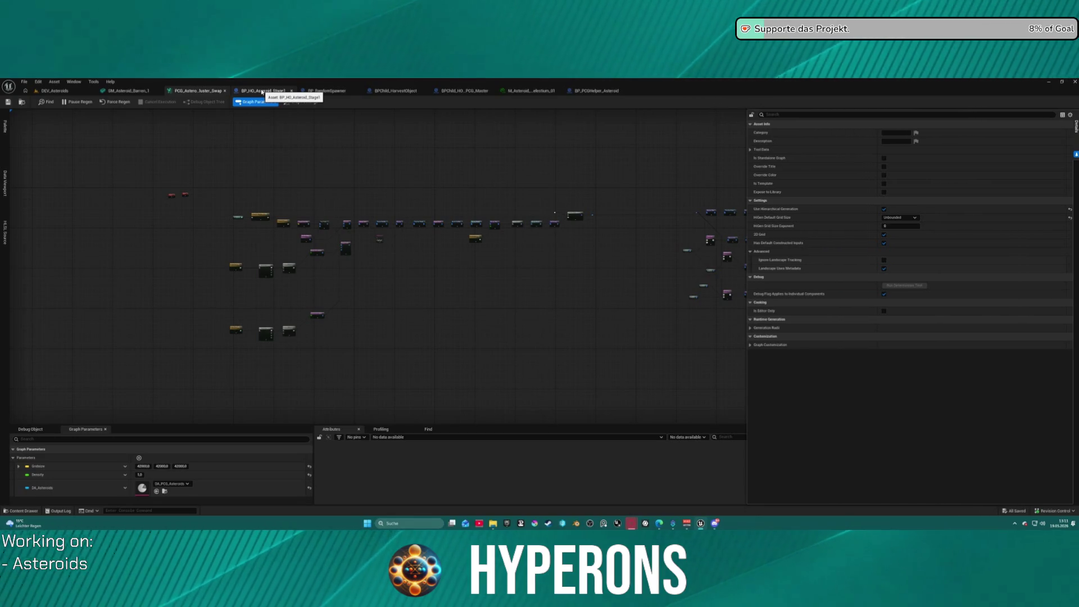
click(55, 91)
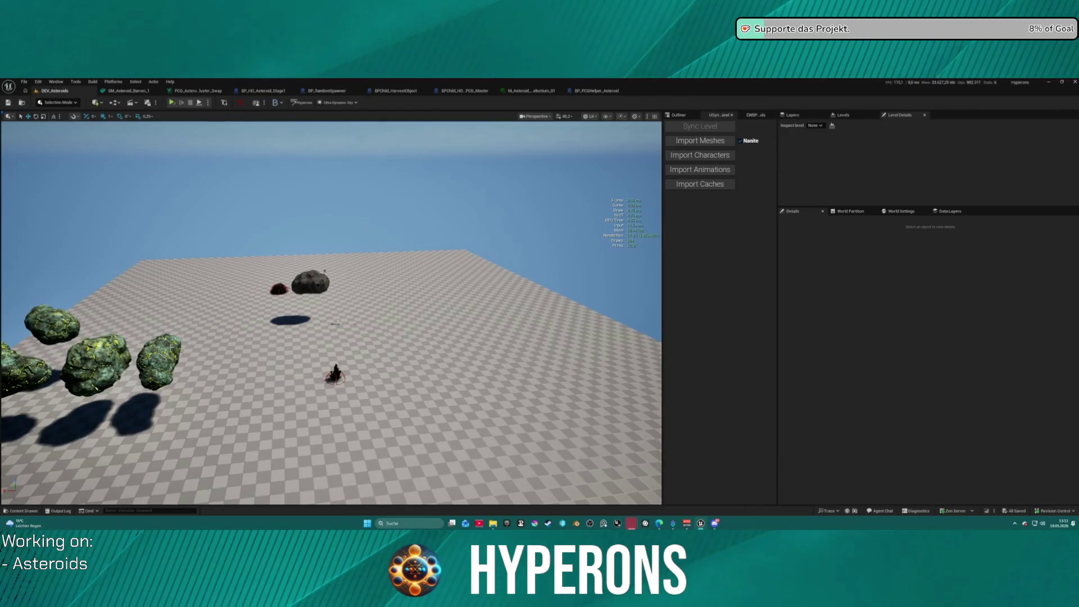
Delete SM_AsteroidMineral_4 from the level and select the BP_HO_Asteroid_Stage1 asteroid
click(168, 347)
key(Delete)
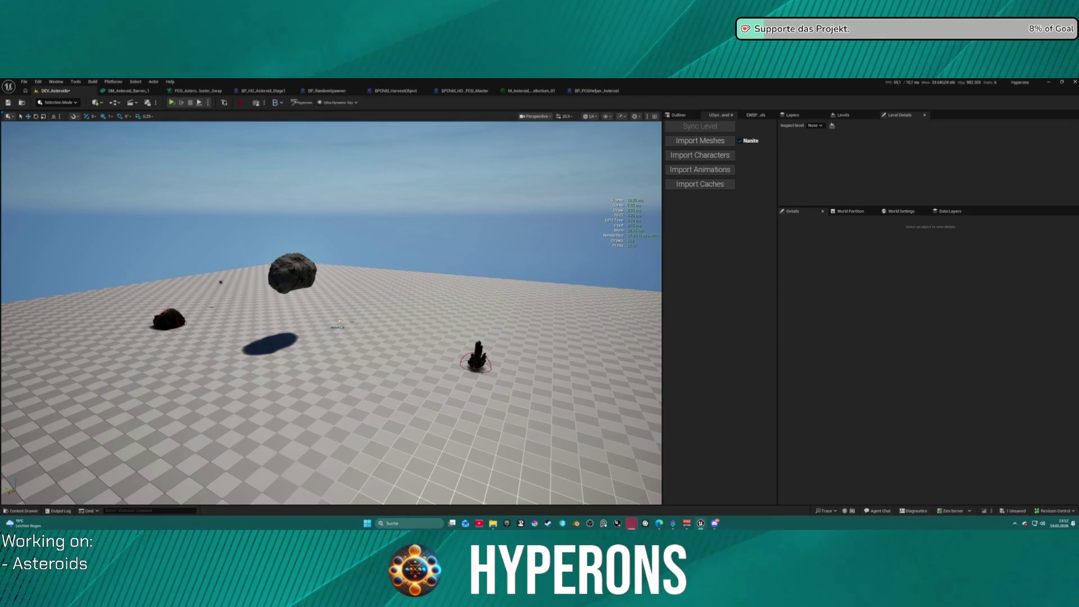
click(308, 265)
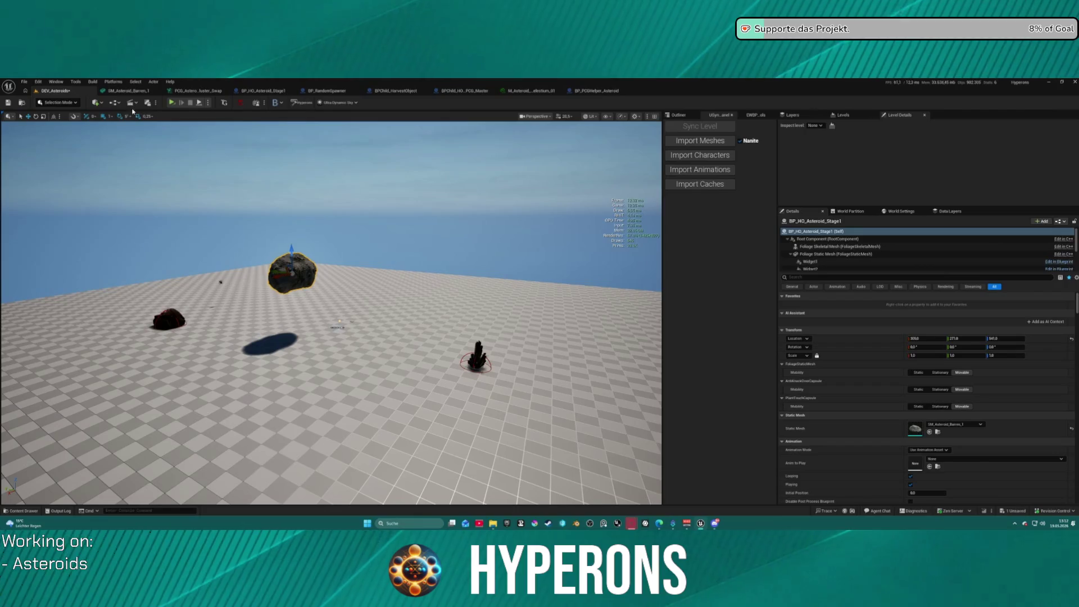
Play the level in a New Editor Window despite the compilation errors
click(208, 103)
click(243, 135)
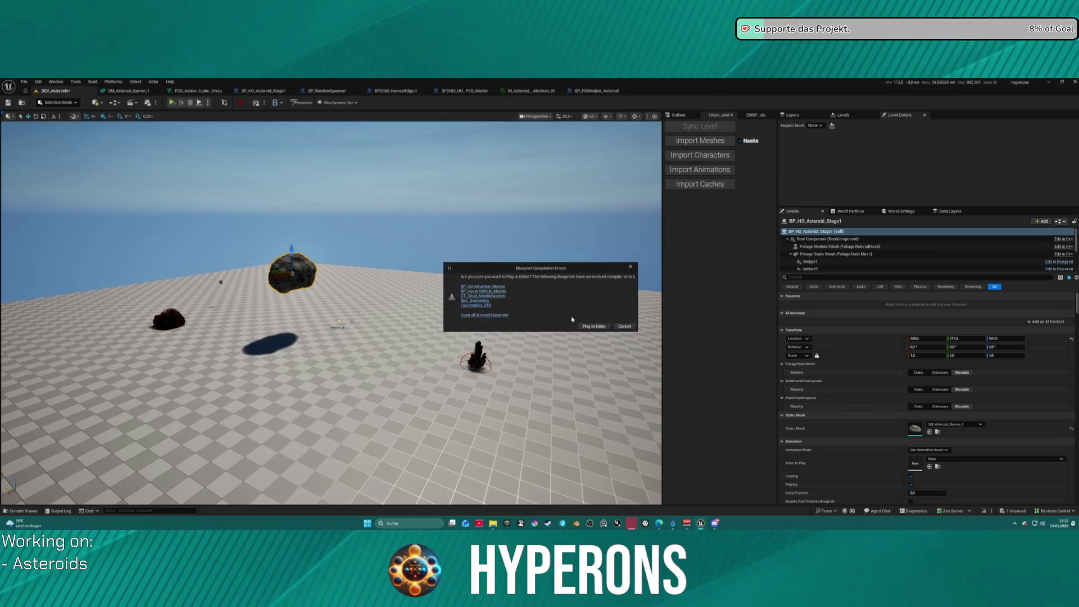
click(595, 326)
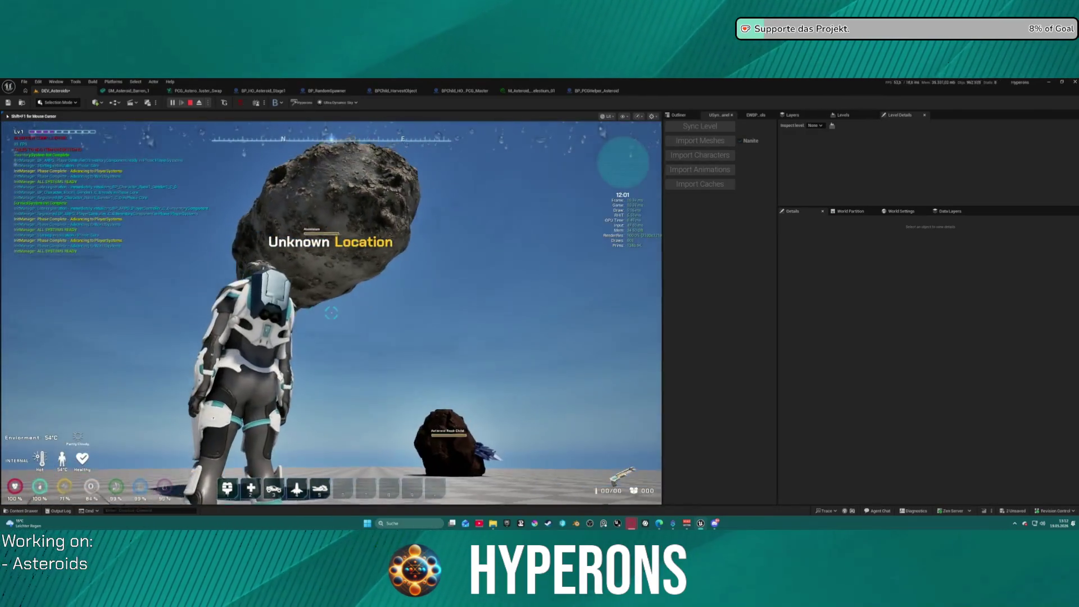
Toggle the inventory, fly up, fire the mining laser into the asteroid, then end the test
key(i)
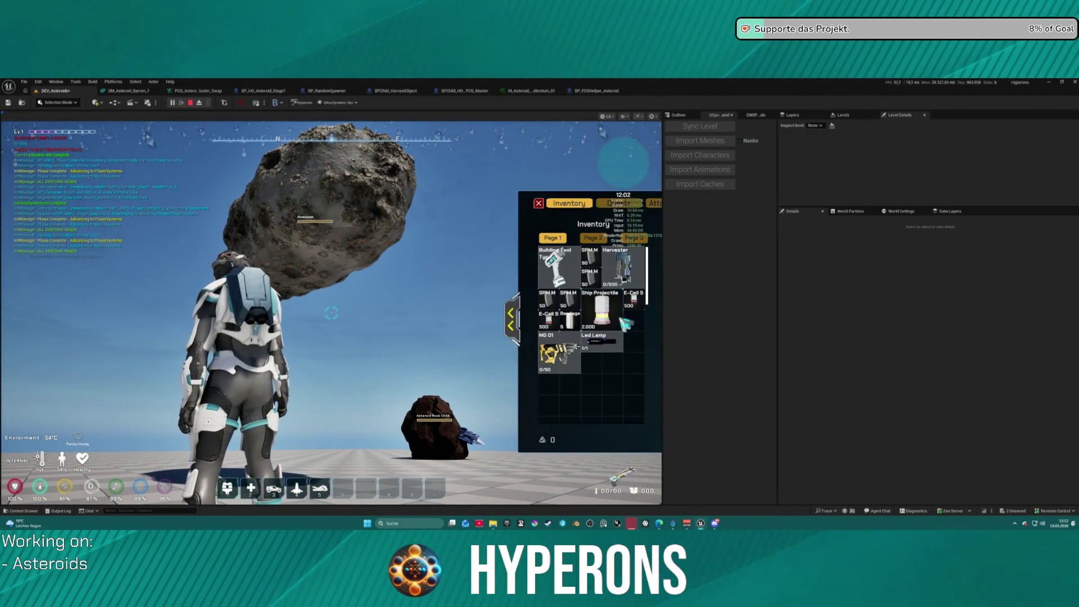
key(i)
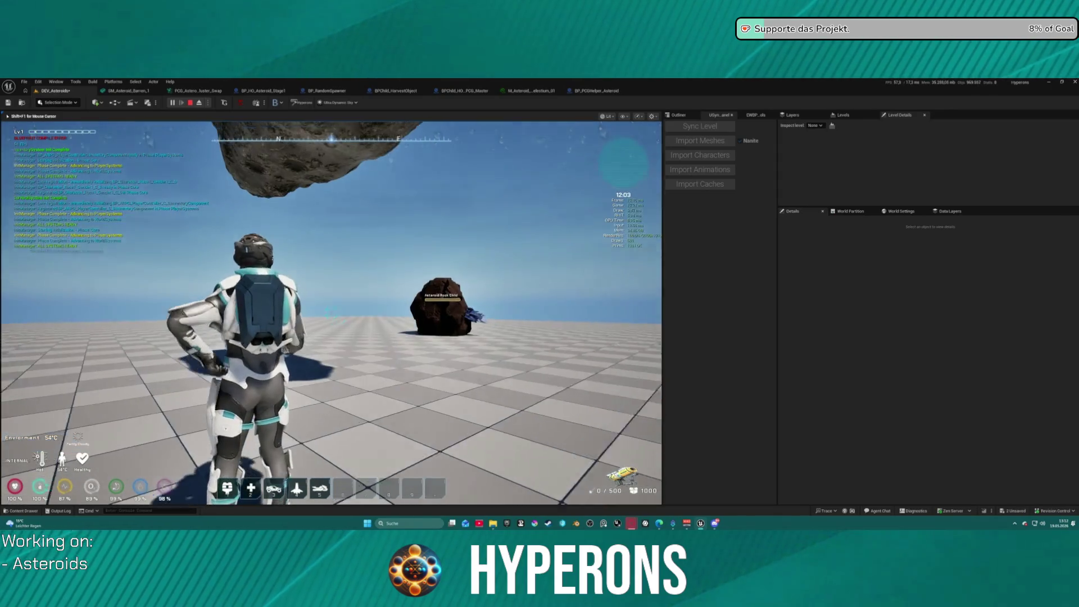
key(space)
drag(331, 313, 332, 313)
key(Escape)
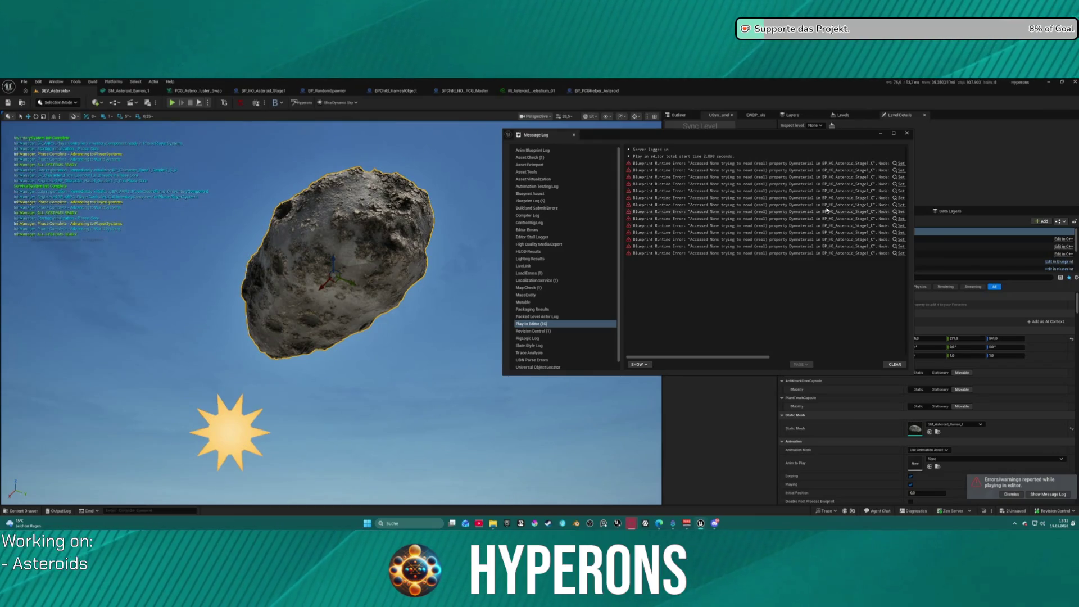
Jump from the first runtime error to BP_HO_Asteroid_Stage1's damage events, then close the Message Log
click(775, 358)
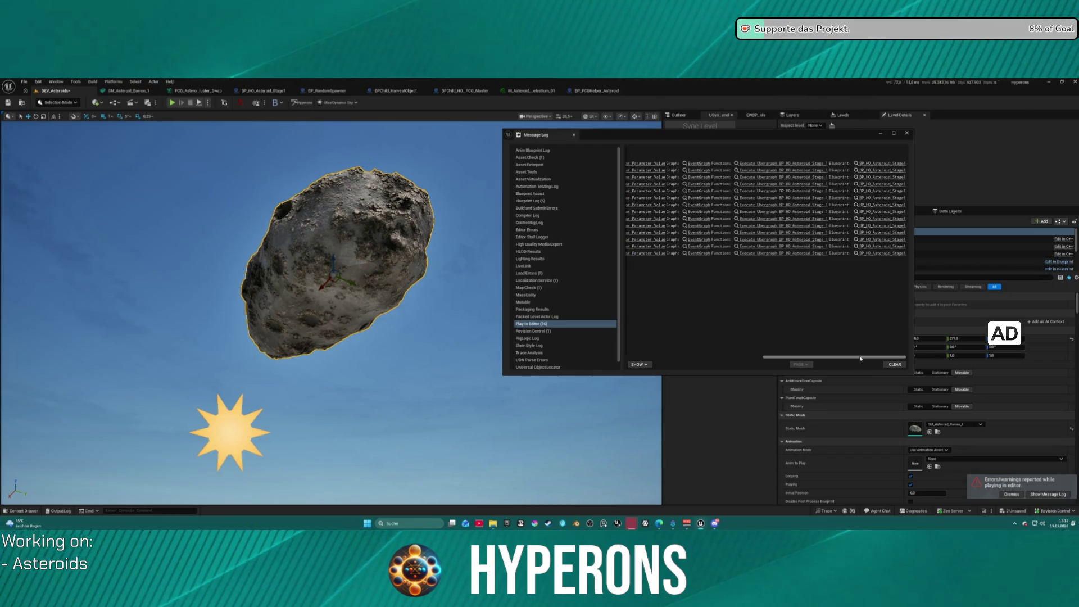
click(642, 165)
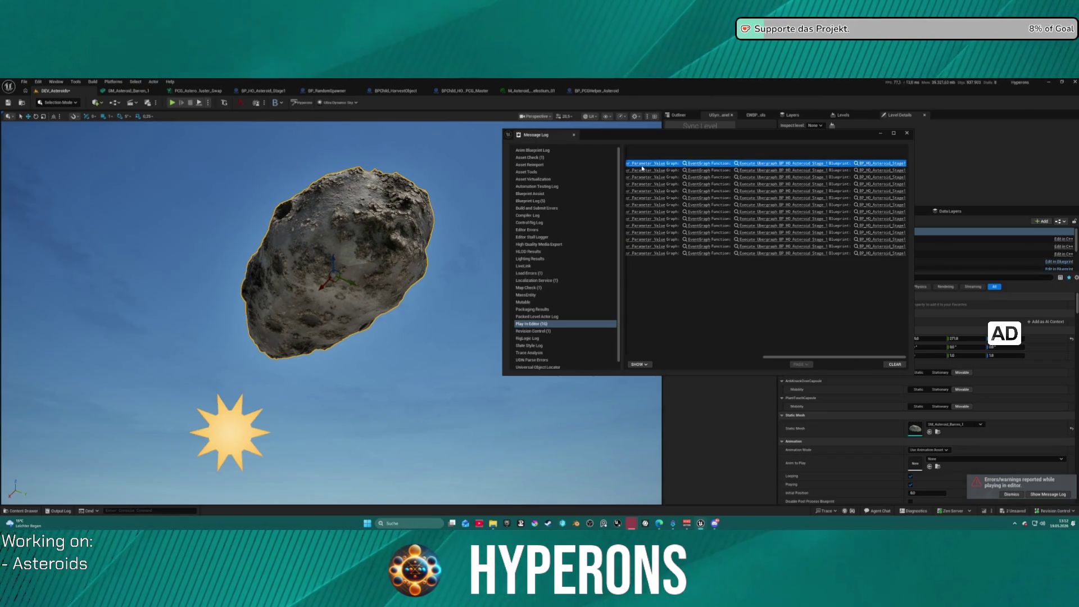
click(643, 165)
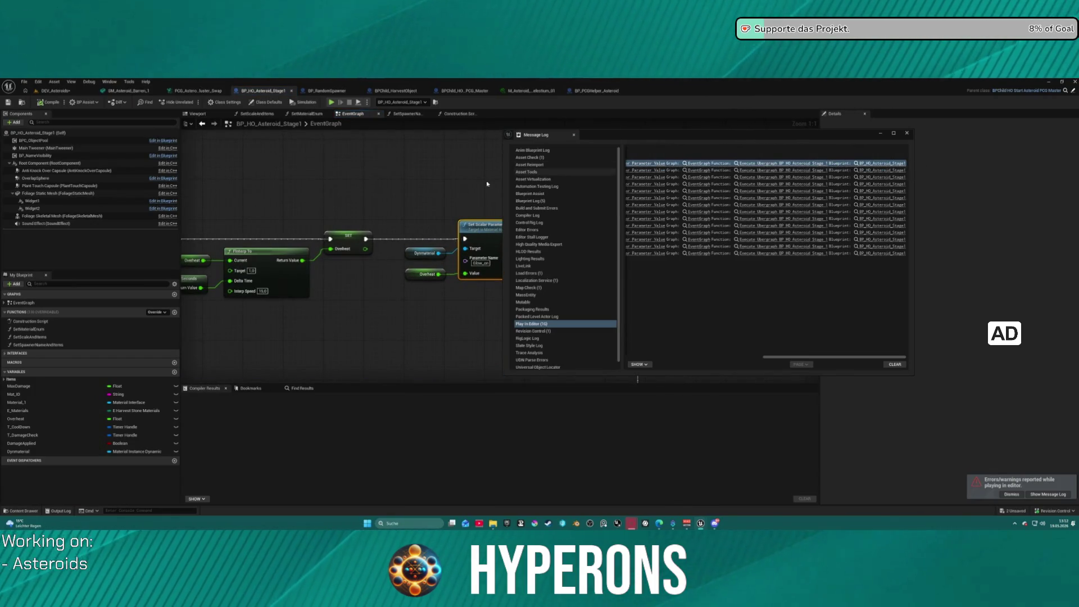
mouse_move(356, 301)
mouse_down()
mouse_move(267, 184)
mouse_move(239, 185)
mouse_up()
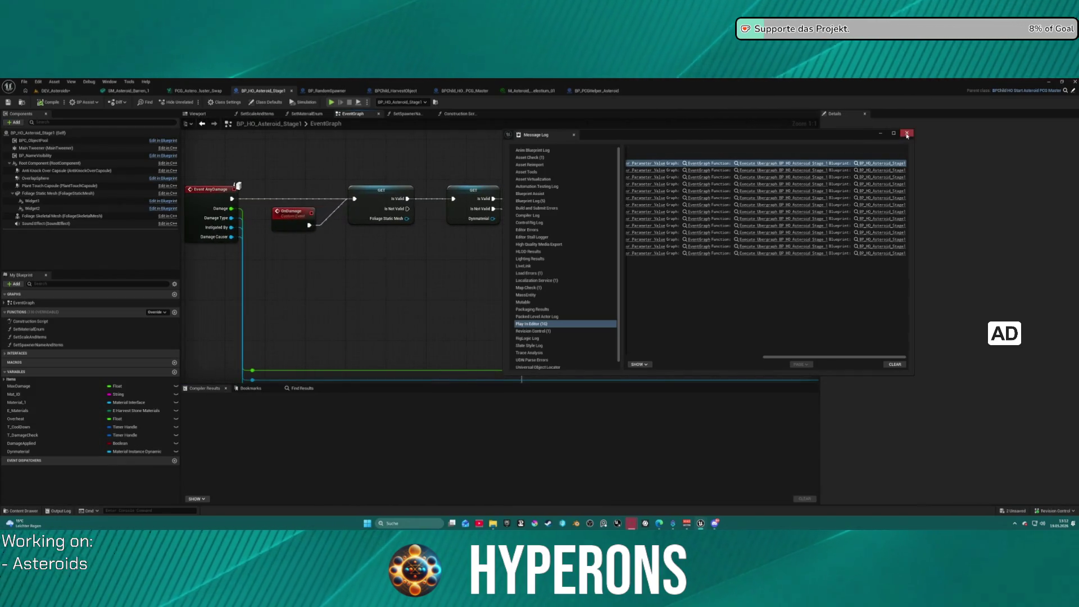
click(907, 133)
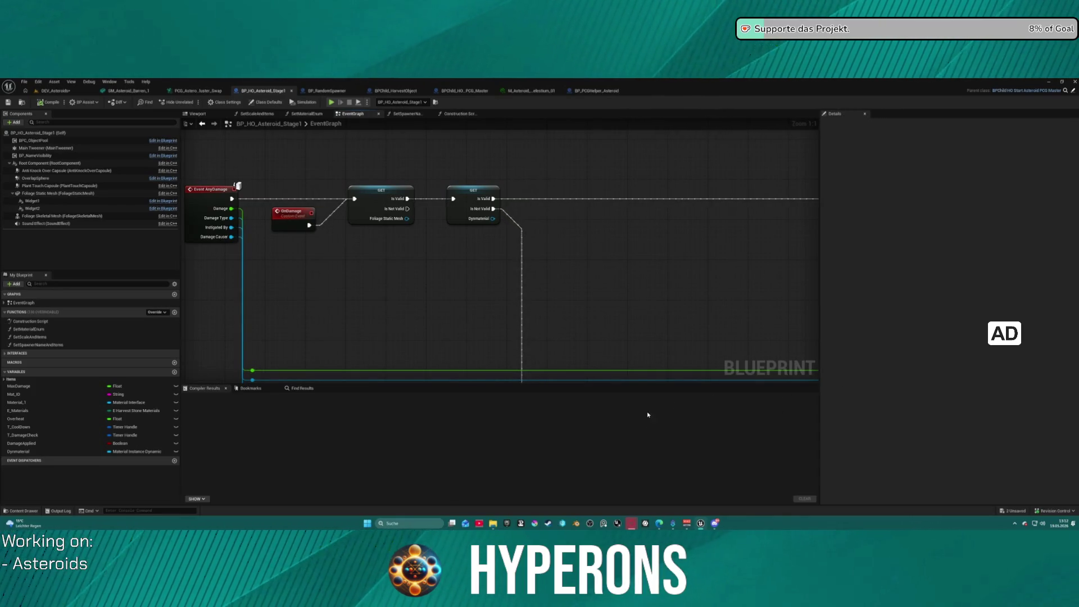
In the Construction Script, move the SET Mat ID node onto the wire
click(454, 114)
drag(394, 254, 282, 234)
scroll(322, 264, up, 1)
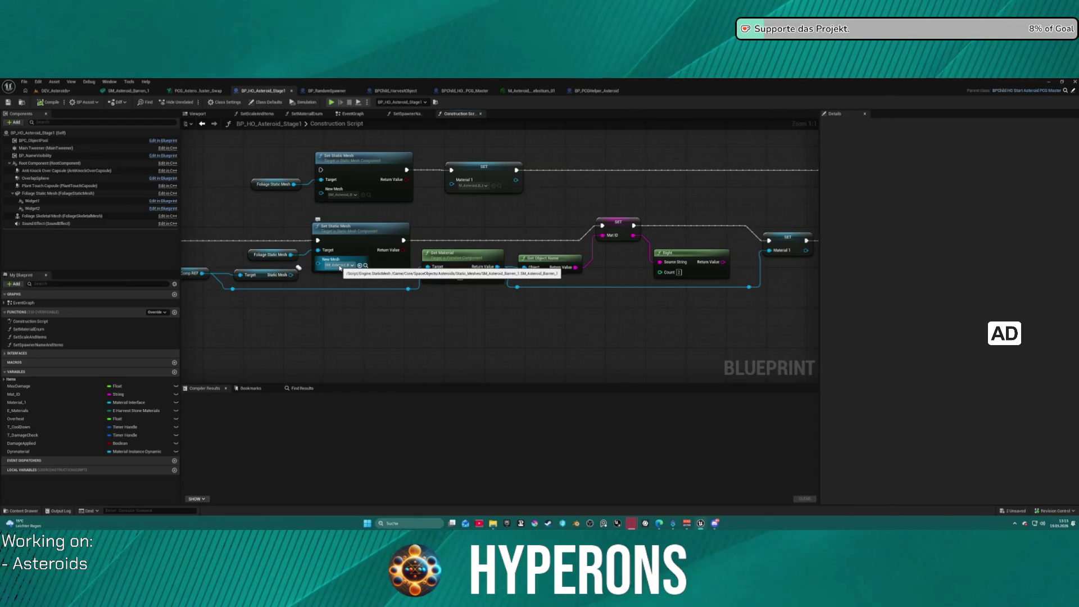
mouse_move(339, 268)
mouse_down()
mouse_move(253, 239)
mouse_move(300, 238)
mouse_up()
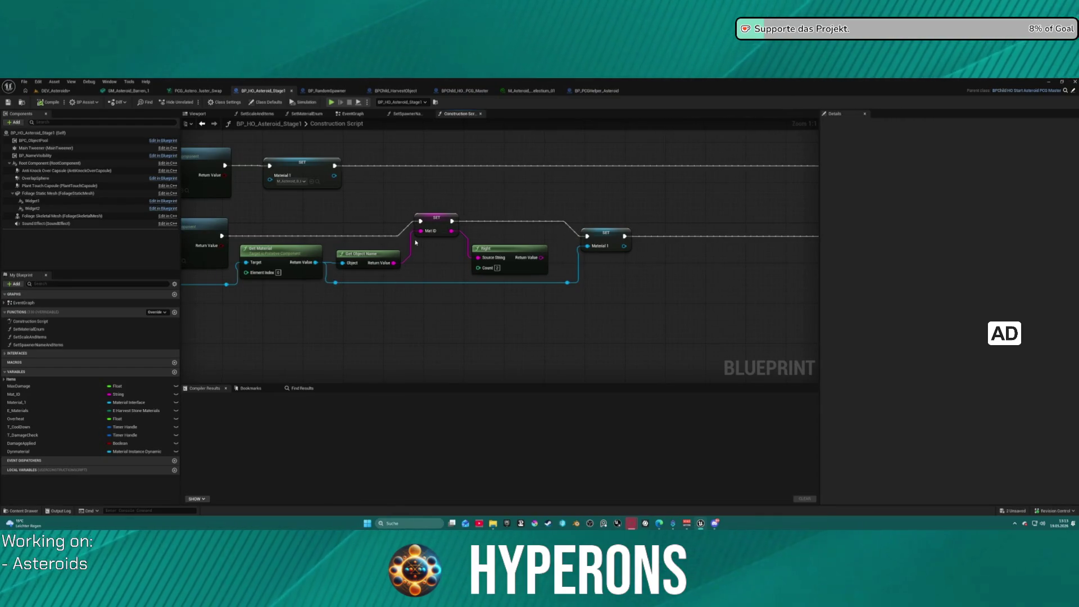
drag(443, 230, 442, 245)
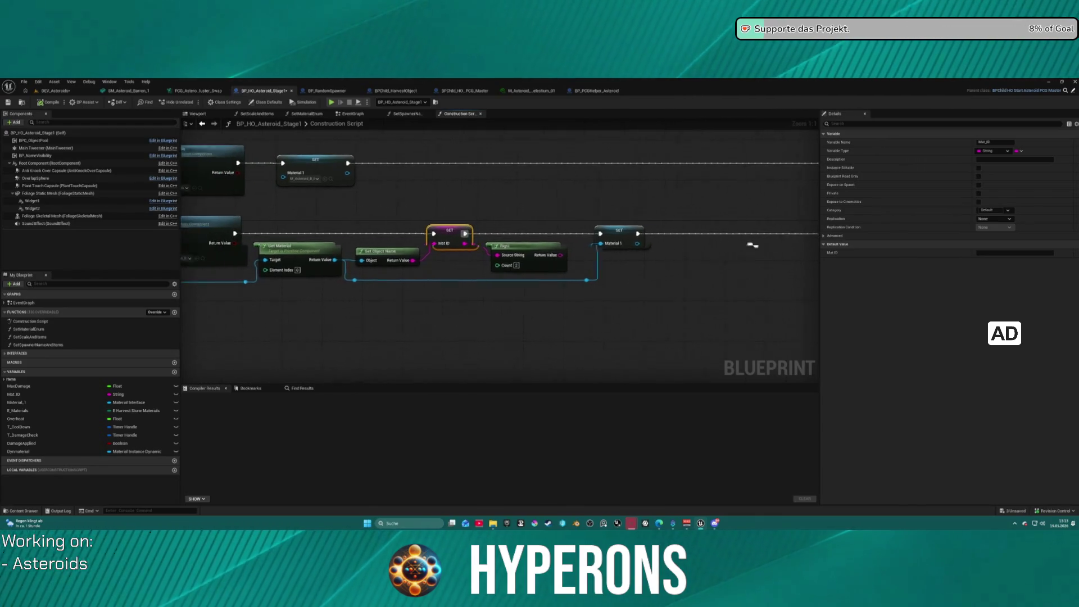
drag(360, 237, 453, 232)
Copy the lower Set Static Mesh's New Mesh value and pick M_Asteroid_B_Stone_01 in the Ore materials
click(238, 254)
key(ctrl+c)
mouse_move(609, 238)
mouse_down()
mouse_move(534, 231)
mouse_move(648, 216)
mouse_up()
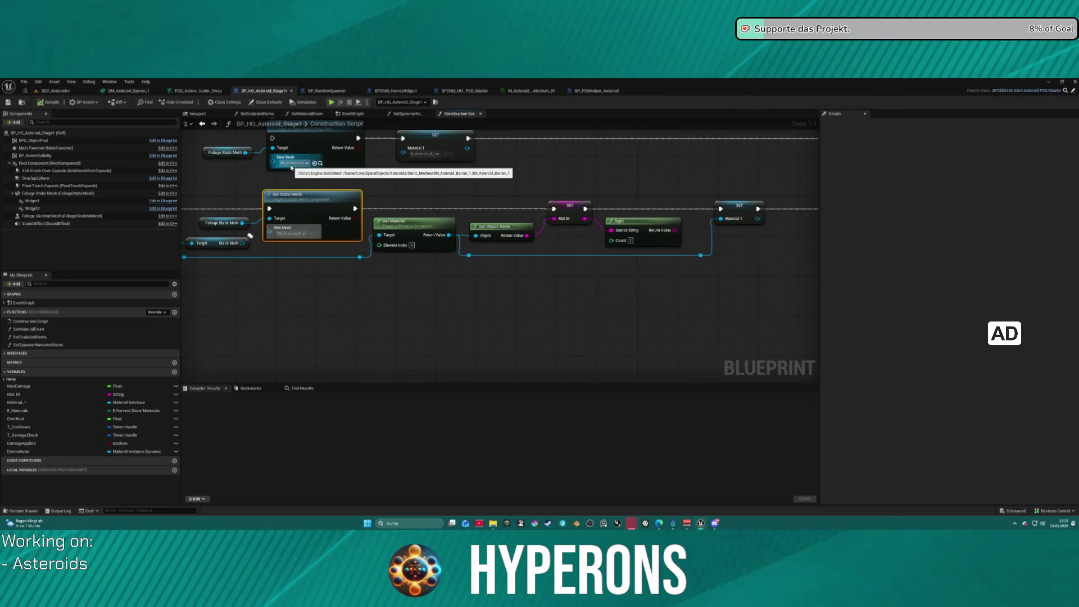
key(ctrl+space)
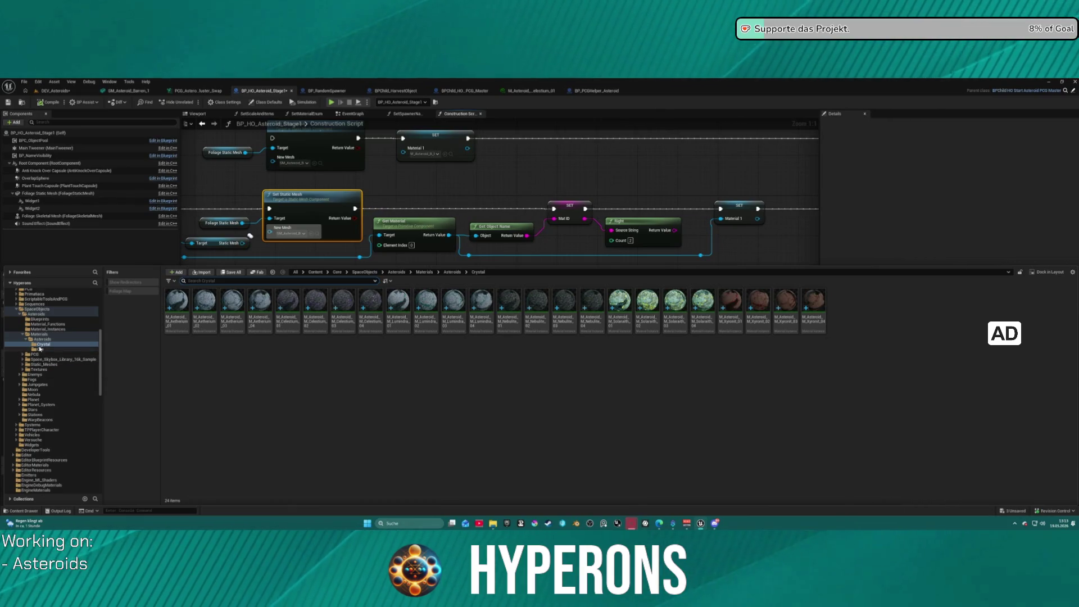
click(40, 349)
click(398, 302)
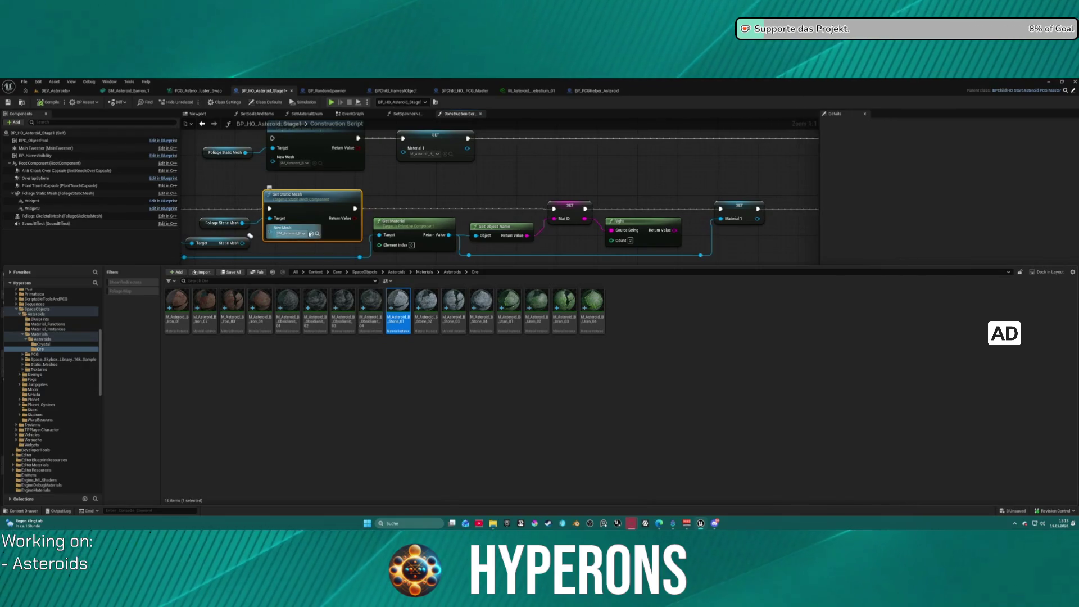
click(316, 238)
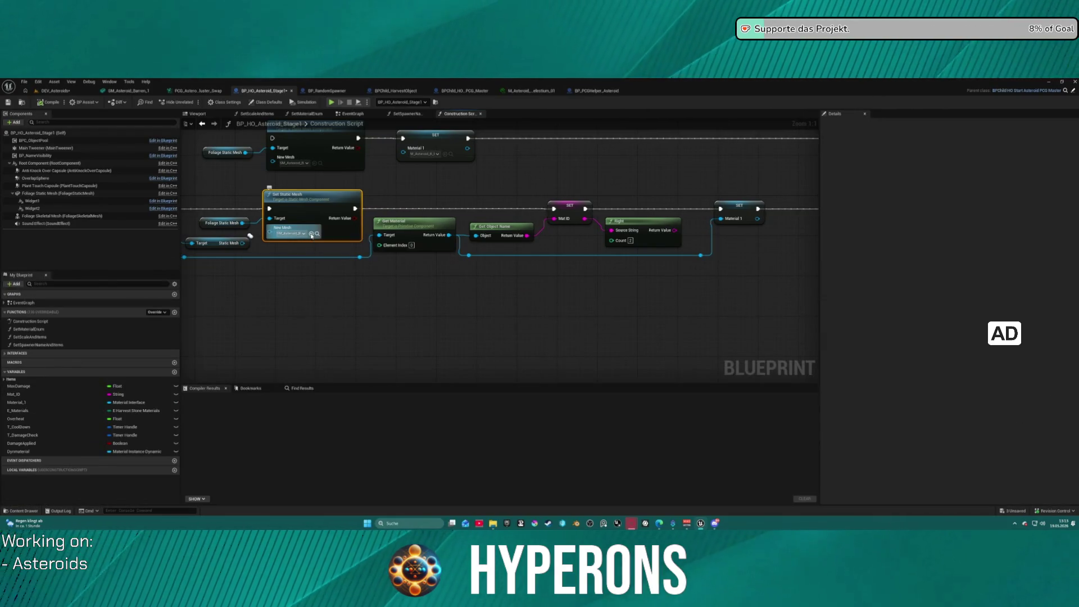
key(ctrl+space)
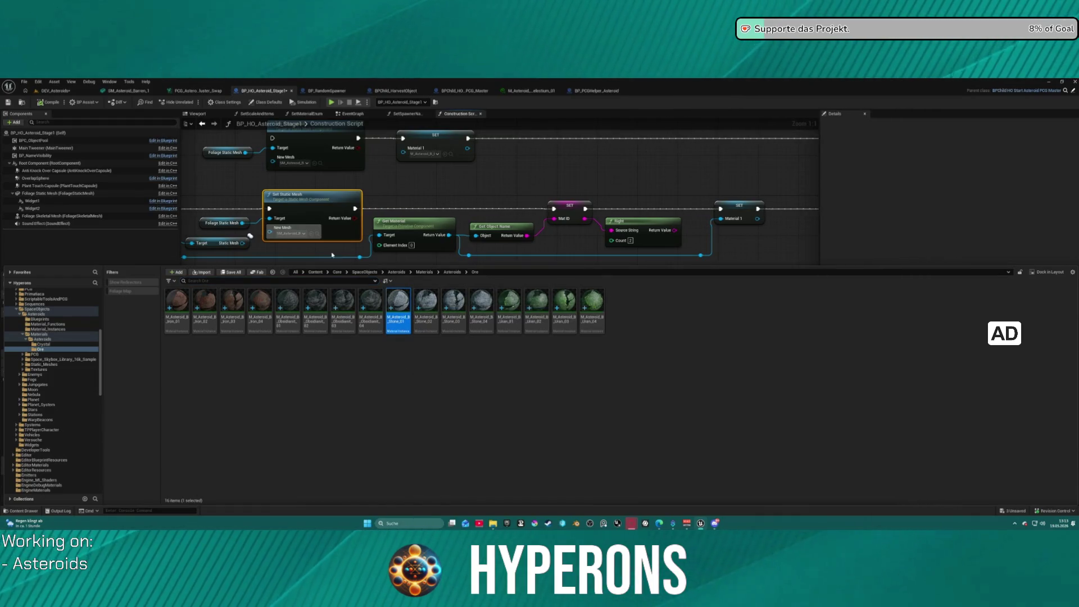
click(309, 235)
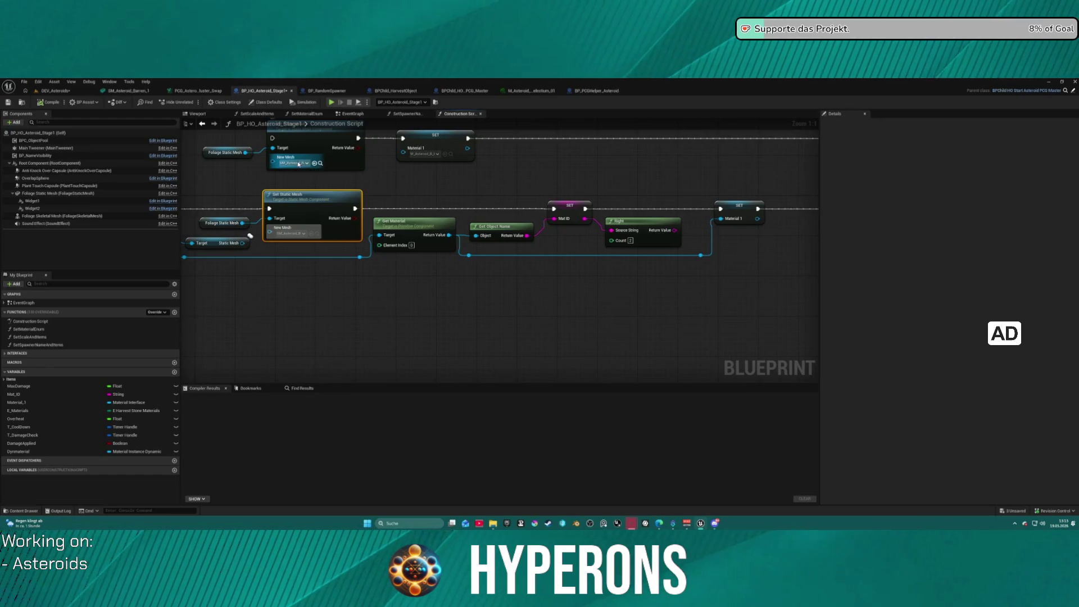
scroll(336, 182, down, 1)
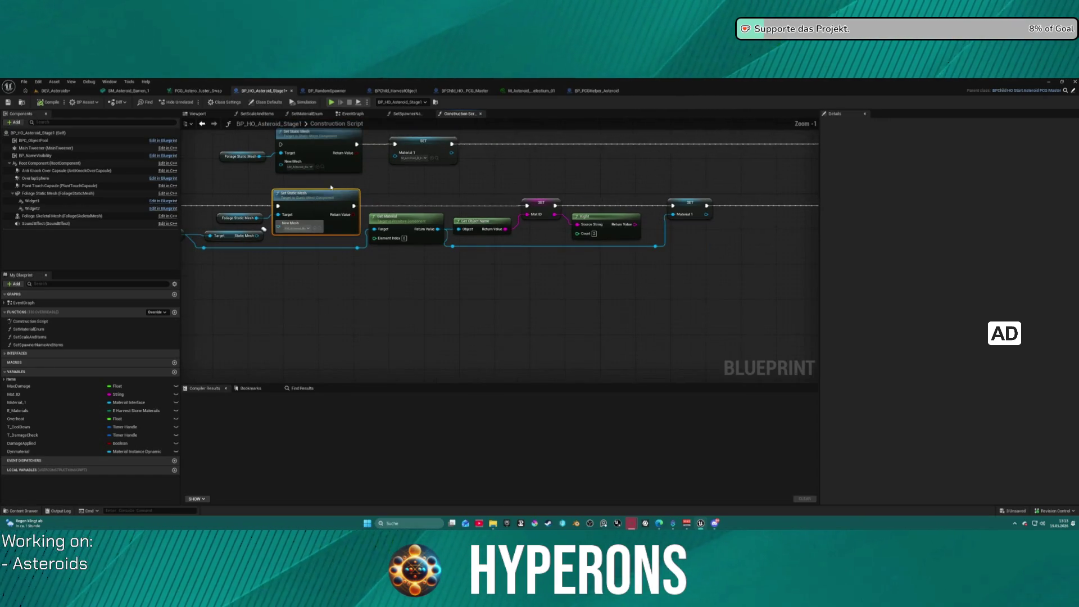
Run a quick game test, then delete the Right node and open the SetMaterialEnum function
key(alt+Tab)
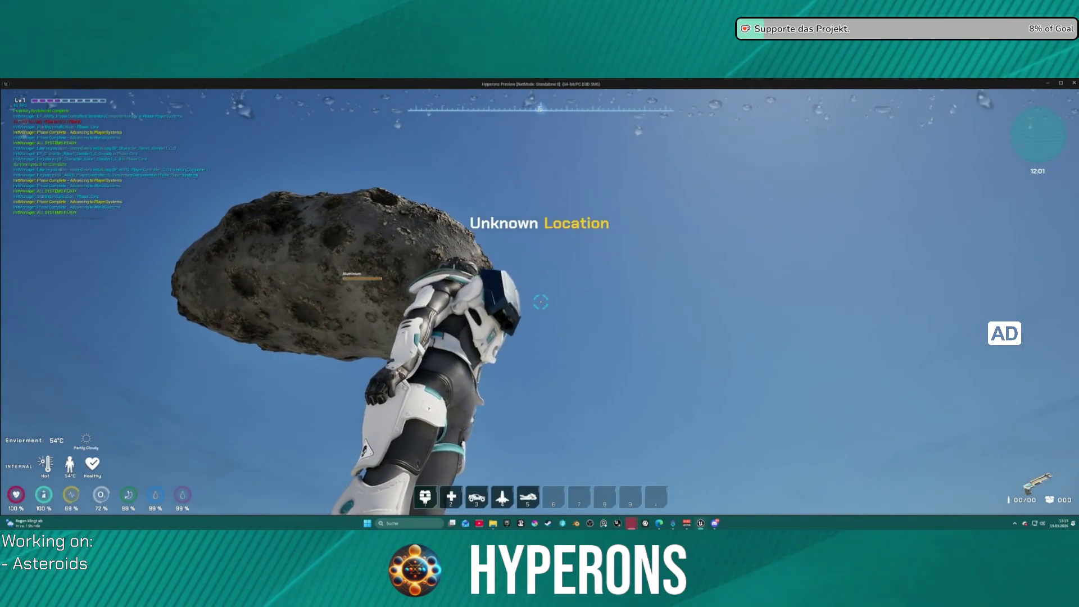
key(Escape)
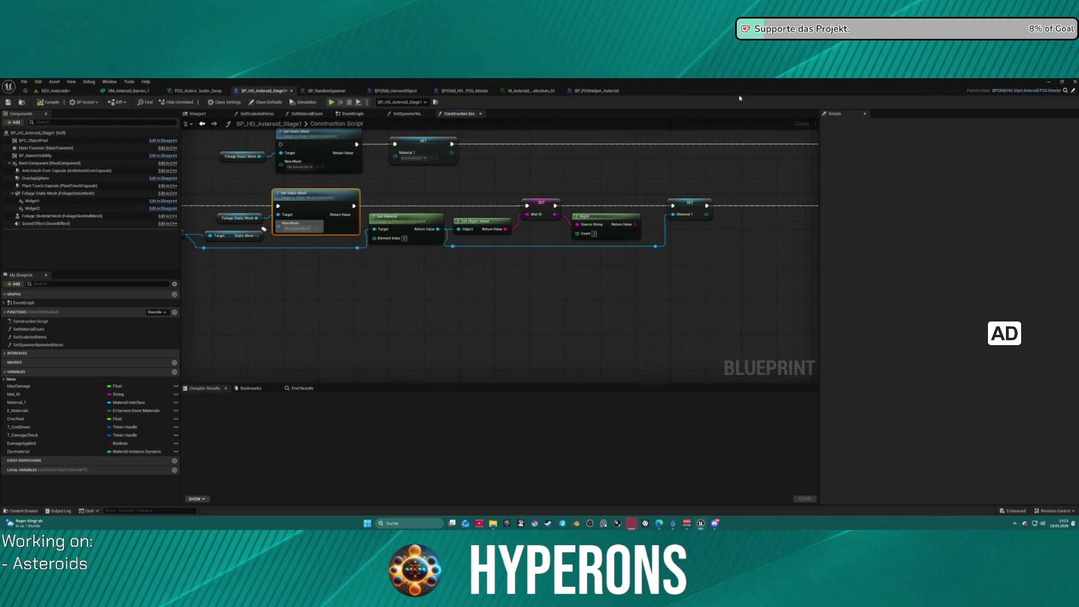
mouse_move(640, 264)
mouse_down()
mouse_move(506, 250)
mouse_move(498, 265)
mouse_up()
mouse_move(595, 255)
mouse_down()
mouse_move(301, 267)
mouse_move(641, 262)
mouse_up()
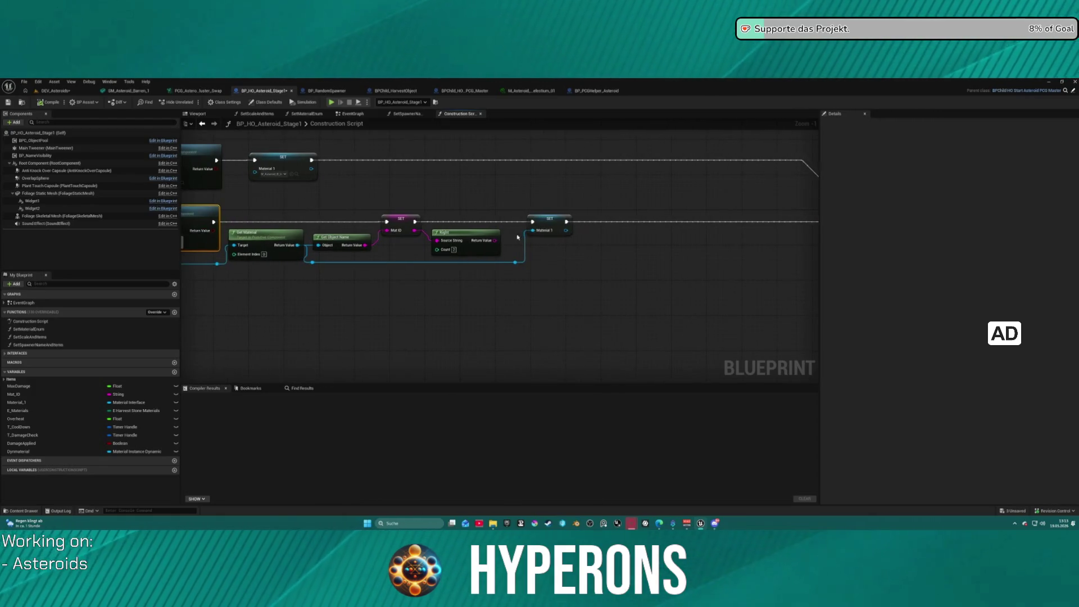
key(Delete)
drag(706, 272, 427, 265)
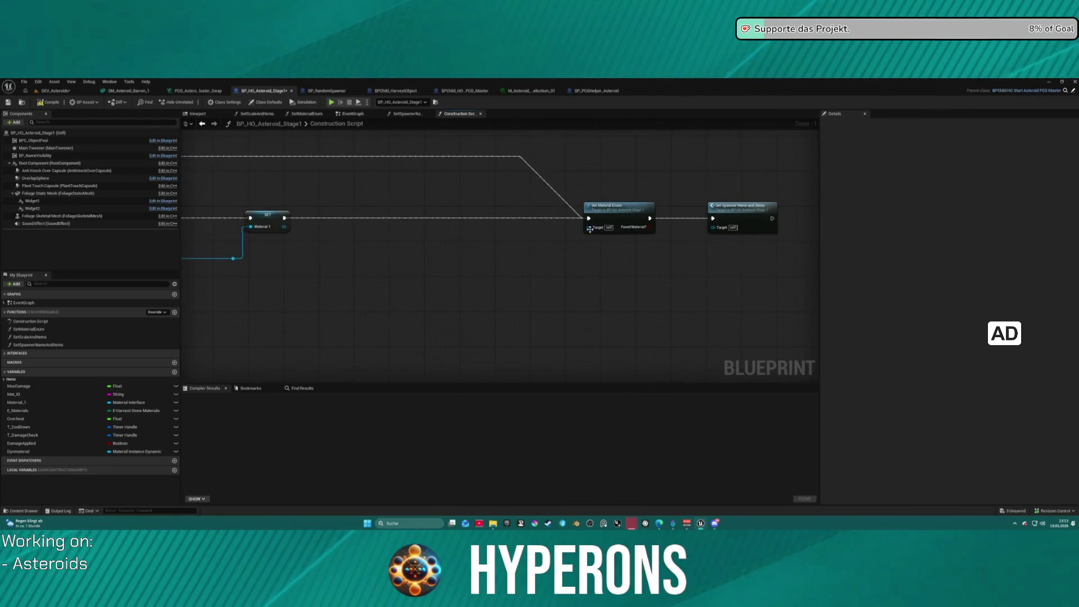
double_click(596, 219)
Pan along the SetMaterialEnum Branch/SET chain back to the first Aluminium check
scroll(626, 200, up, 6)
drag(384, 332, 383, 295)
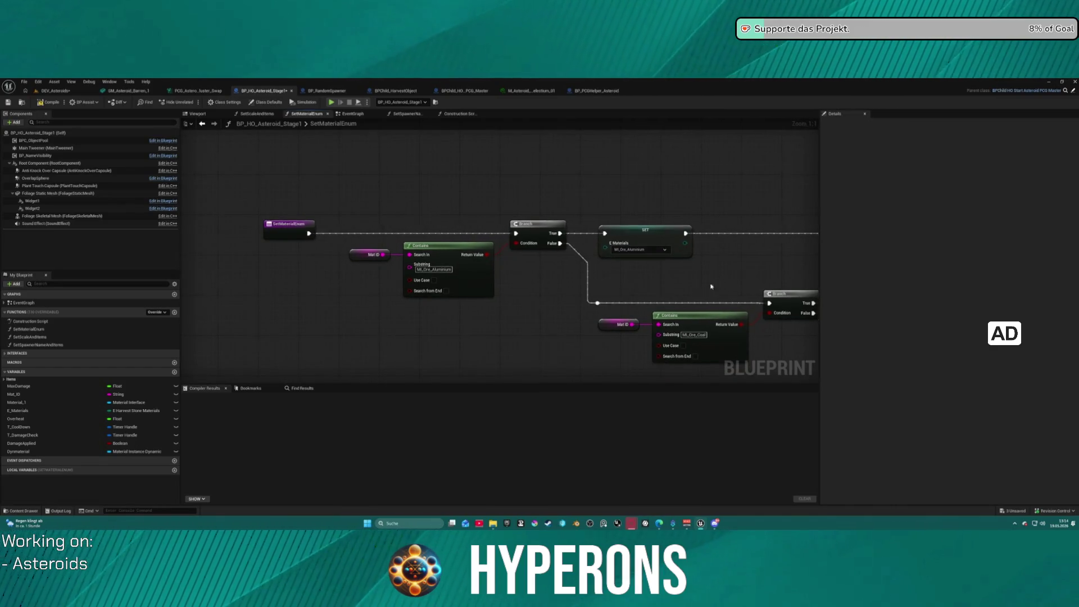
scroll(714, 286, down, 5)
mouse_move(713, 286)
mouse_down()
mouse_move(641, 309)
mouse_move(506, 269)
mouse_move(427, 293)
mouse_move(360, 199)
mouse_move(551, 281)
mouse_up()
scroll(552, 276, up, 2)
scroll(551, 272, down, 1)
scroll(551, 272, down, 9)
drag(307, 214, 428, 253)
scroll(453, 253, up, 11)
mouse_move(444, 209)
mouse_down()
mouse_move(501, 309)
mouse_move(489, 340)
mouse_move(558, 326)
mouse_move(448, 226)
mouse_up()
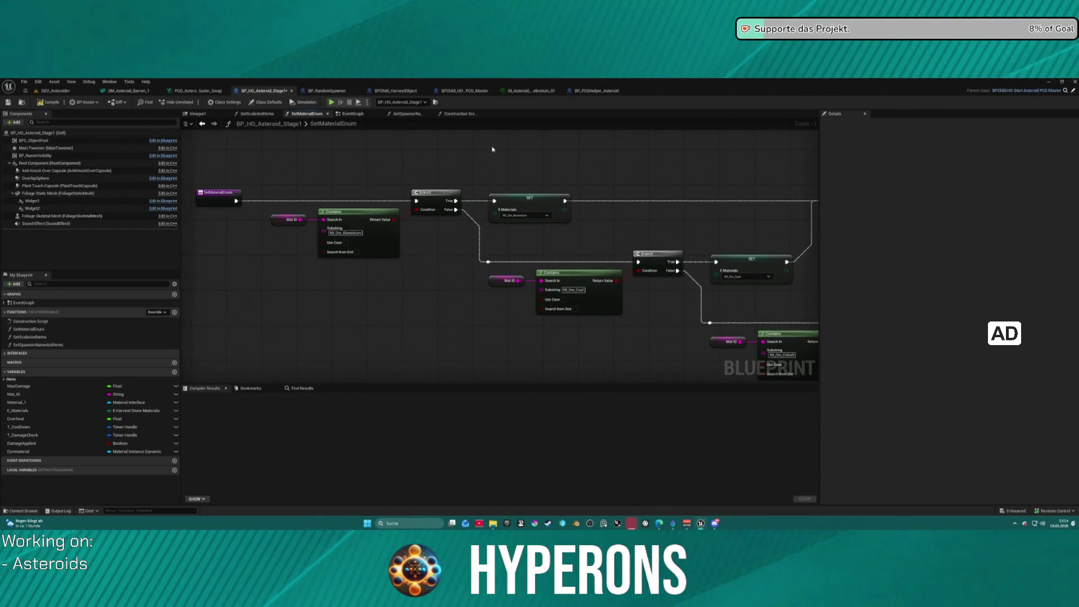
Paste M_Asteroid_B_Stone_01 as the first Contains node's Substring
key(ctrl+space)
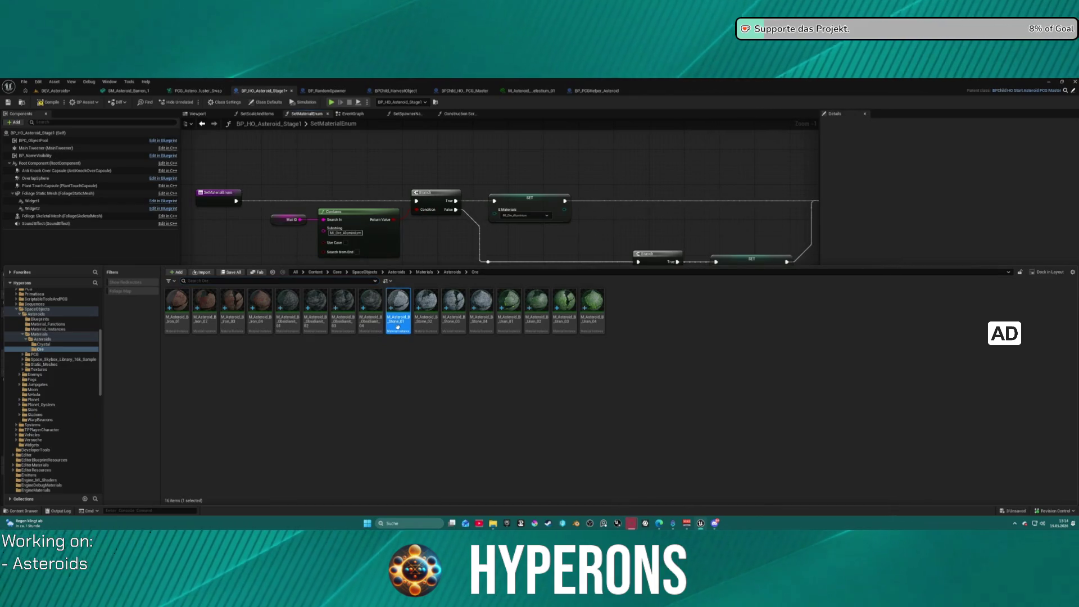
key(ctrl+c)
click(348, 232)
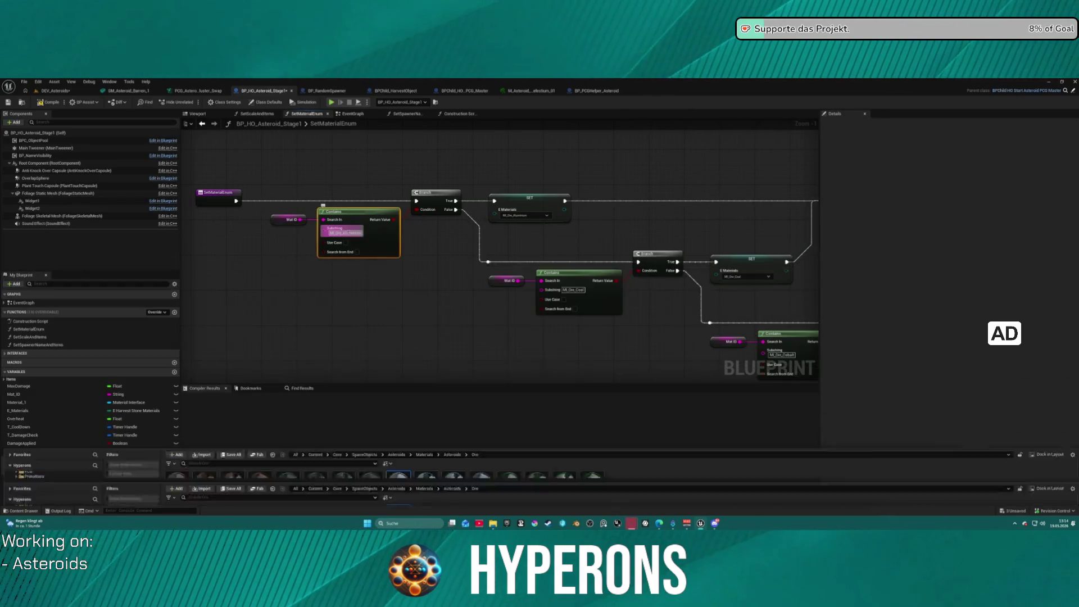
key(ctrl+v)
click(581, 238)
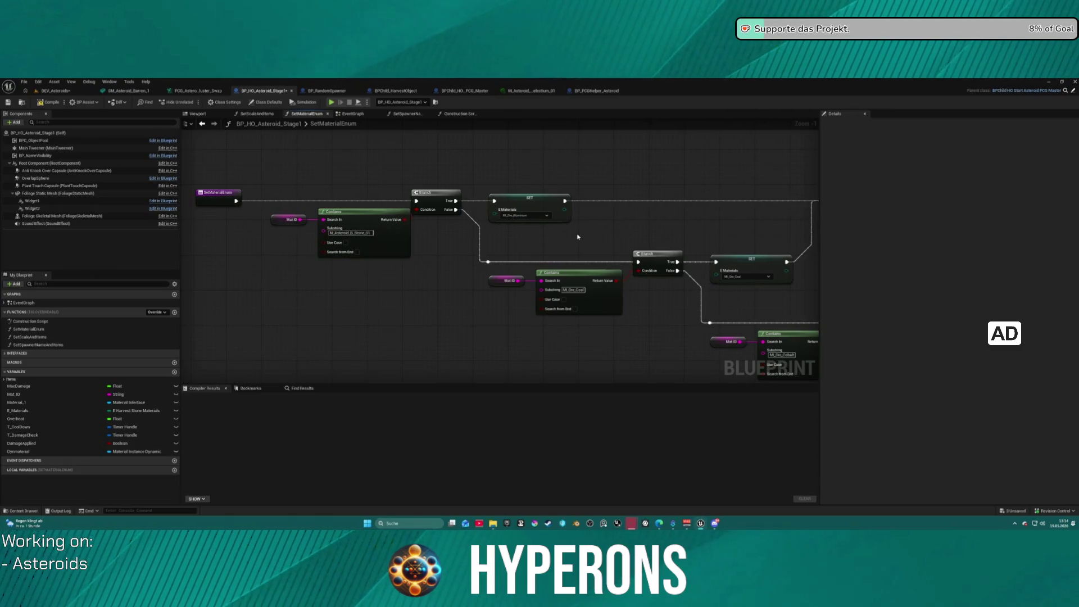
Check the SET E Materials value list and E_Materials variable, then open the Materials/Asteroids folder
click(531, 216)
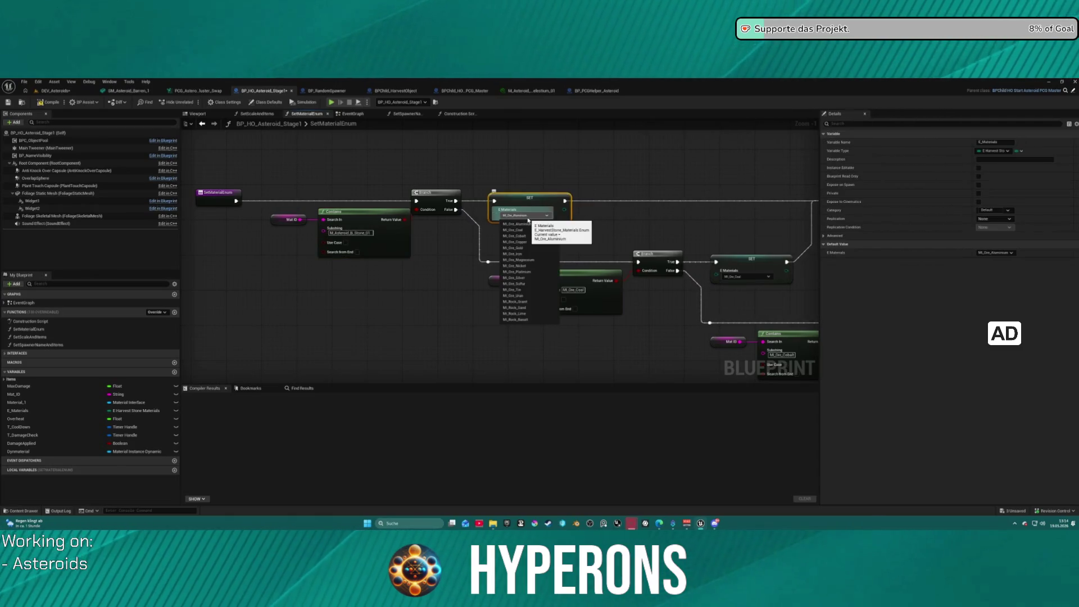
click(640, 232)
click(672, 217)
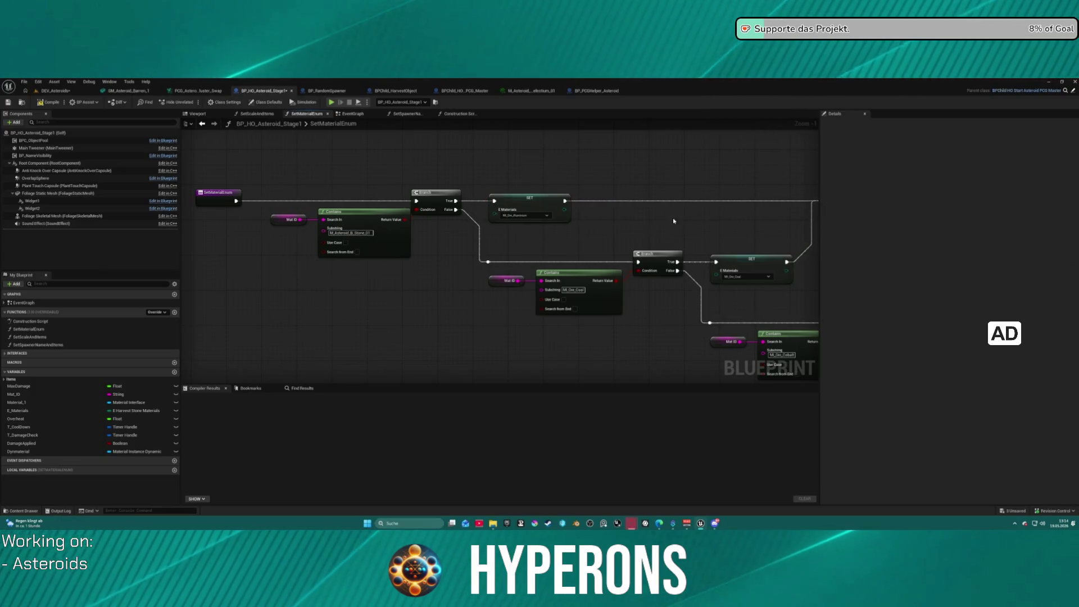
click(534, 205)
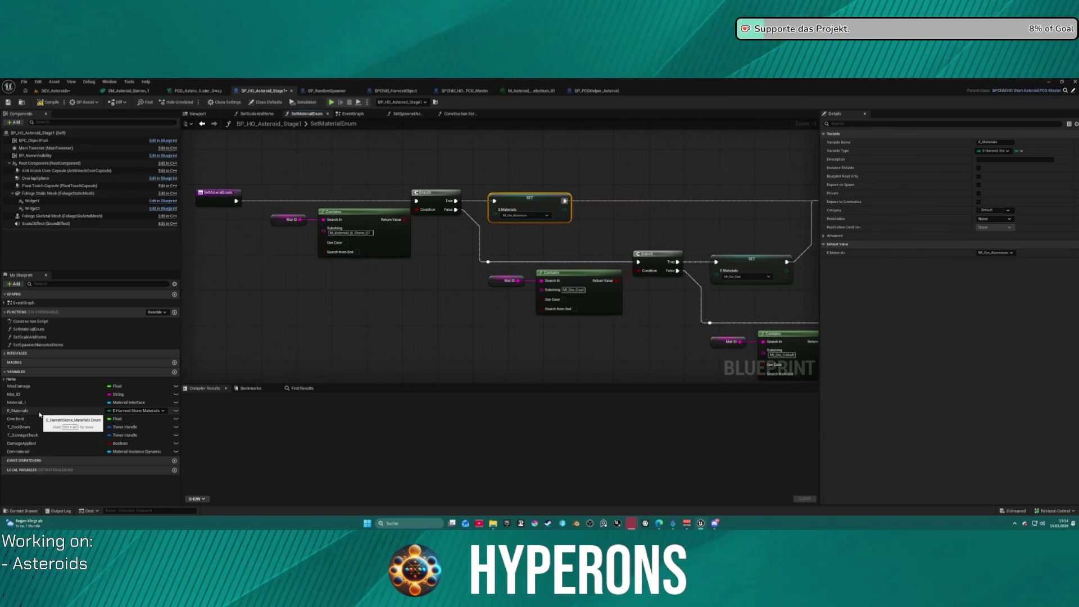
click(313, 338)
key(ctrl+space)
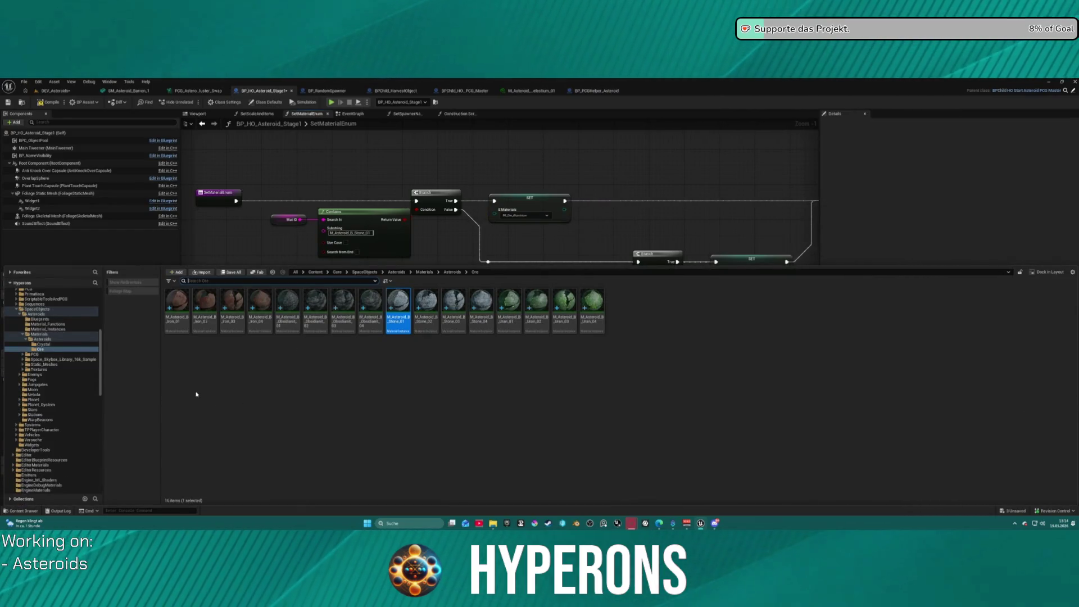
click(44, 340)
Create a new Enumeration asset named E_Harvest_Asteroid in this folder and open it
right_click(292, 399)
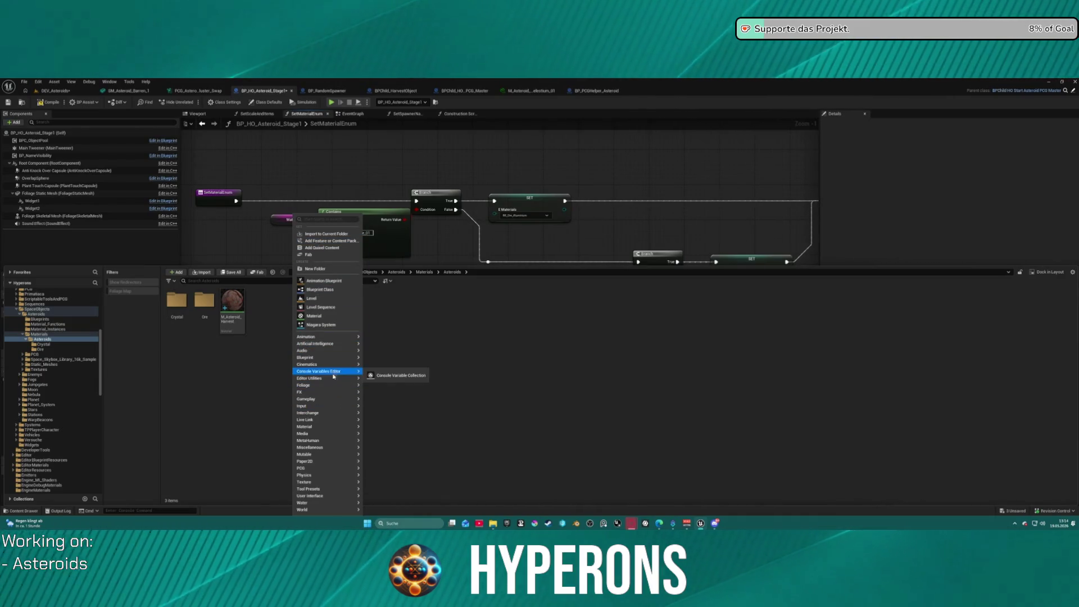
mouse_move(323, 447)
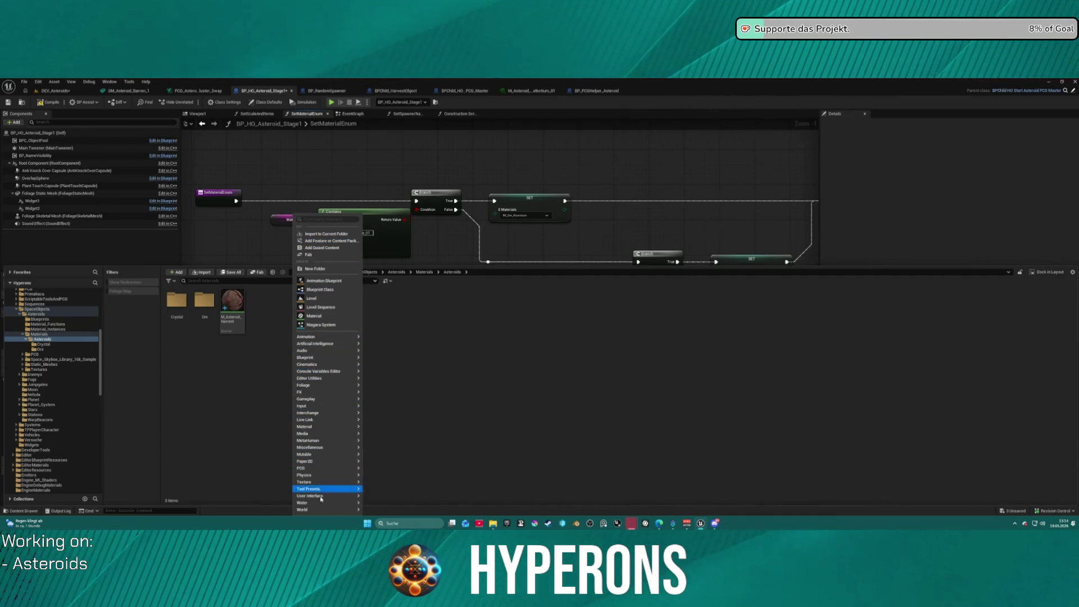
mouse_move(340, 359)
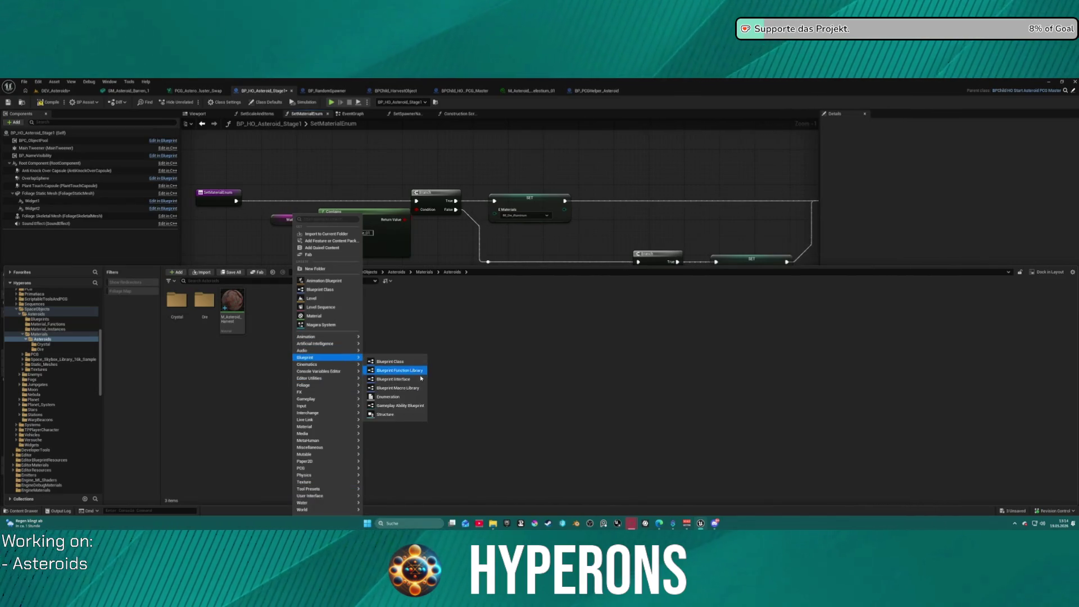
click(407, 397)
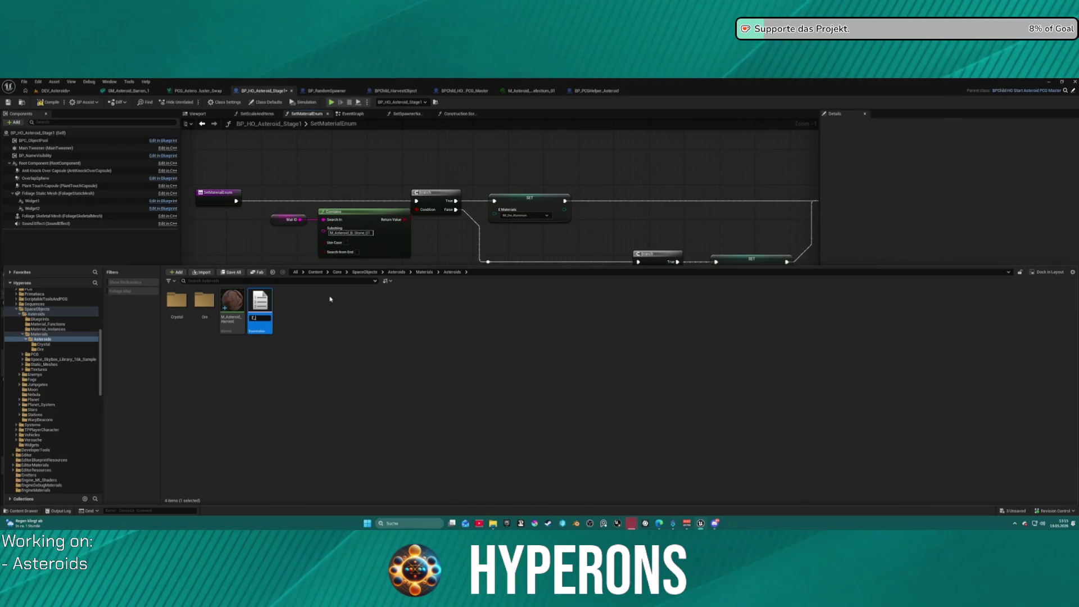
text(est_)
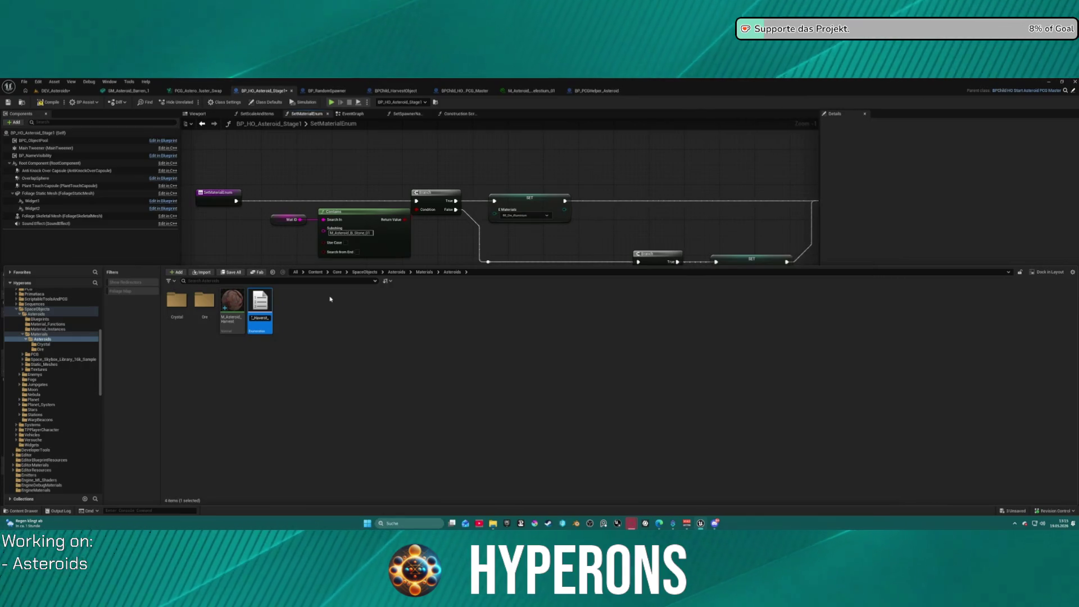
text(d)
key(Return)
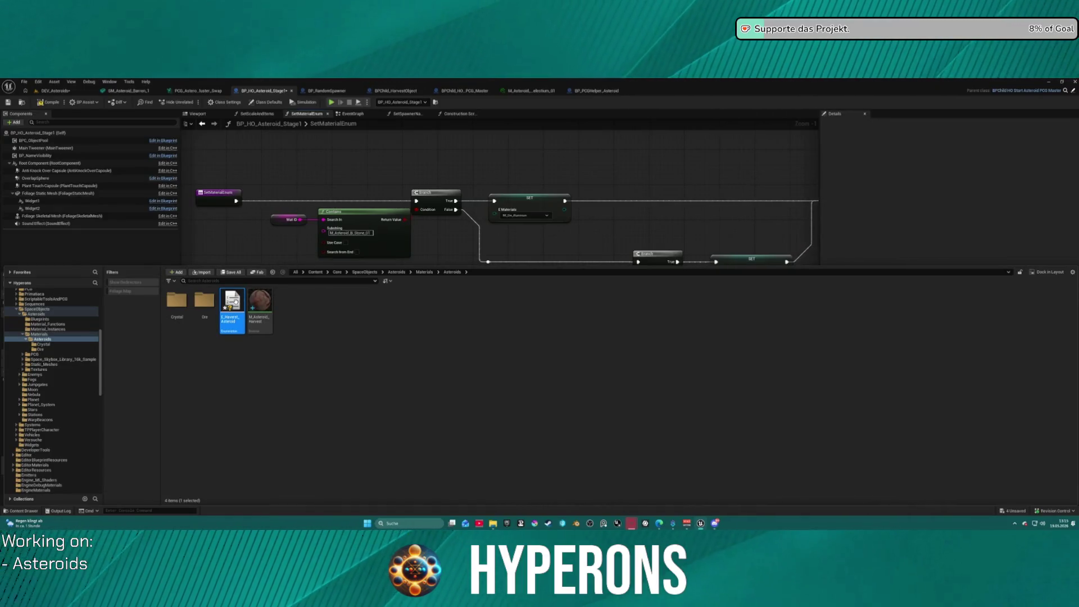
double_click(236, 302)
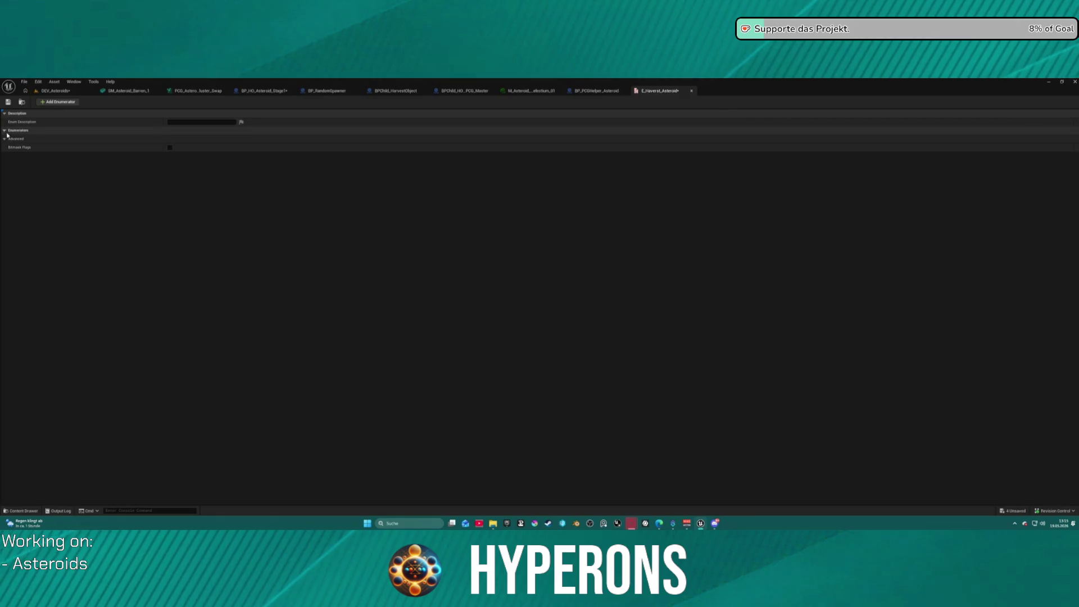
Add an enumerator named M_Asteroid_B_Stone_01, copied from the Ore material, then return to the Stage1 blueprint
click(58, 102)
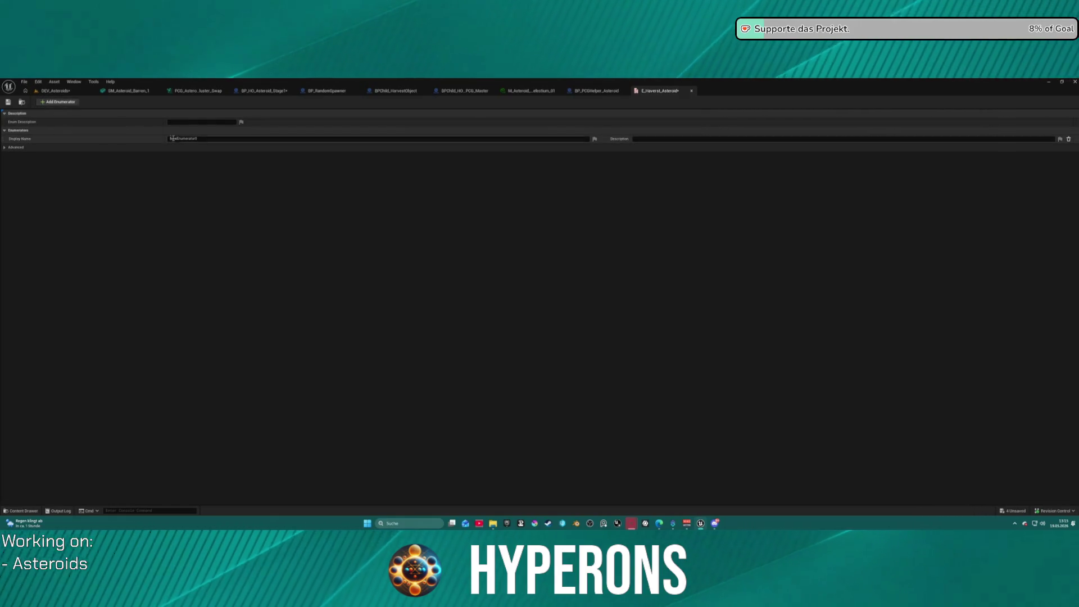
key(ctrl+space)
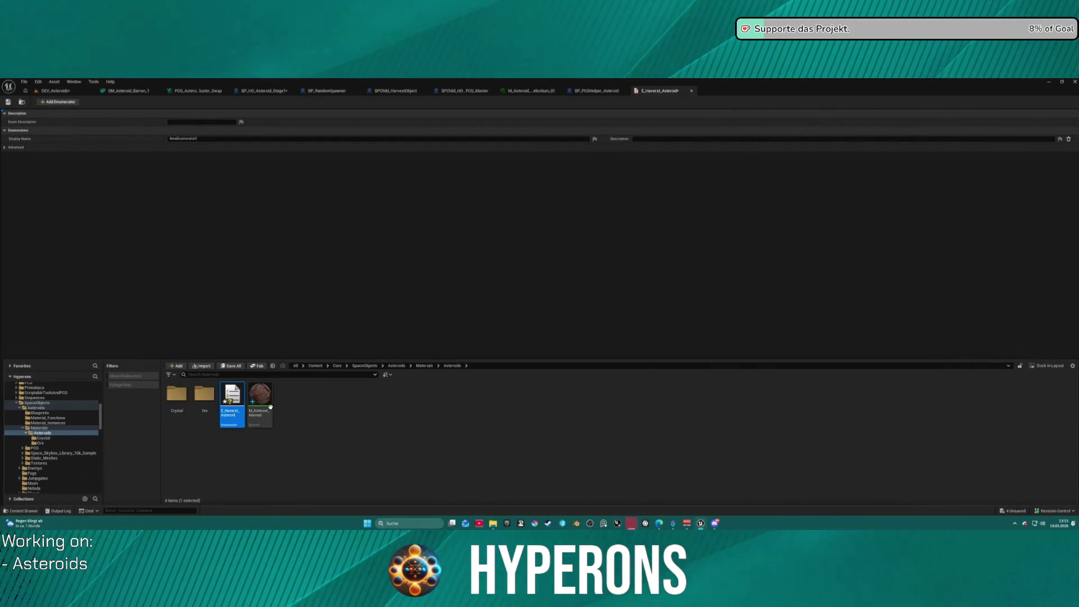
double_click(176, 395)
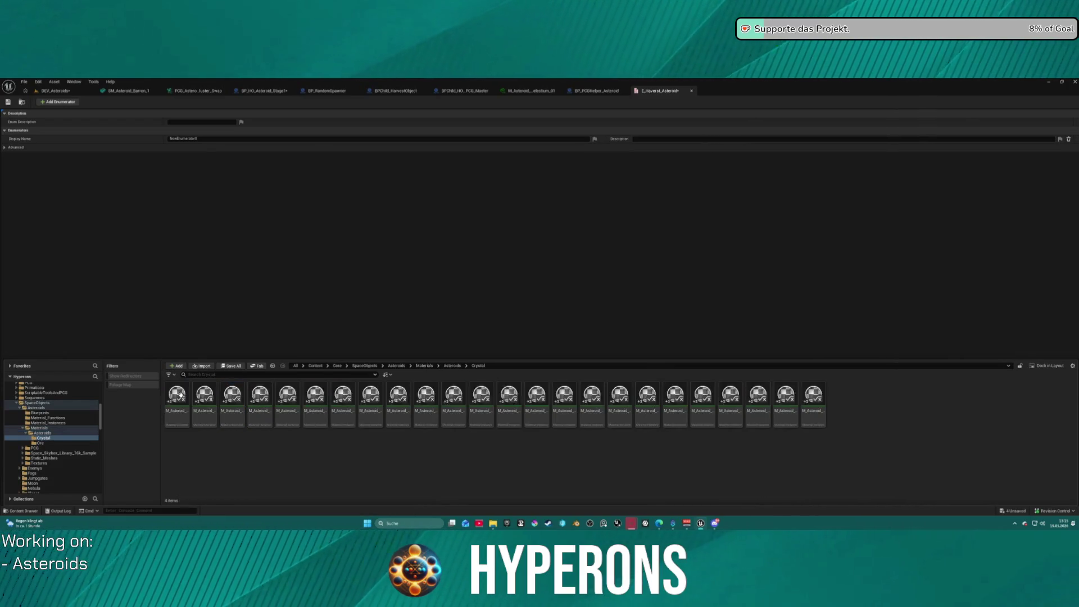
click(42, 443)
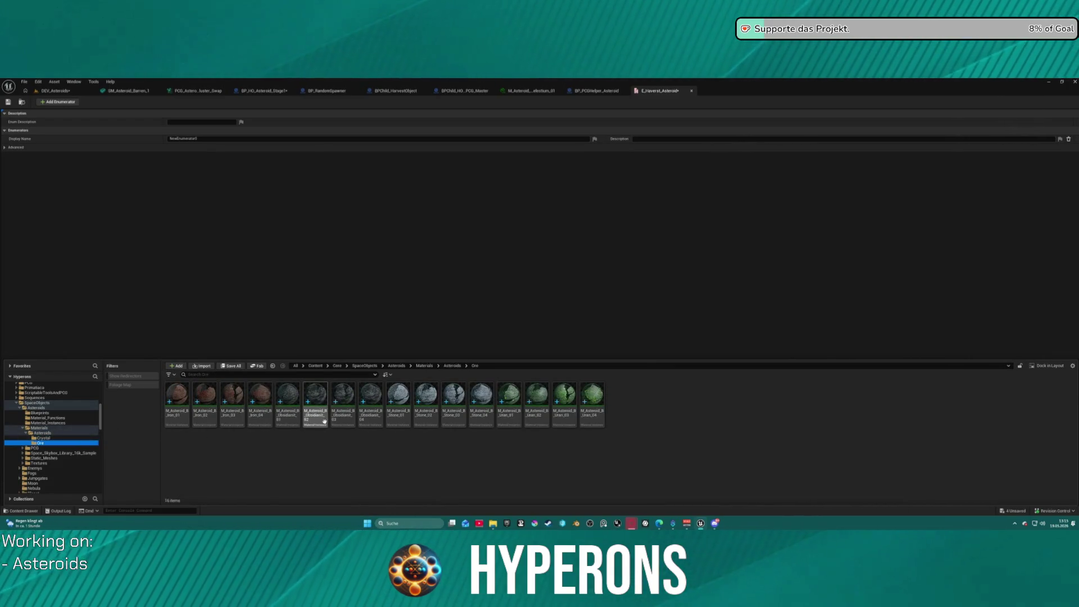
click(399, 424)
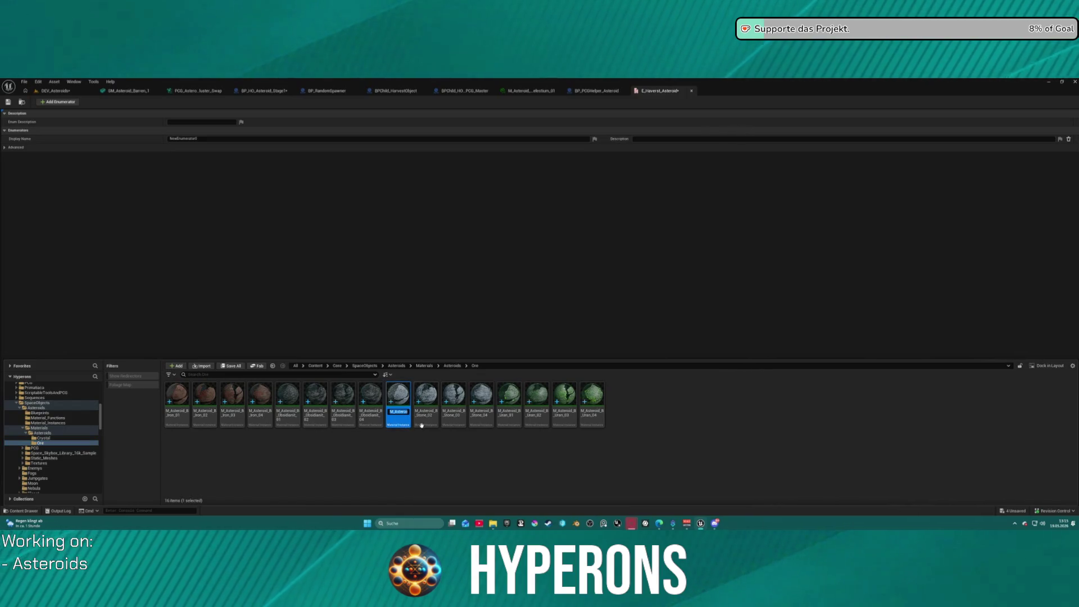
click(203, 139)
text(M_Asteroid_B_Stone_01)
key(Return)
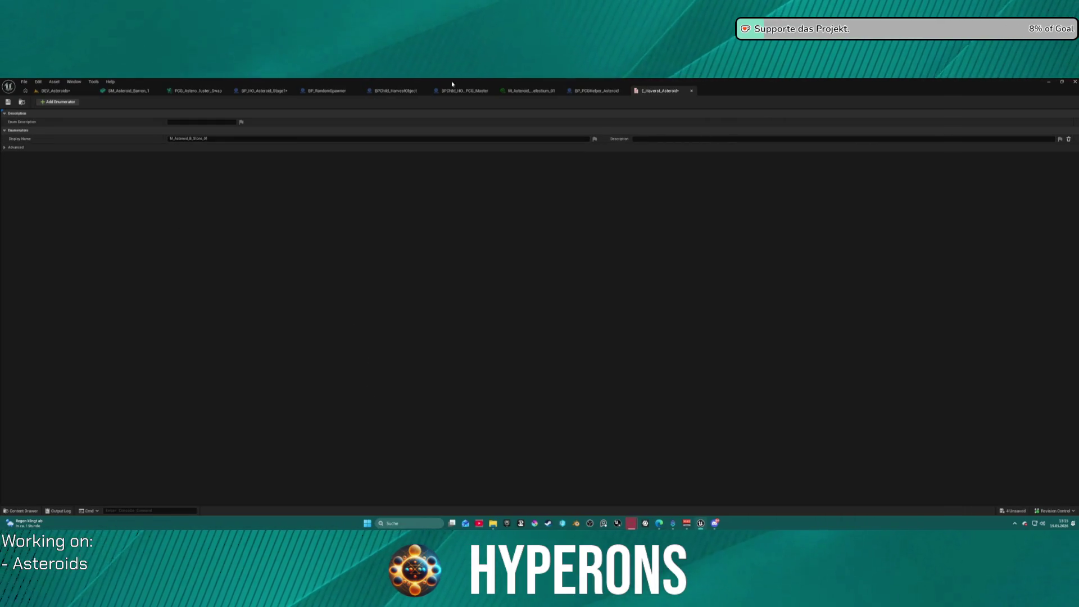
click(259, 90)
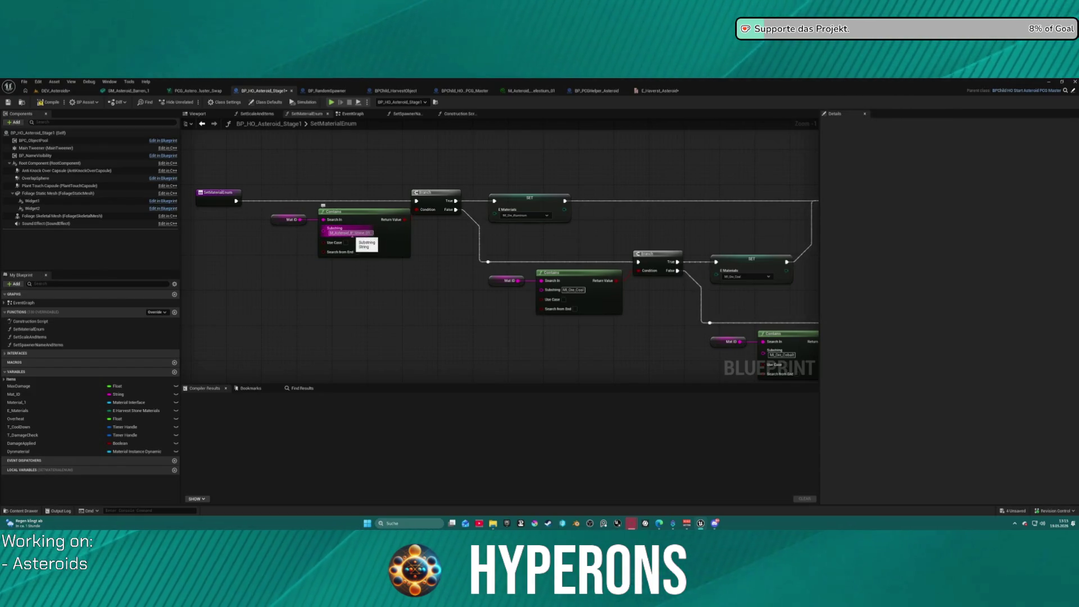
click(353, 236)
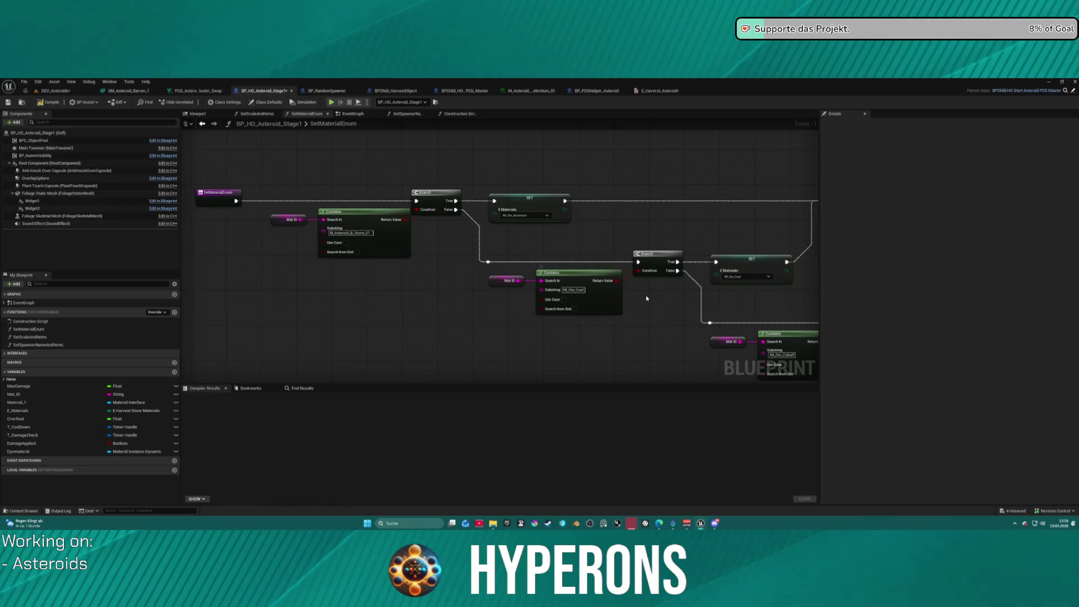
click(23, 511)
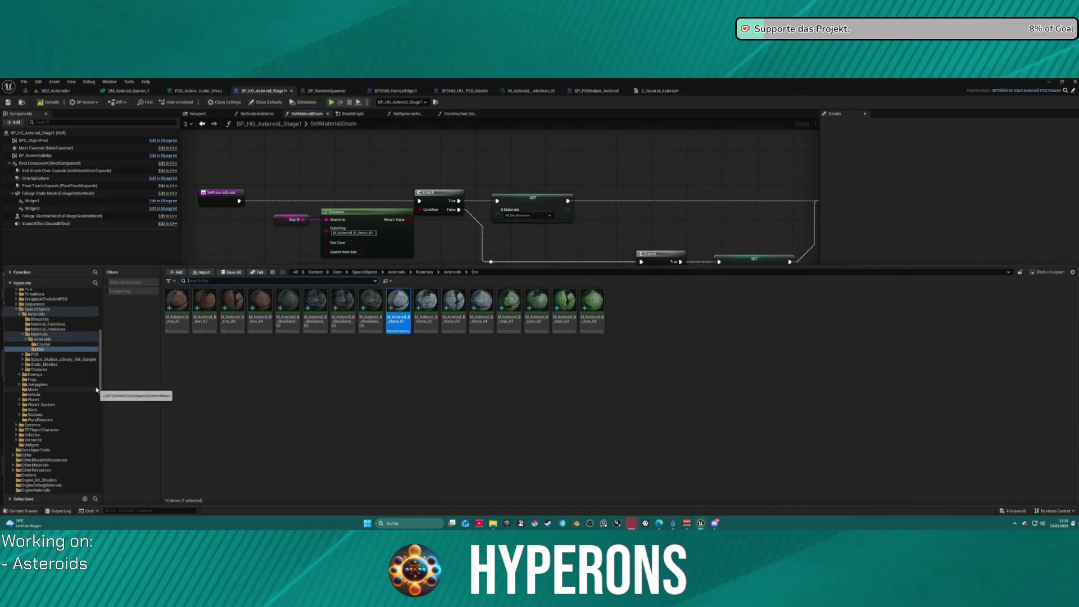
scroll(97, 391, down, 5)
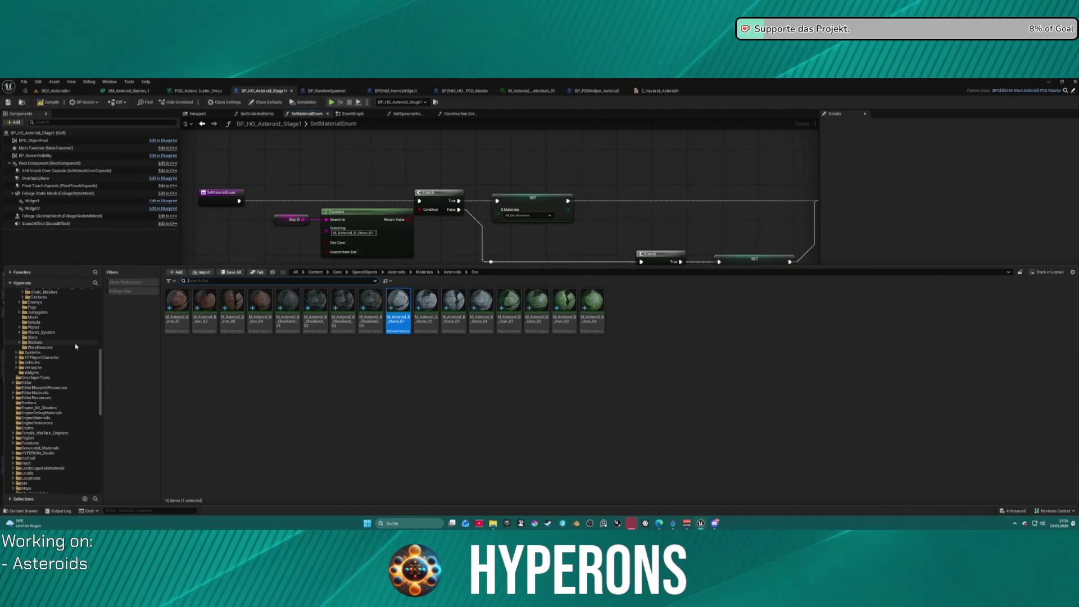
scroll(73, 340, up, 10)
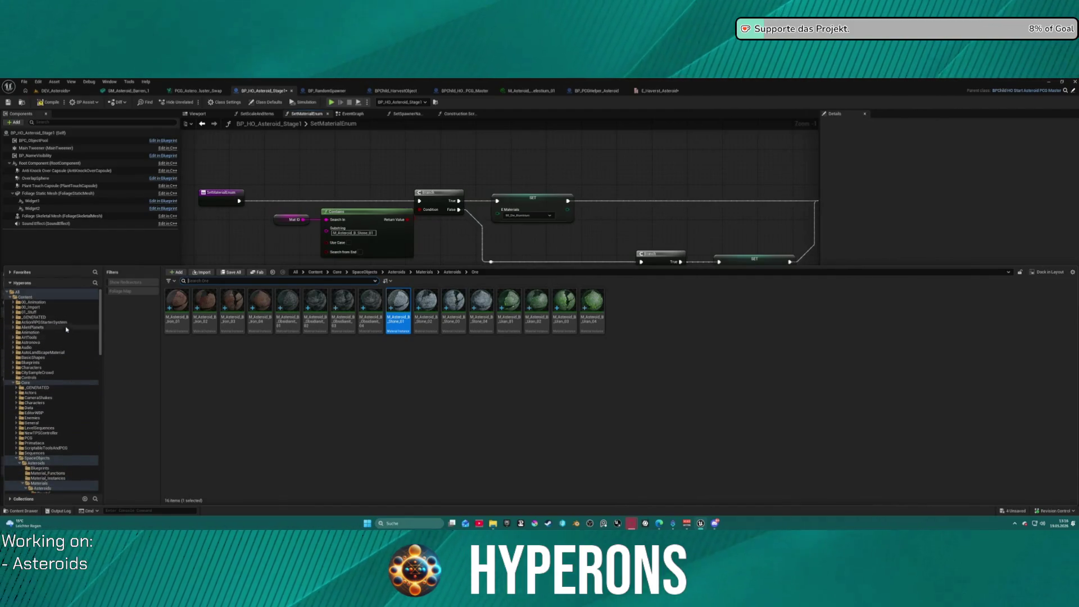
click(13, 322)
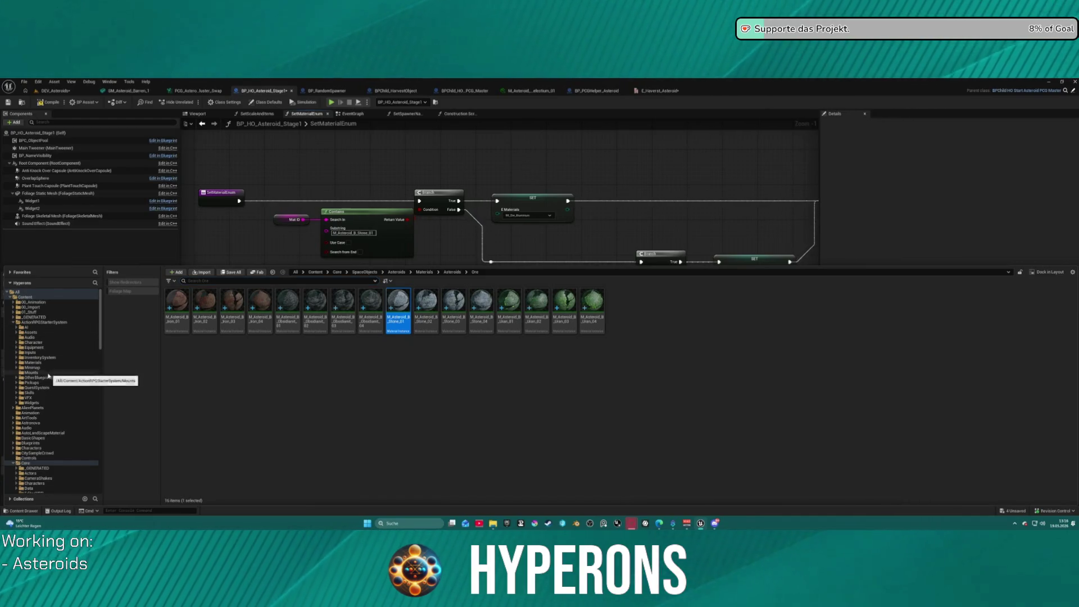
scroll(45, 365, down, 3)
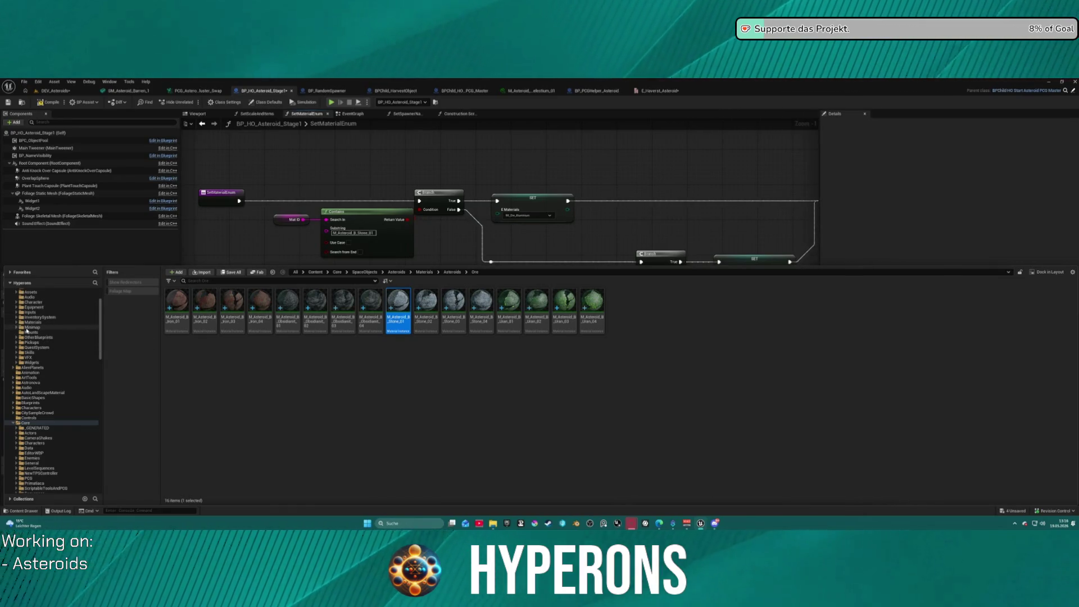
click(39, 337)
double_click(242, 307)
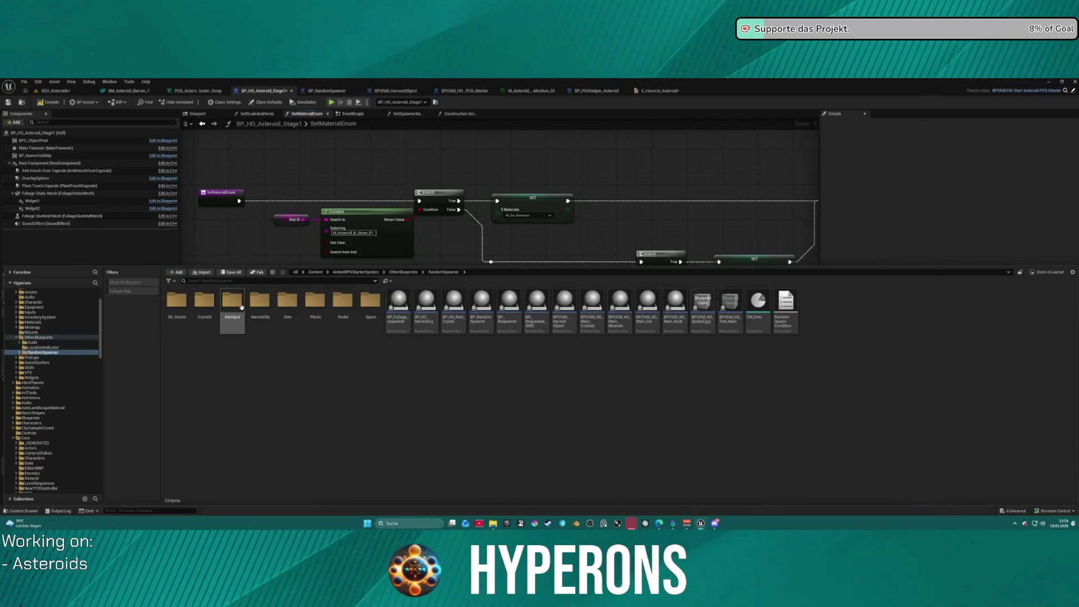
double_click(343, 306)
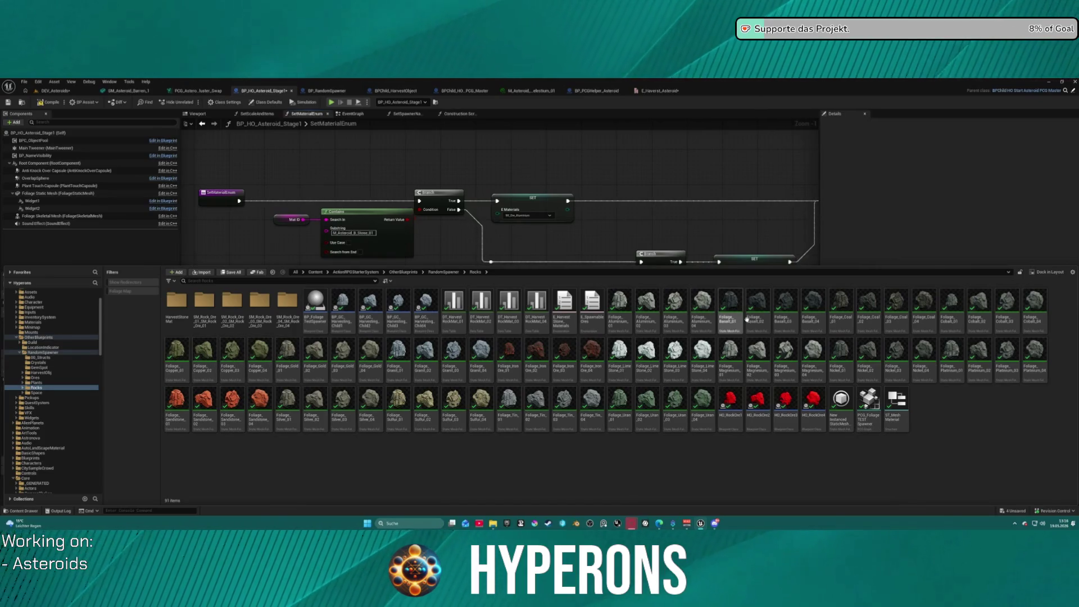
click(358, 169)
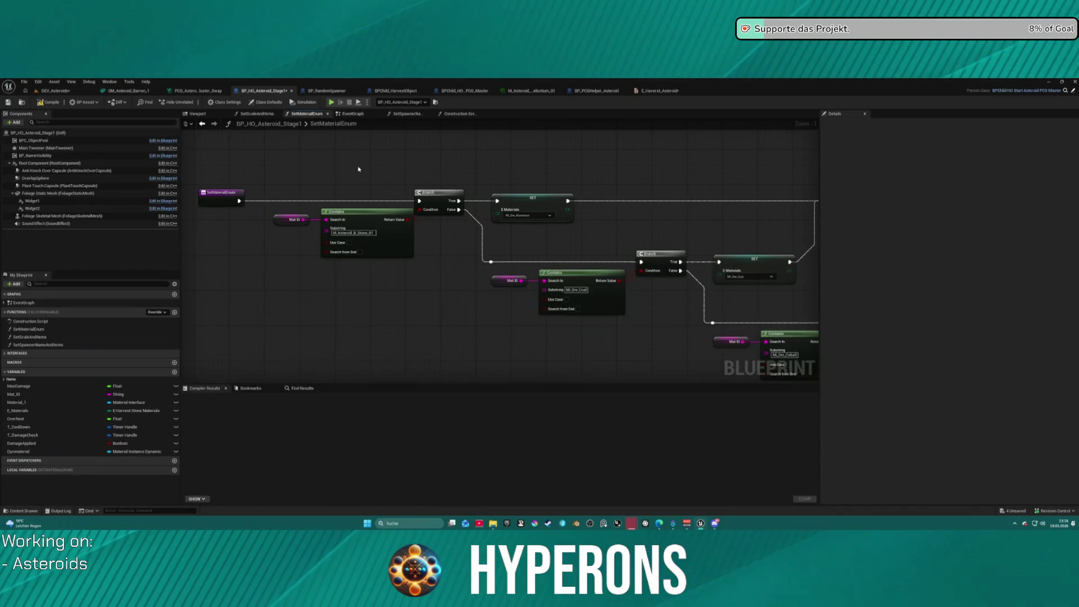
click(368, 234)
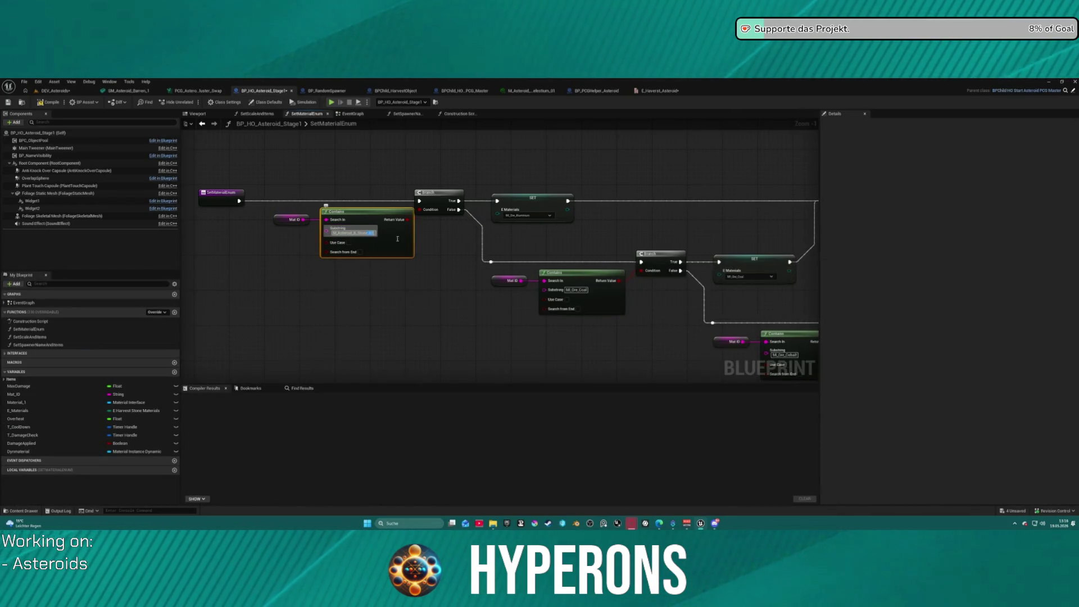
Change the E_Materials variable's type to the E_Harvest_Asteroid enum
click(610, 242)
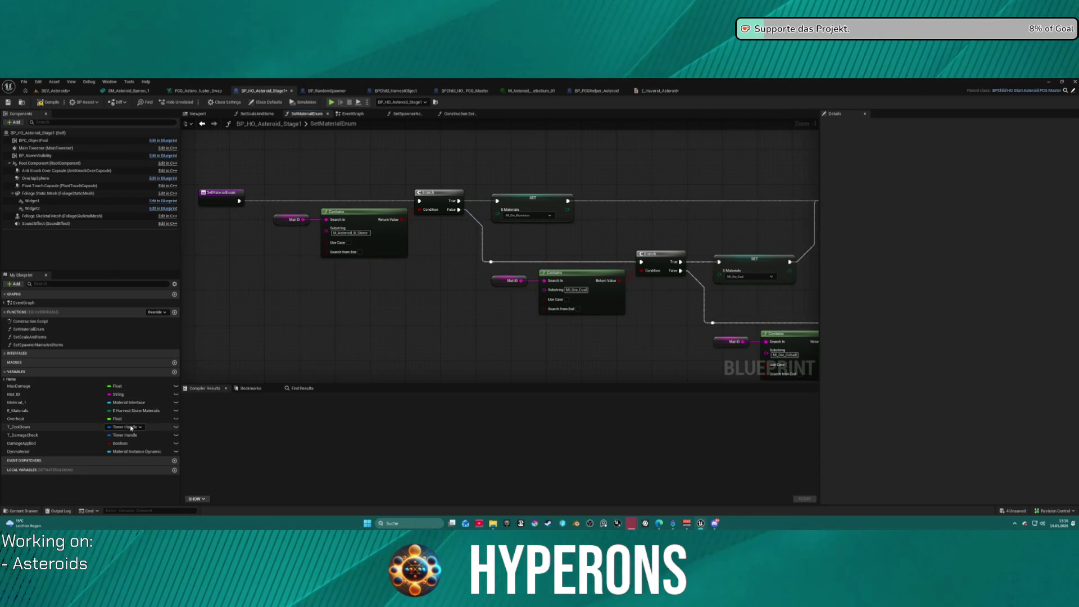
click(49, 414)
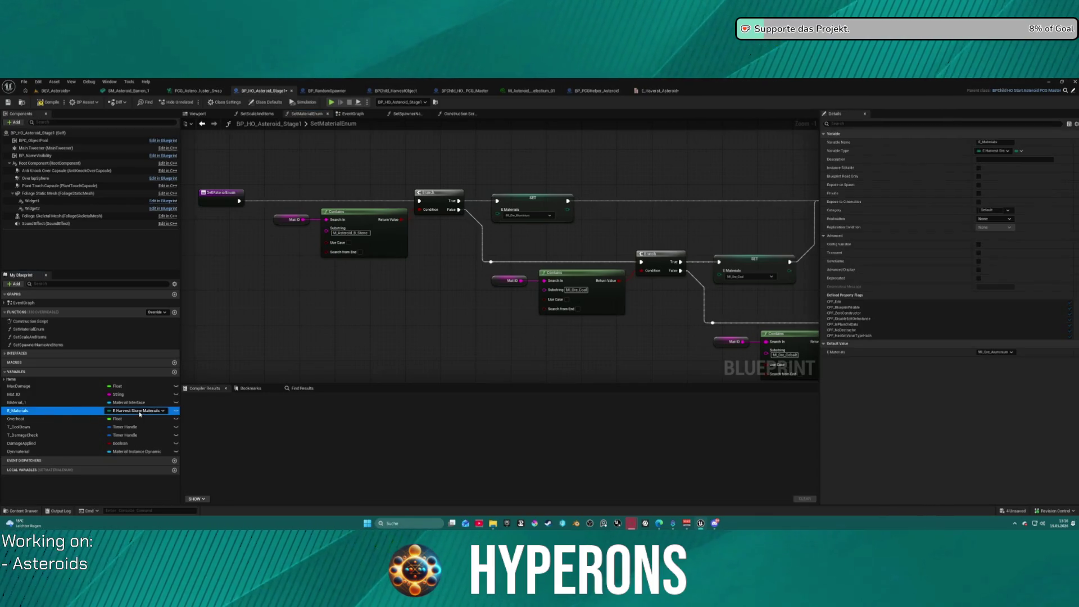
click(137, 410)
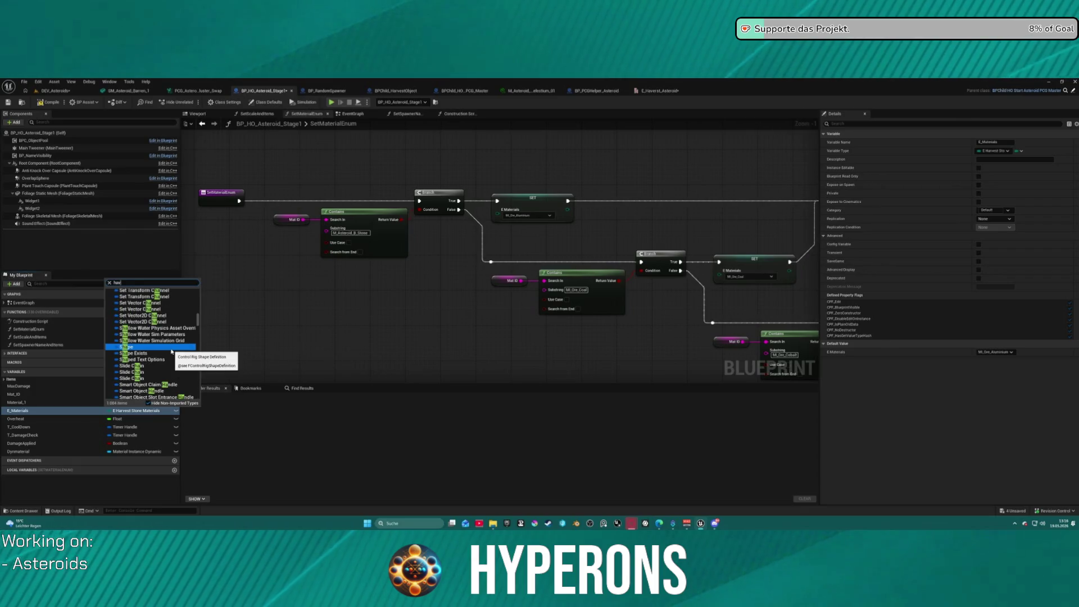
text(aves)
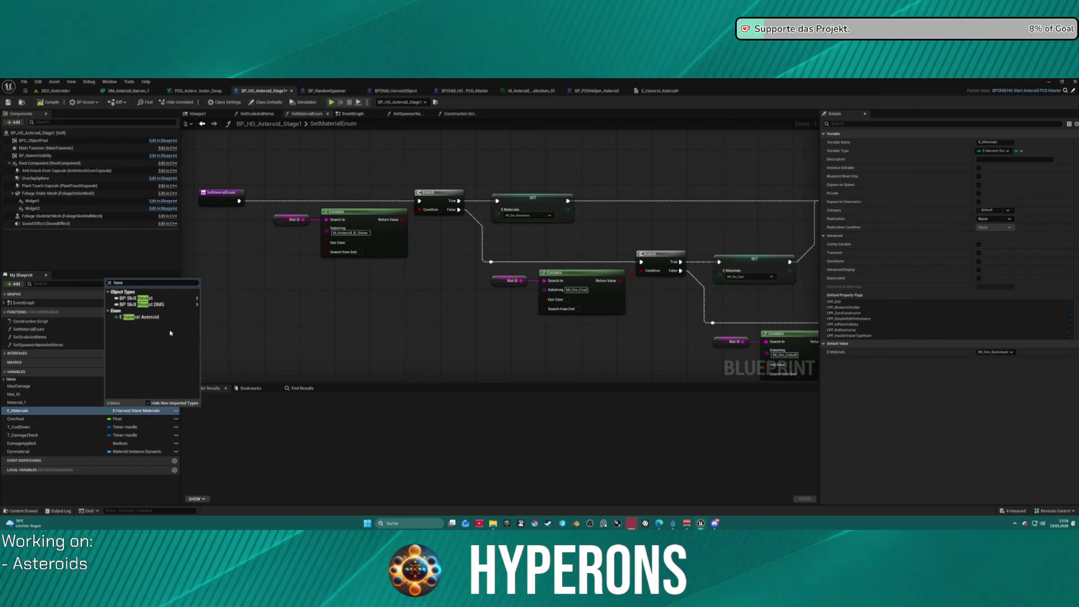
key(Escape)
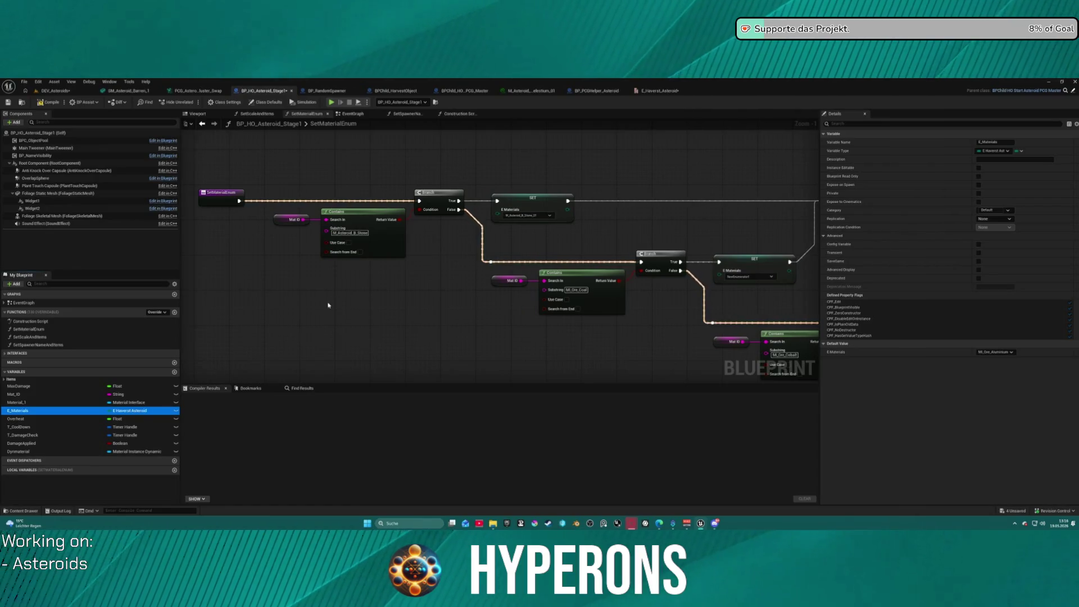
click(595, 233)
Add a breakpoint on the E Materials SET node in SetMaterialEnum
scroll(596, 233, down, 5)
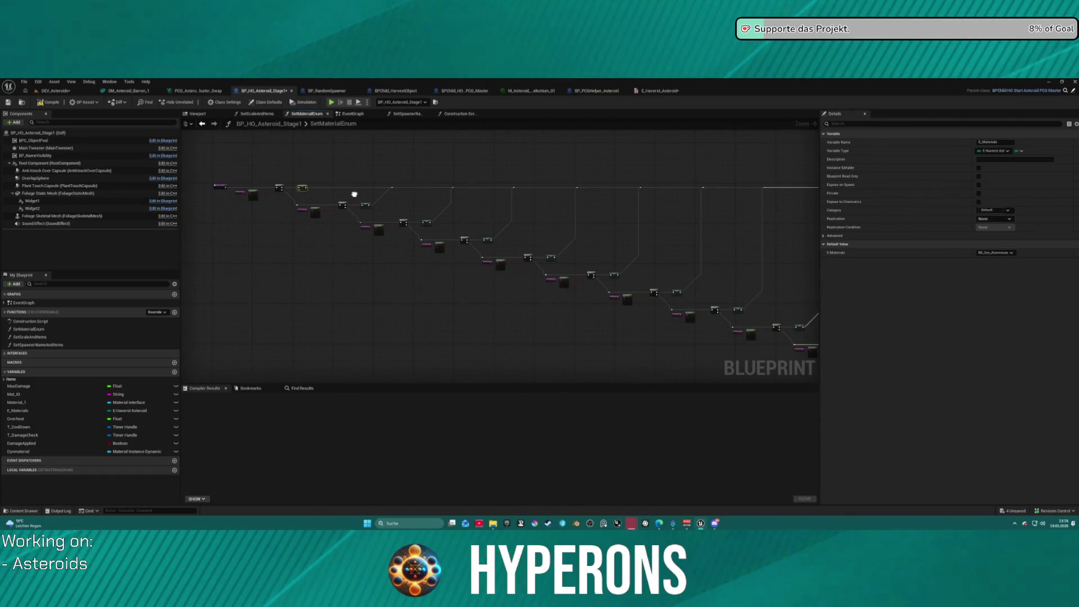
scroll(397, 201, up, 6)
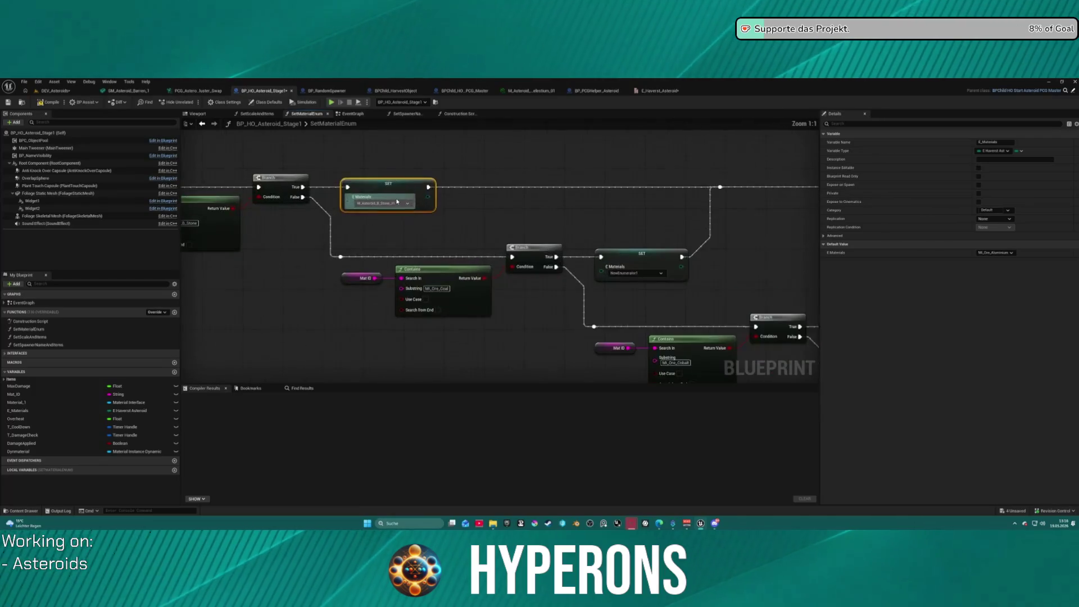
drag(397, 201, 475, 274)
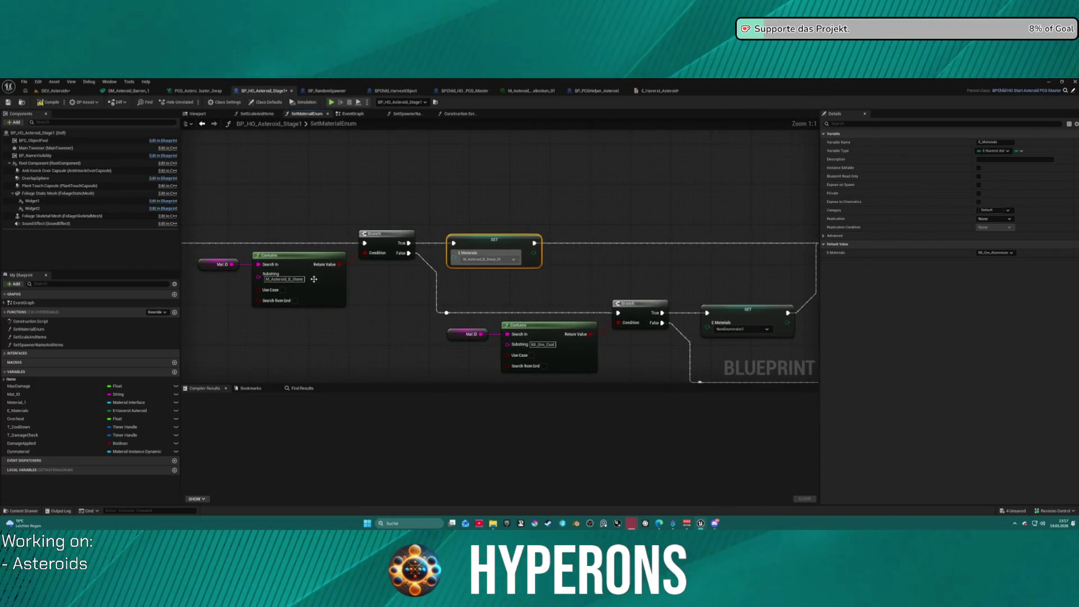
drag(692, 265, 245, 235)
scroll(245, 235, down, 1)
scroll(245, 235, down, 6)
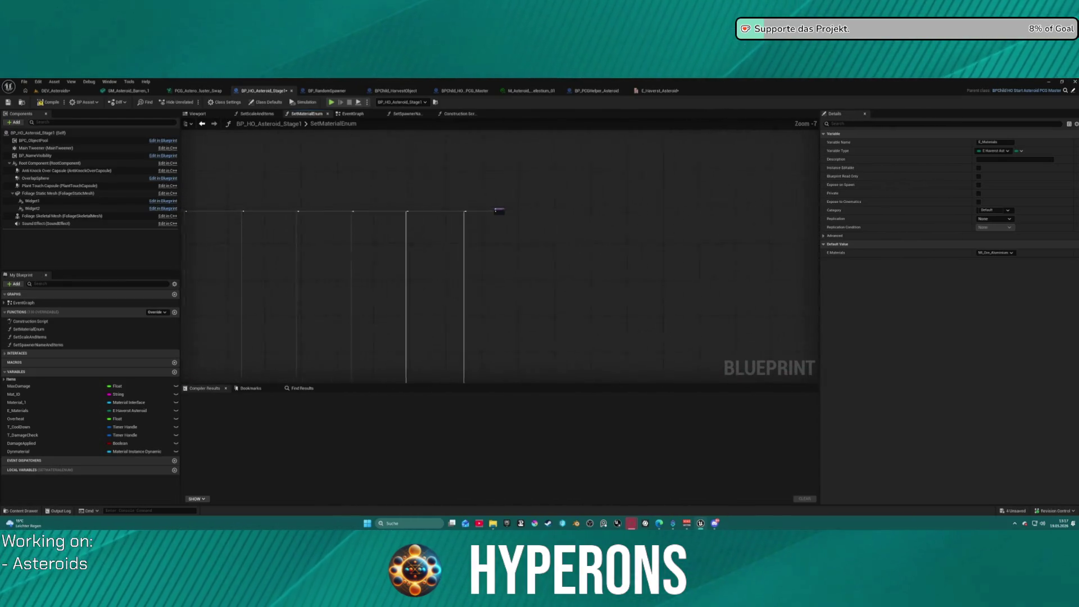
mouse_move(488, 274)
mouse_down()
mouse_move(483, 237)
mouse_move(667, 229)
mouse_up()
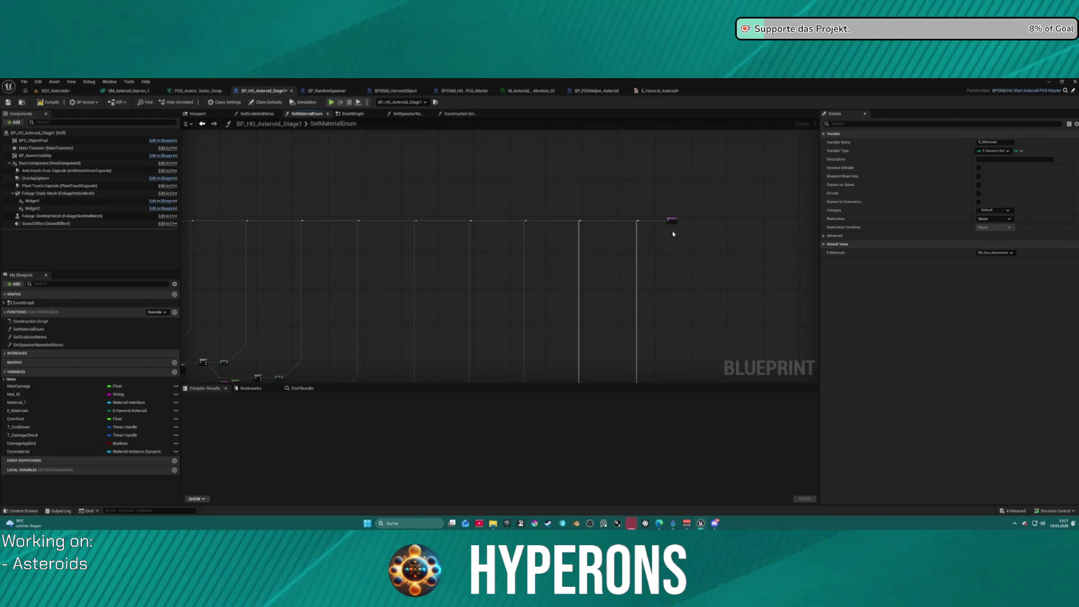
click(673, 222)
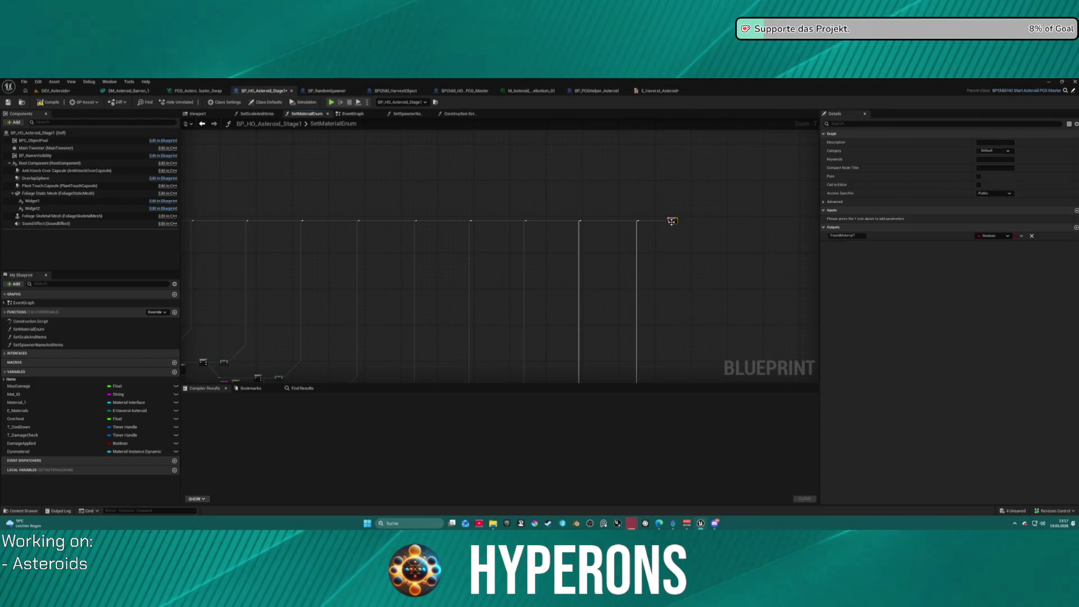
drag(492, 255, 749, 137)
scroll(470, 262, up, 8)
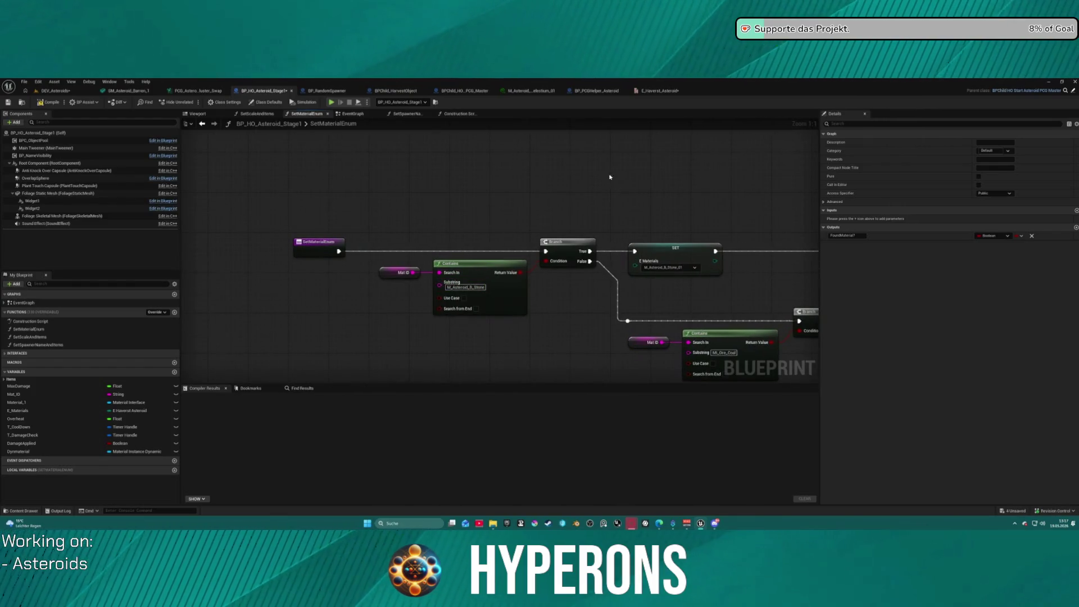
right_click(670, 251)
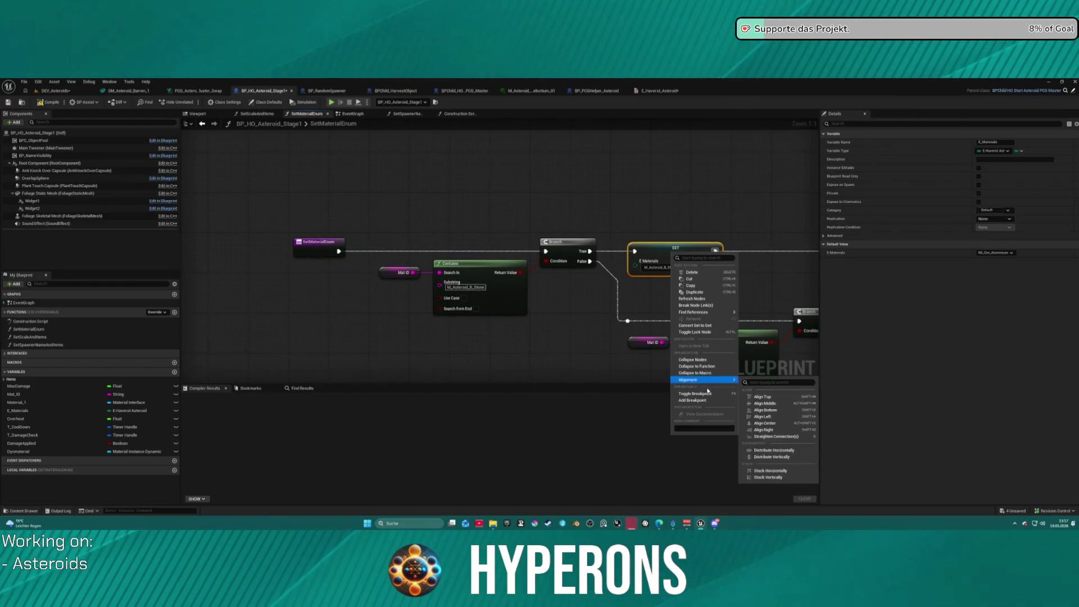
click(706, 401)
click(643, 193)
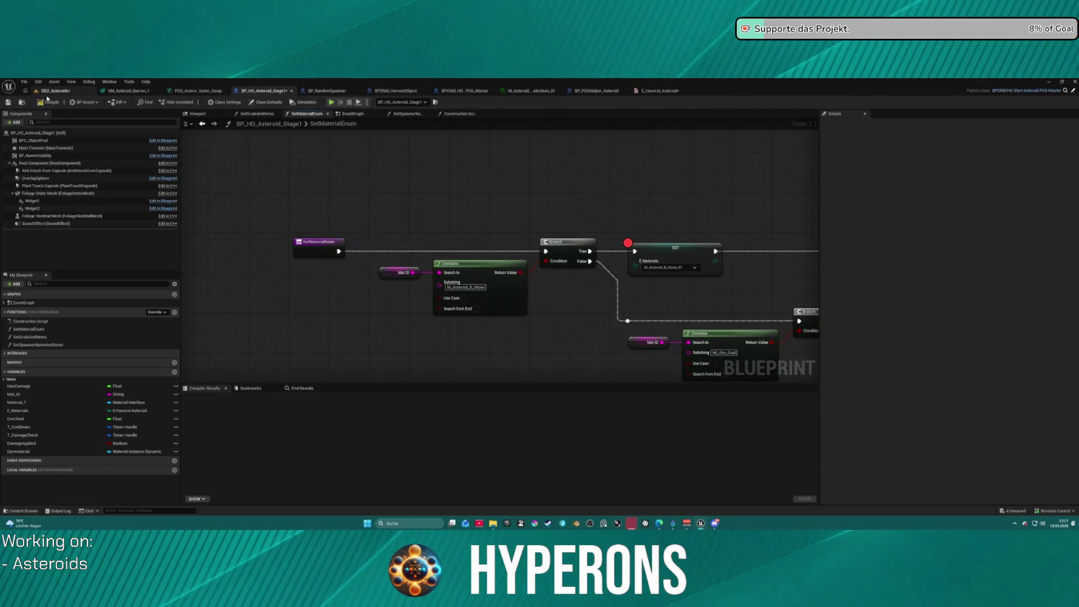
Compile, reconnect the exec wire between the two reroute nodes, recompile, and go to the SetSpawnerNameAndItems error
click(47, 99)
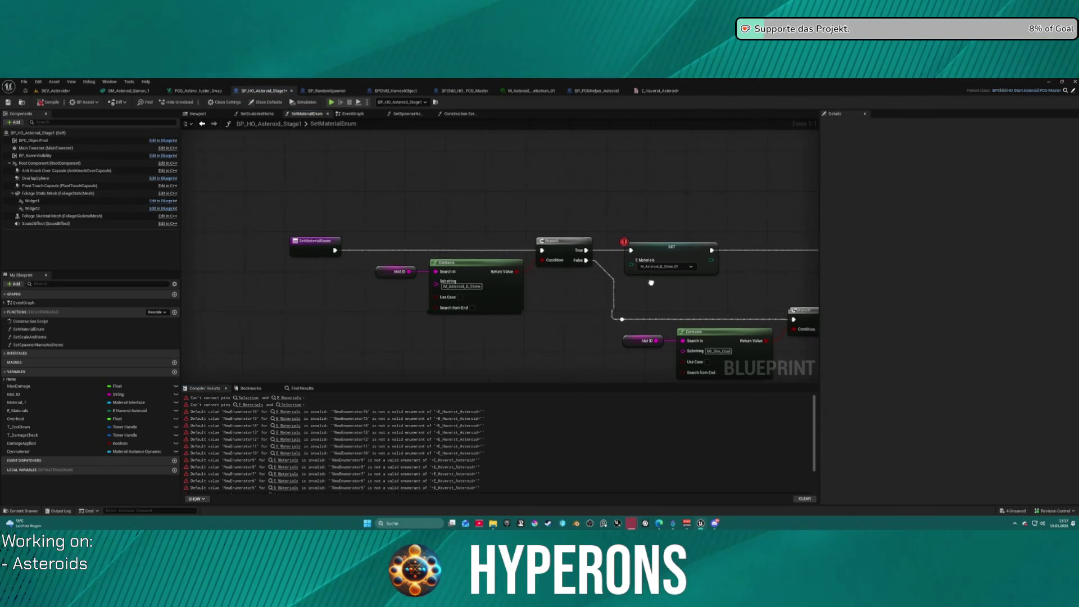
scroll(653, 283, down, 5)
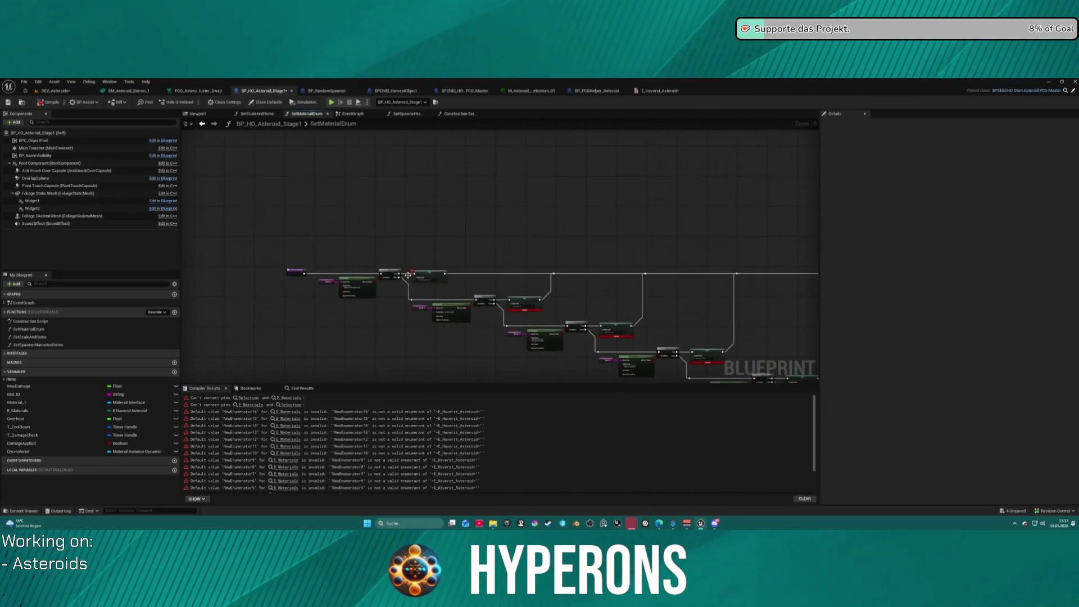
scroll(414, 277, up, 4)
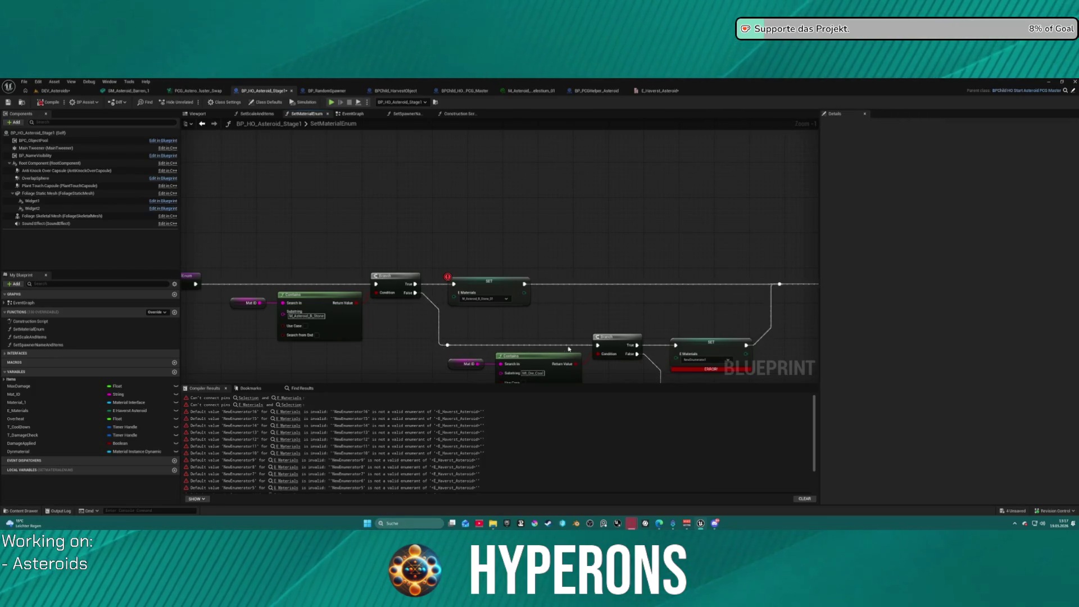
drag(447, 346, 780, 284)
scroll(593, 253, up, 2)
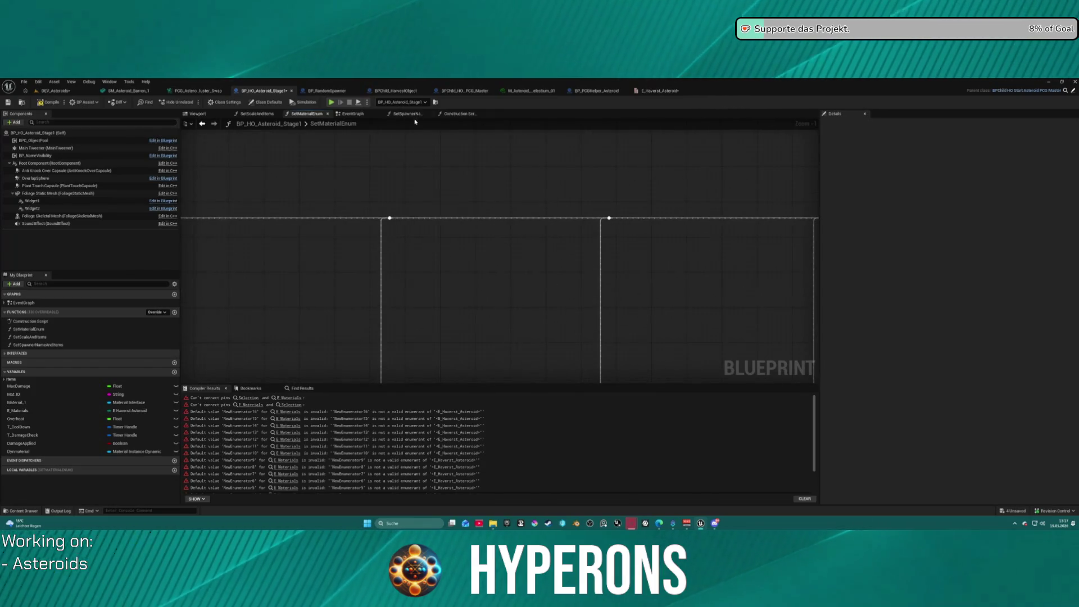
click(49, 101)
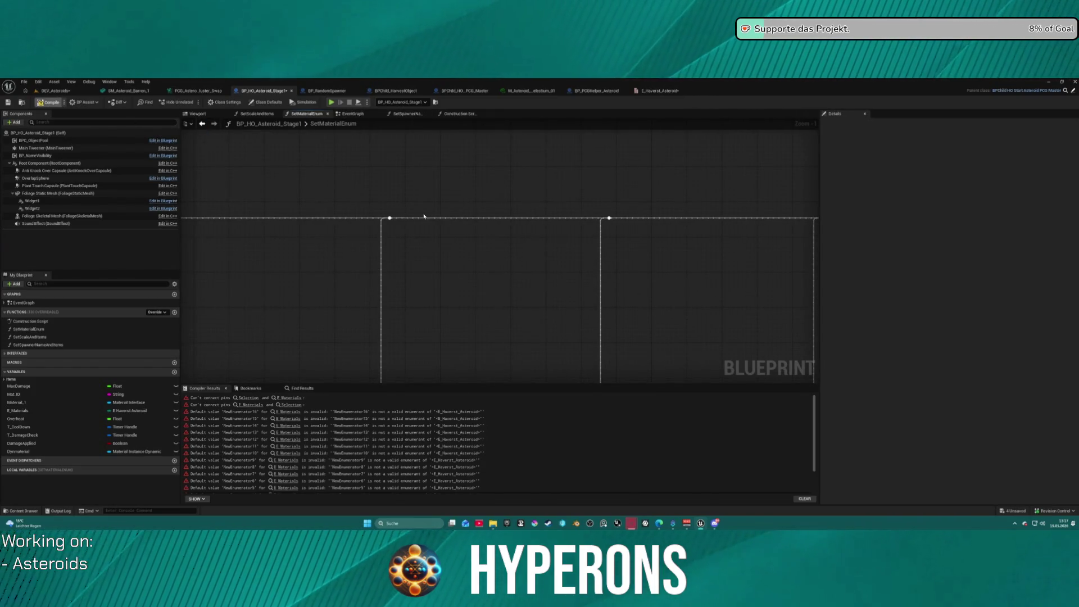
click(248, 396)
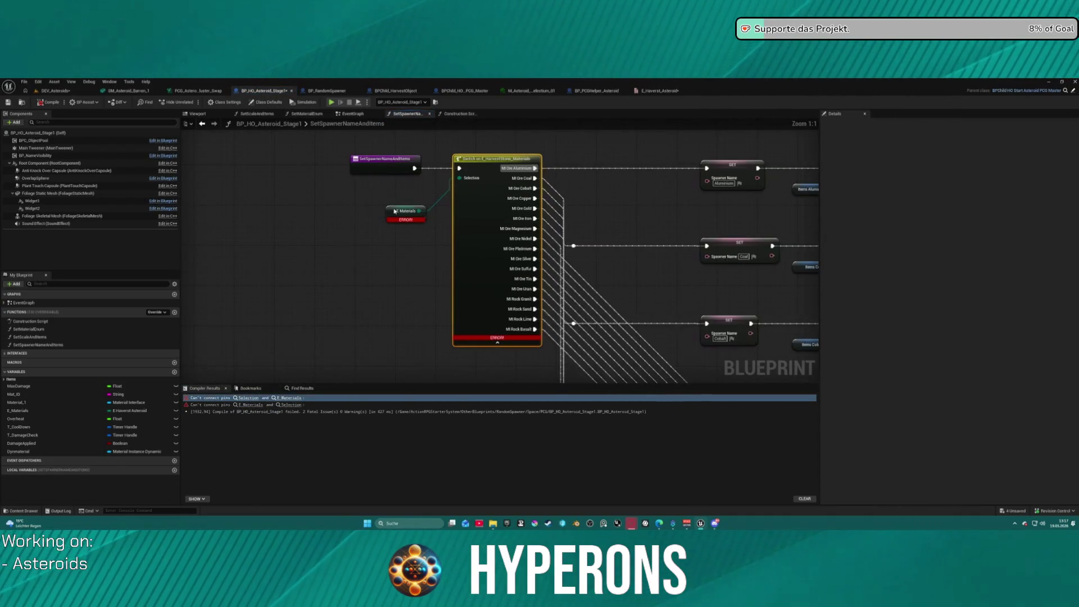
Move the E Materials node aside and delete the old Switch on E_HarvestStone_Materials node
click(395, 212)
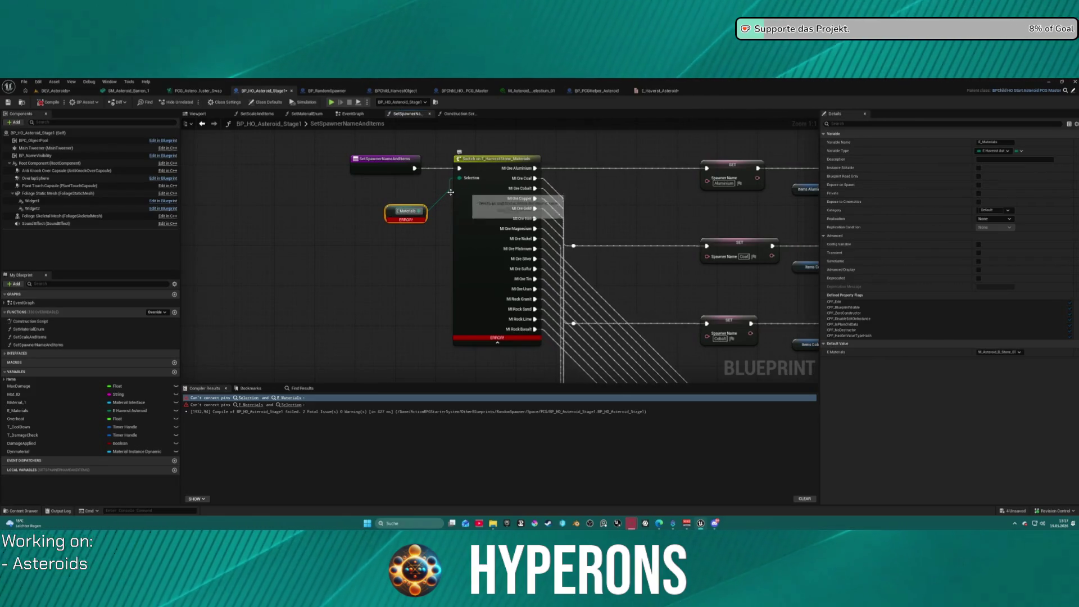
drag(404, 211, 270, 198)
click(488, 160)
key(Delete)
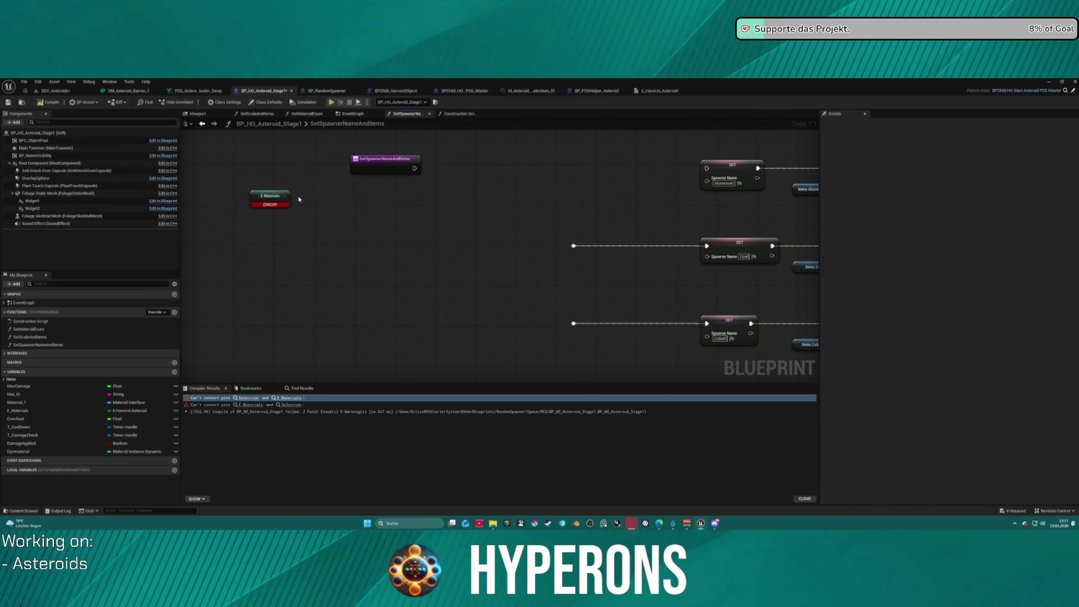
Add a Switch on E_Haverst_Asteroid from E Materials, wiring its M_Asteroid_B_Stone_01 case to the Aluminium SET
drag(287, 196, 428, 240)
text(secel)
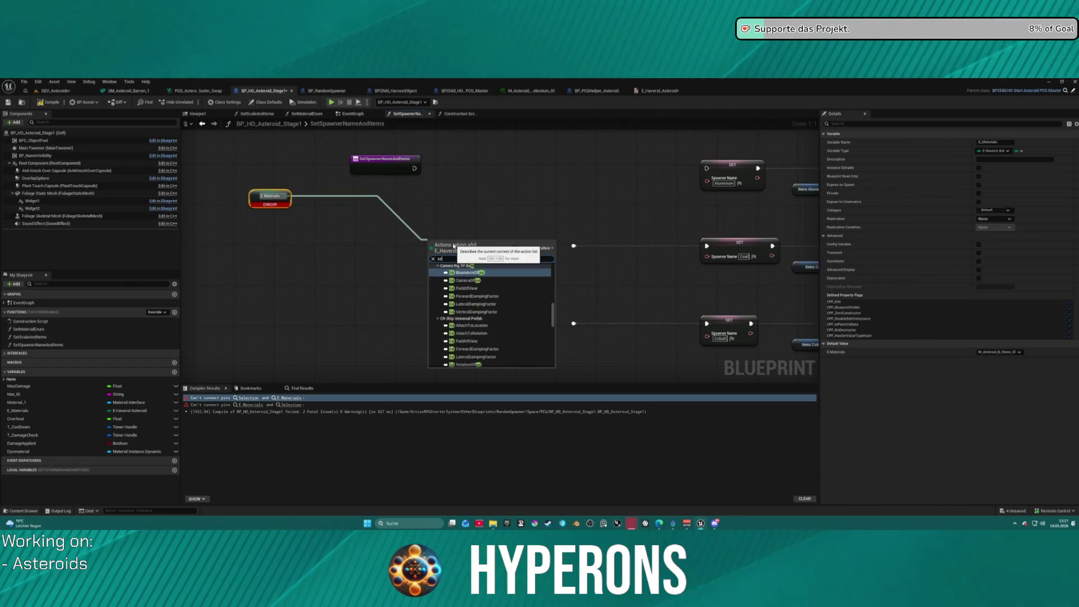
key(BackSpace)
key(BackSpace)
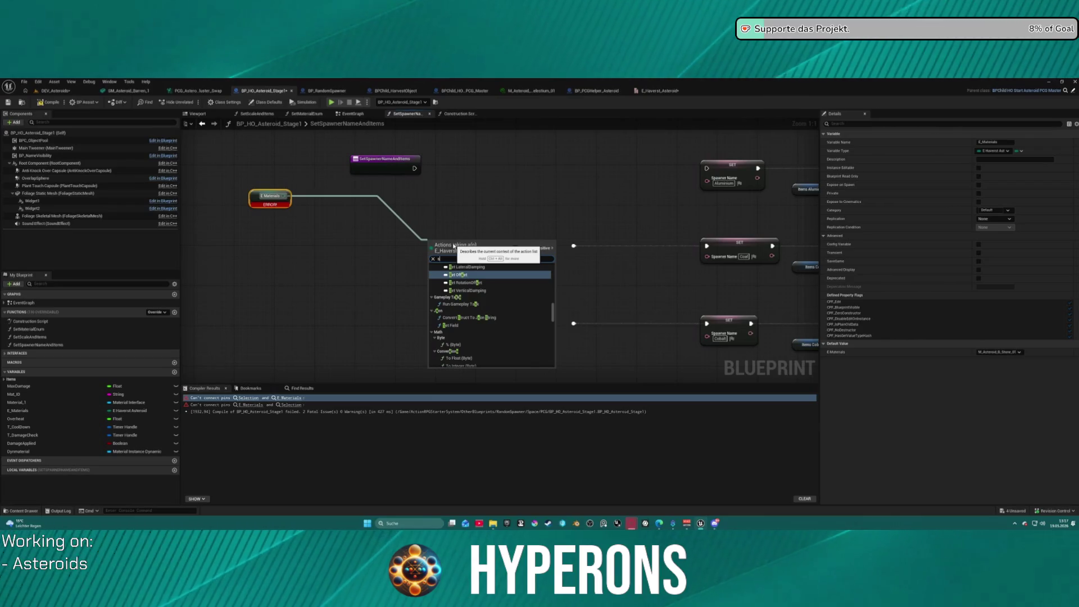
key(BackSpace)
text(witch)
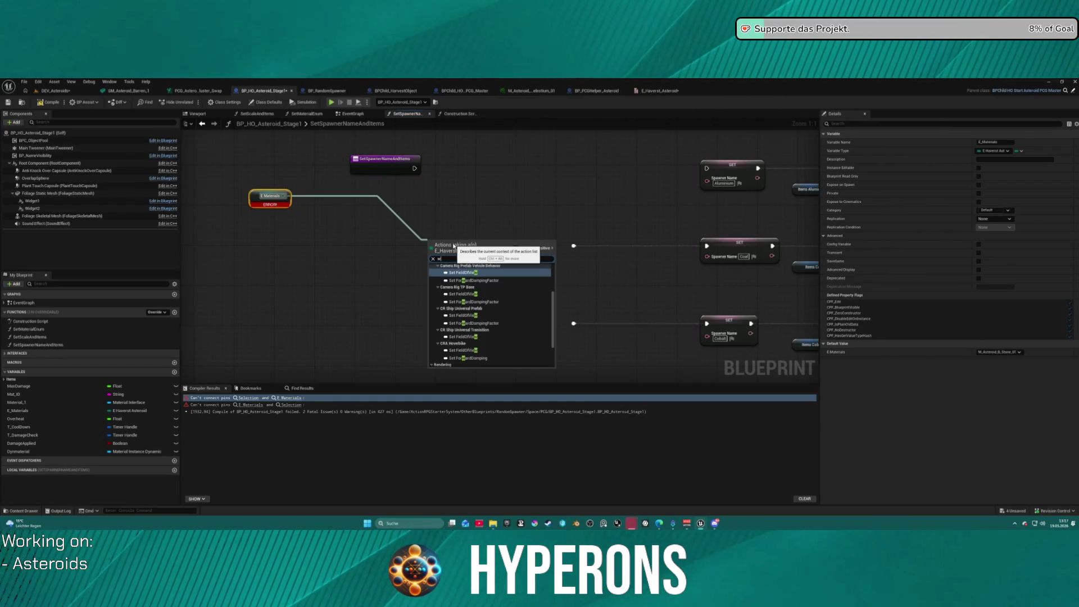
key(BackSpace)
text(switch)
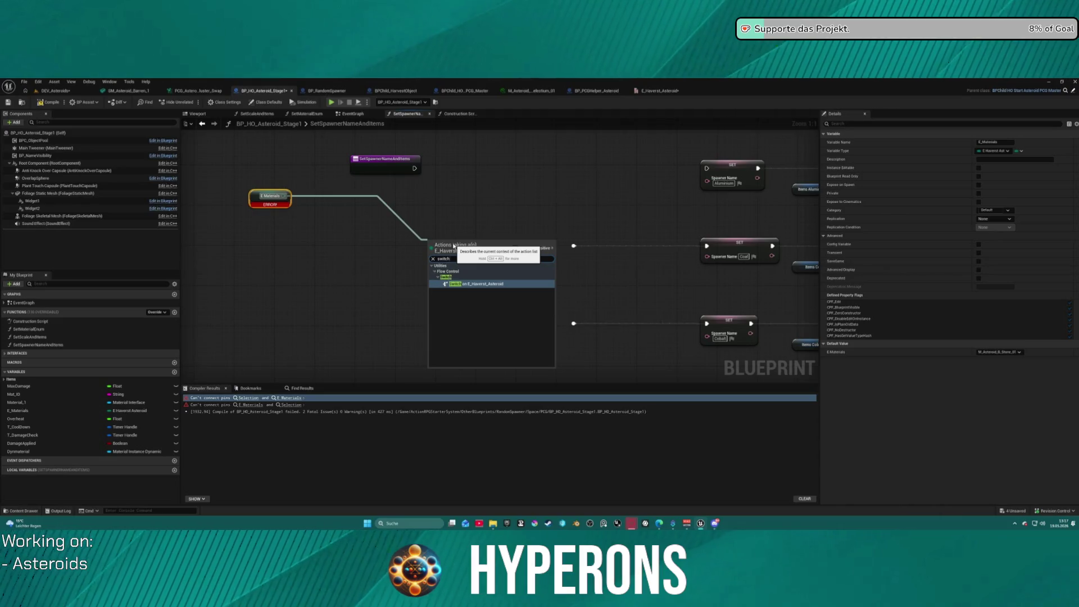
key(Return)
drag(433, 253, 415, 168)
drag(503, 248, 707, 168)
drag(255, 198, 345, 257)
key(f)
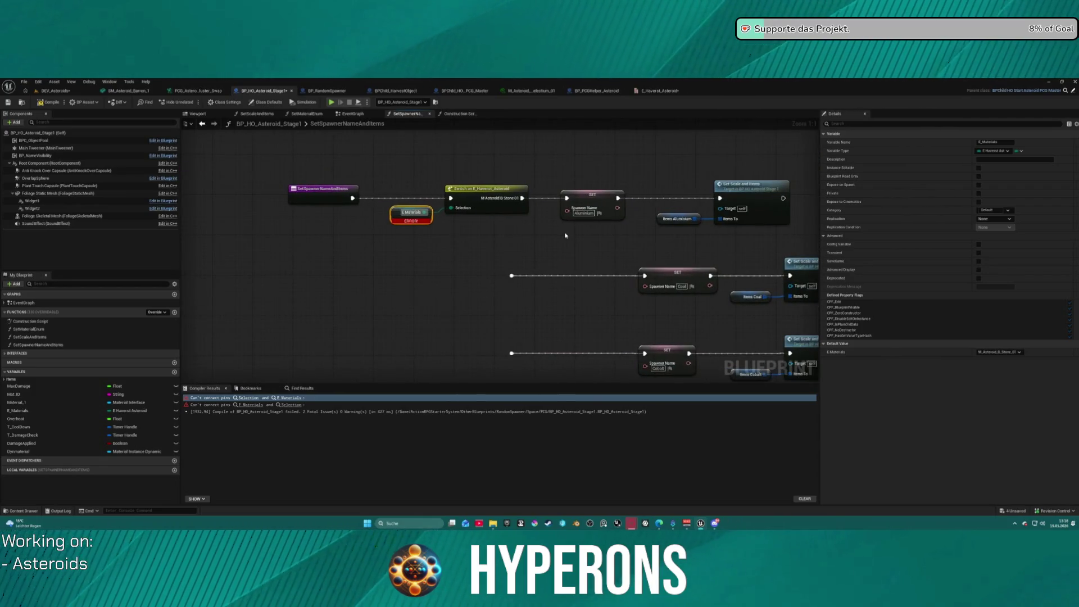
click(597, 213)
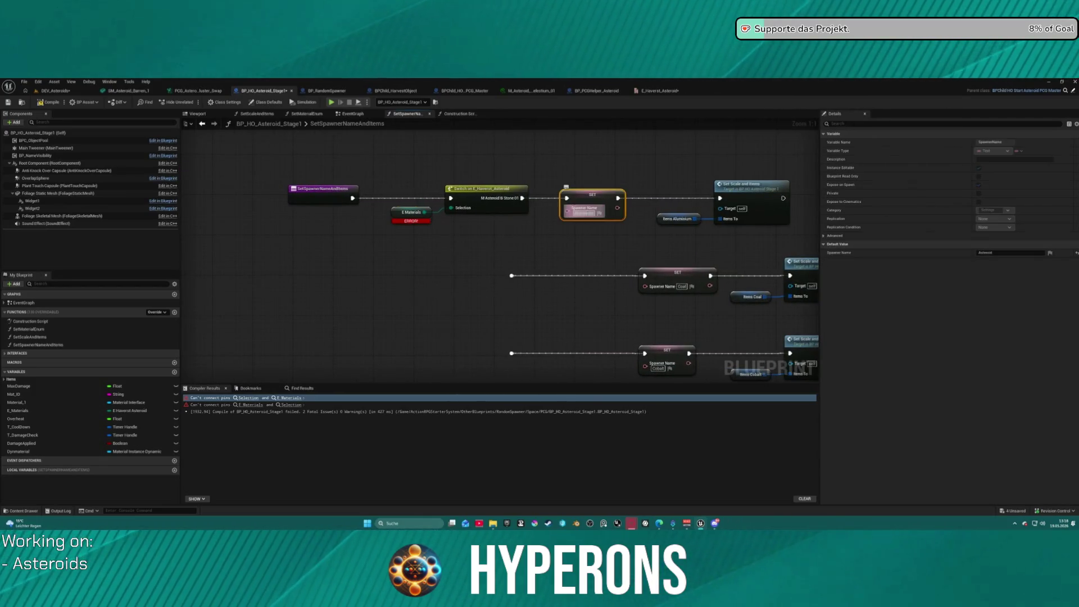
Set the spawner name to Asteroid Stone, rename Items Aluminium to ItemsA_Stone, and open SetScaleAndItems
text(Stone)
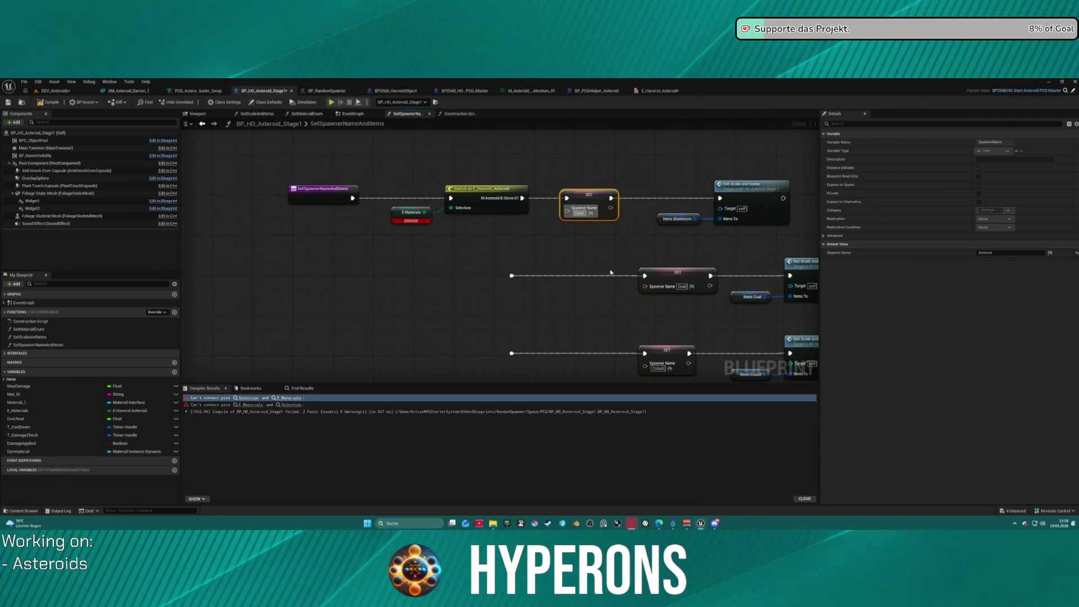
key(Return)
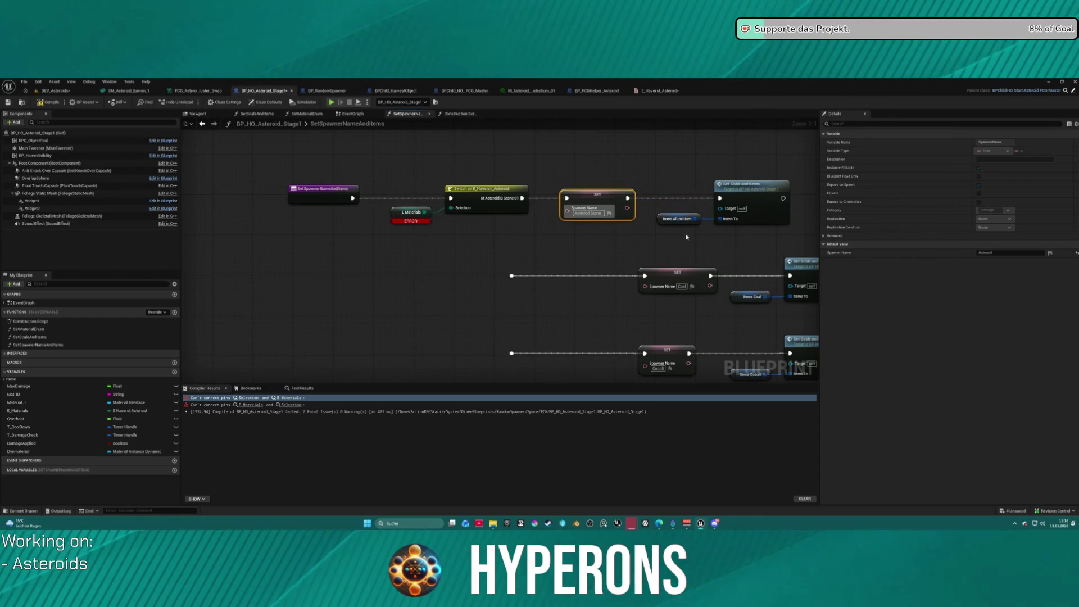
click(677, 219)
click(994, 142)
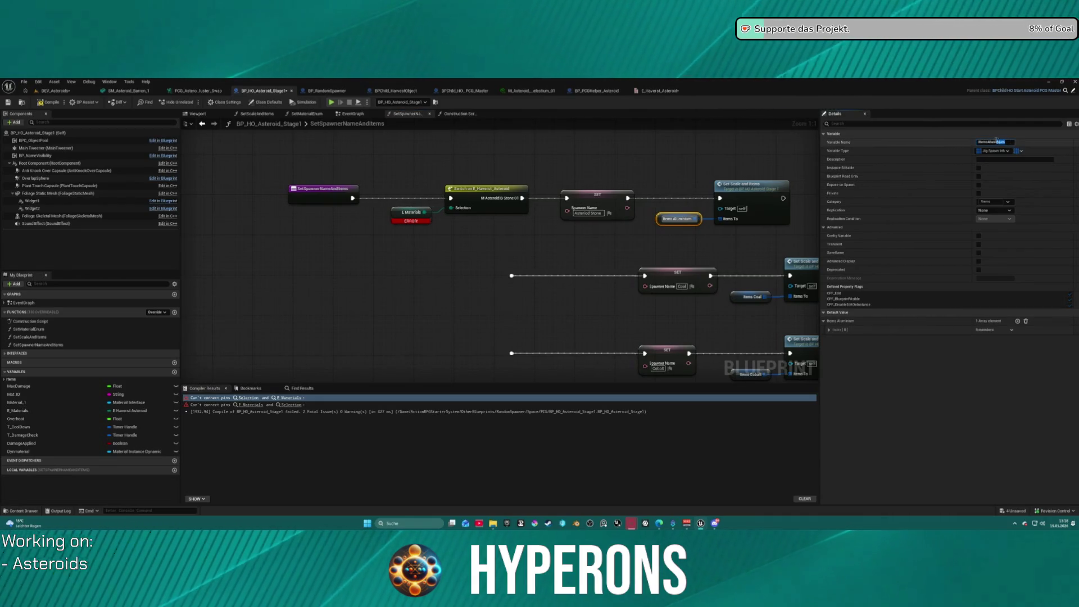
drag(989, 142, 1006, 142)
text(A_S)
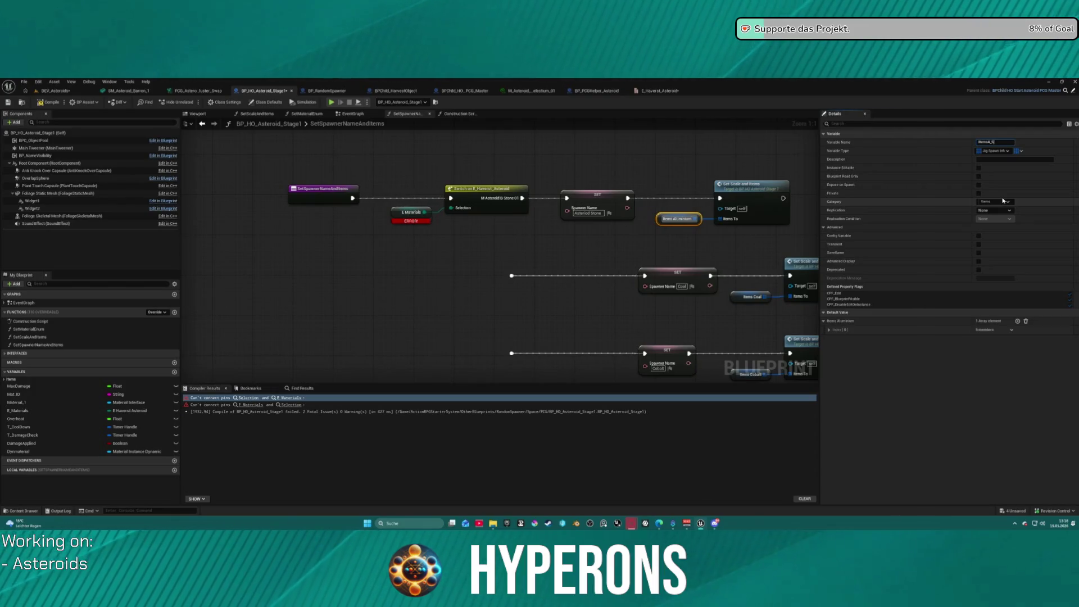
key(Return)
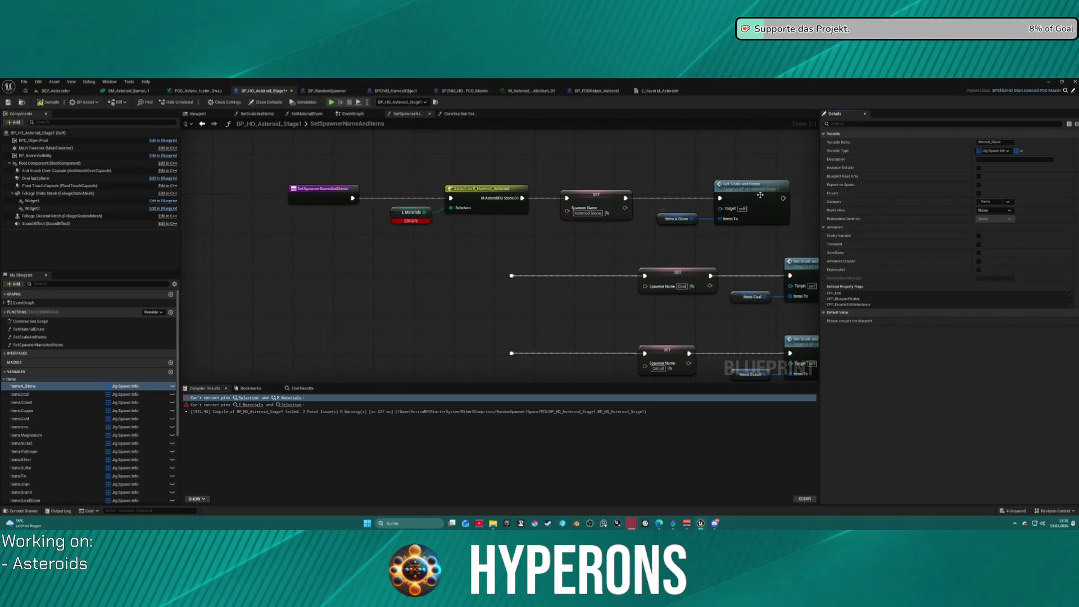
double_click(733, 198)
scroll(463, 296, up, 3)
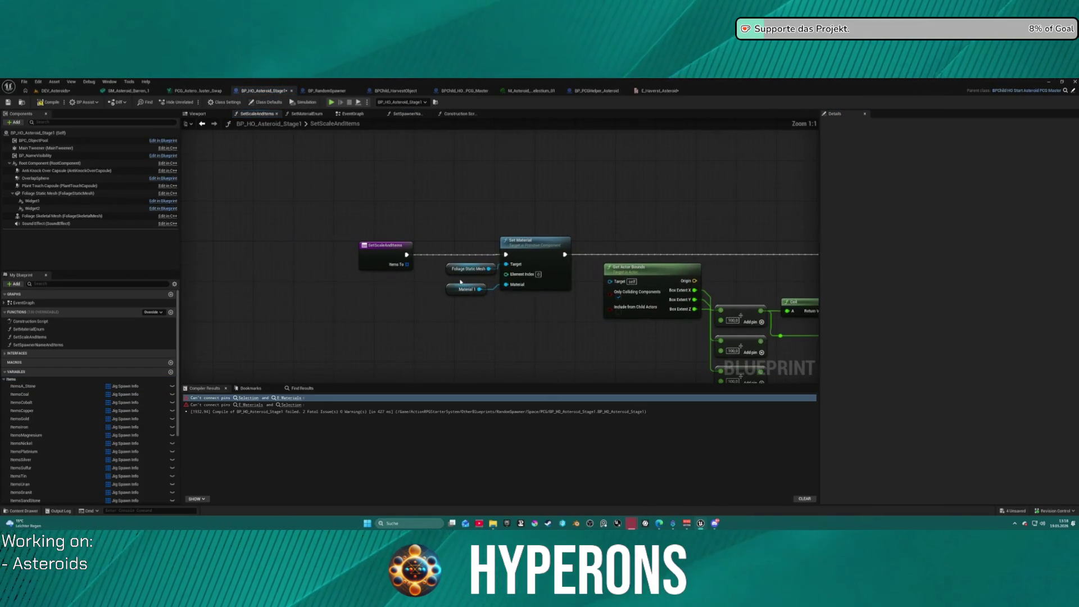
Review and tidy the SetScaleAndItems nodes, then recompile BP_HO_Asteroid_Stage1 successfully
click(464, 294)
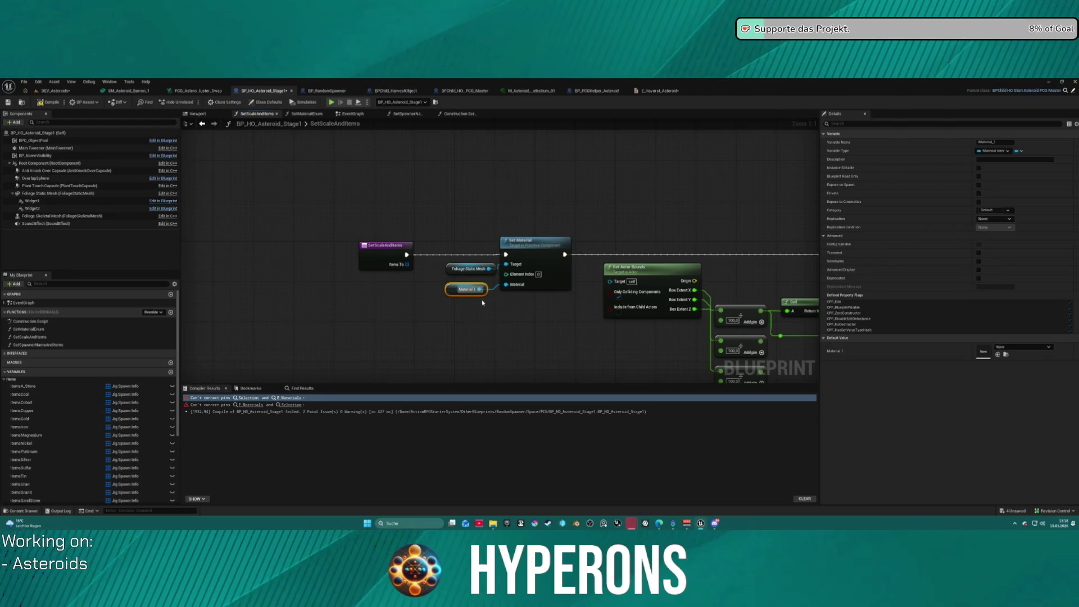
drag(568, 283, 248, 281)
mouse_move(674, 253)
mouse_down()
mouse_move(493, 235)
mouse_move(242, 232)
mouse_move(337, 252)
mouse_move(401, 309)
mouse_up()
scroll(400, 309, down, 6)
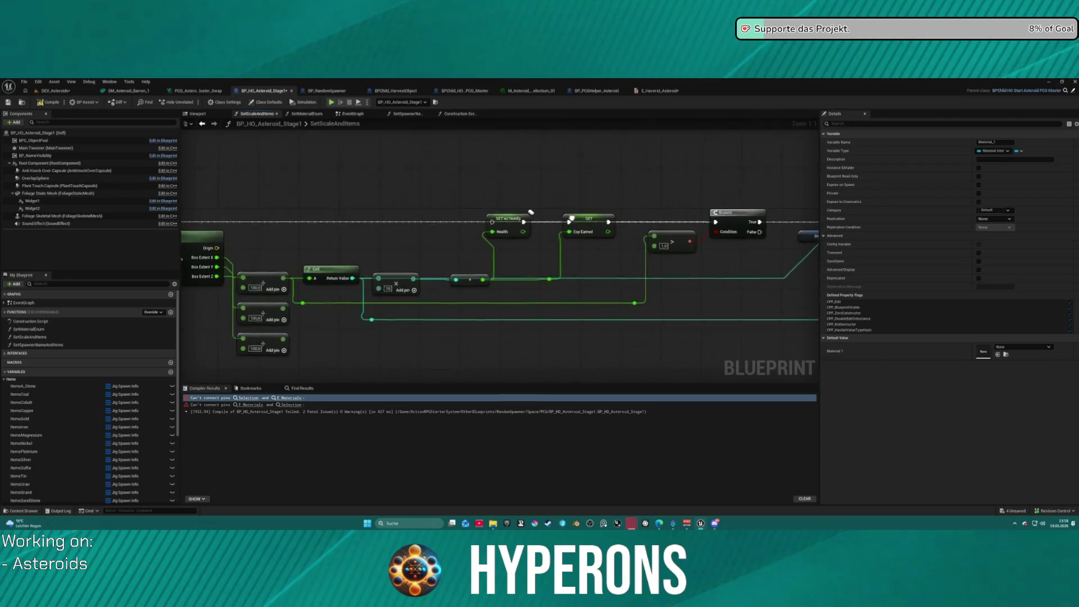
scroll(481, 248, up, 4)
drag(493, 247, 444, 256)
scroll(402, 245, down, 5)
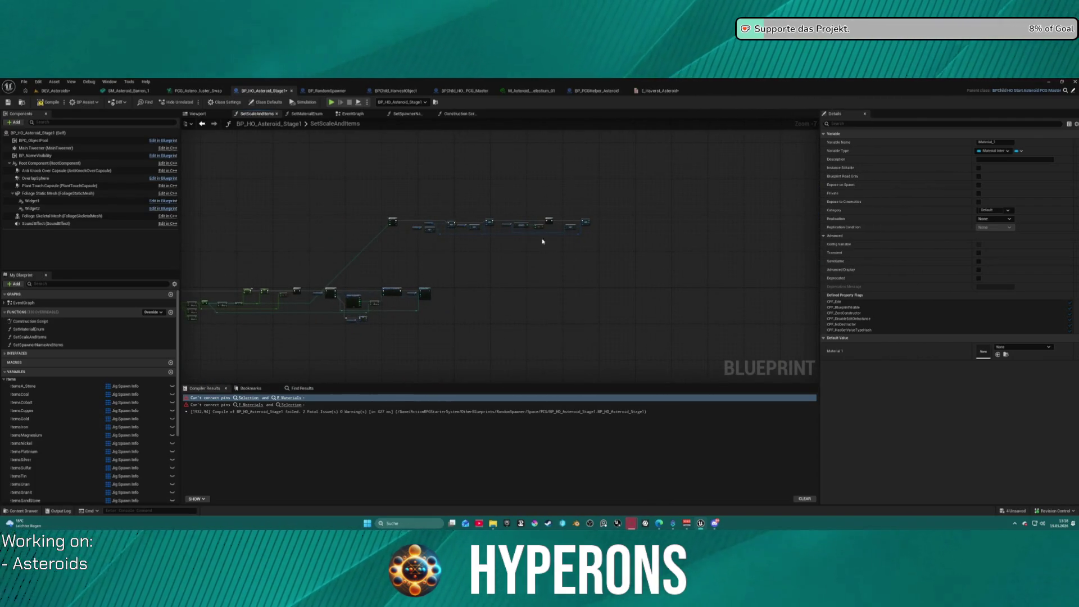
drag(373, 199, 618, 264)
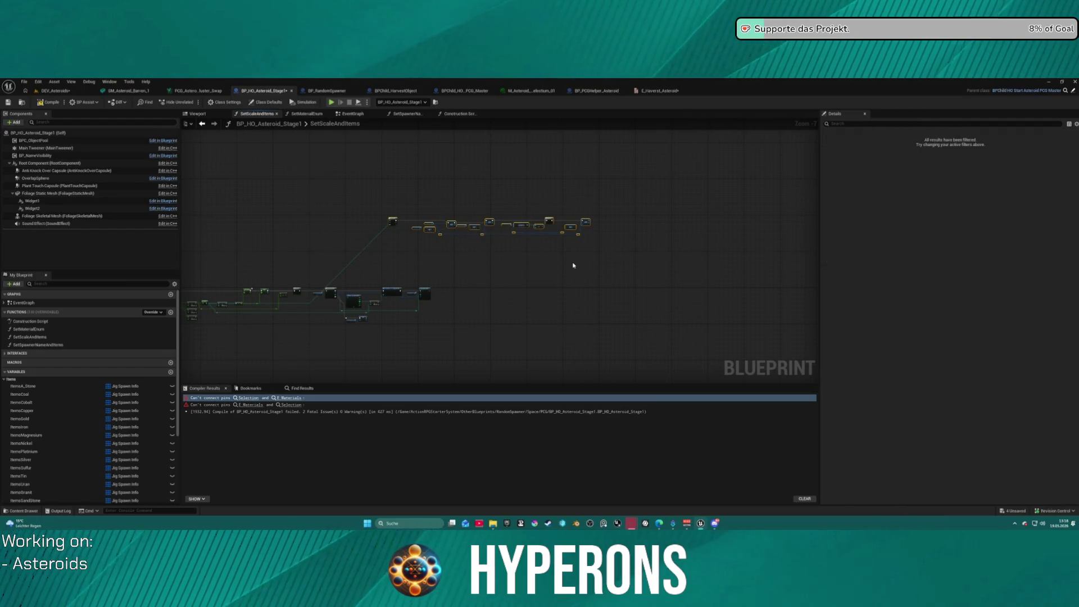
click(636, 259)
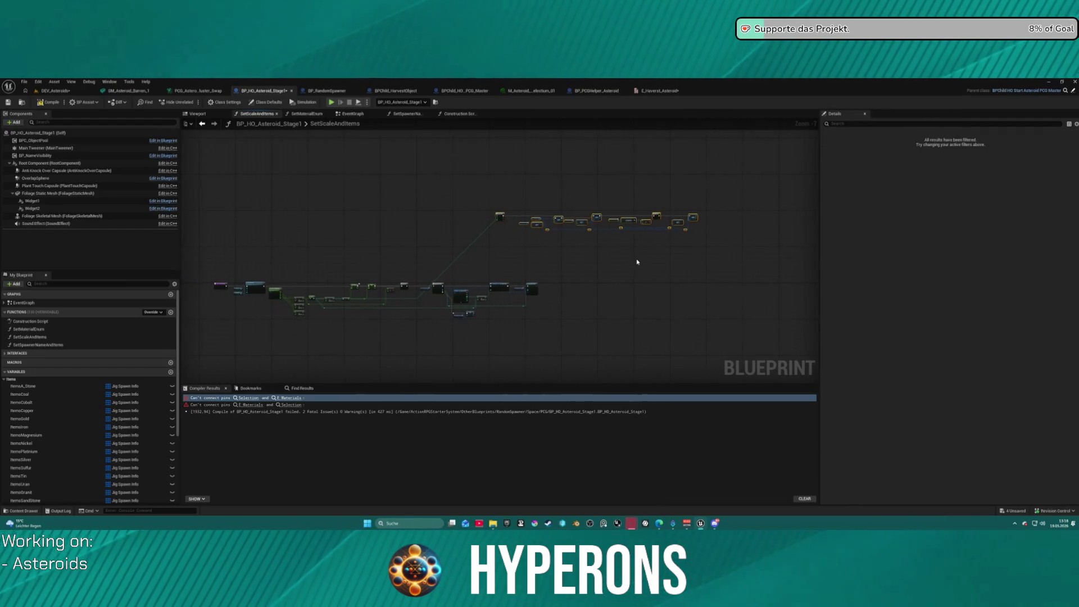
scroll(647, 259, up, 8)
mouse_move(612, 276)
mouse_down()
mouse_move(513, 301)
mouse_move(698, 277)
mouse_up()
click(481, 253)
drag(481, 254, 451, 240)
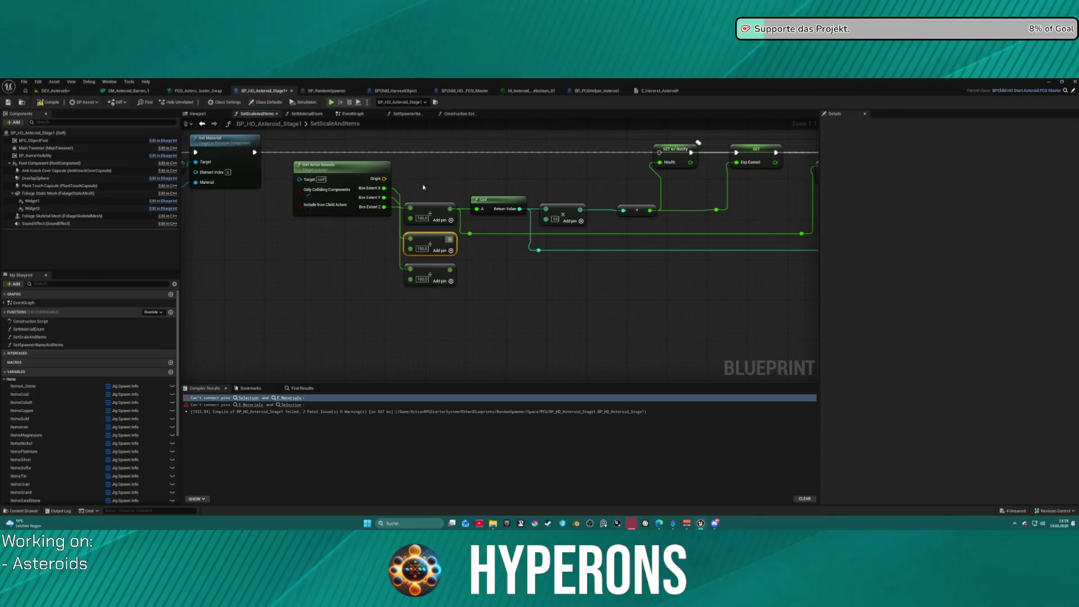
click(52, 105)
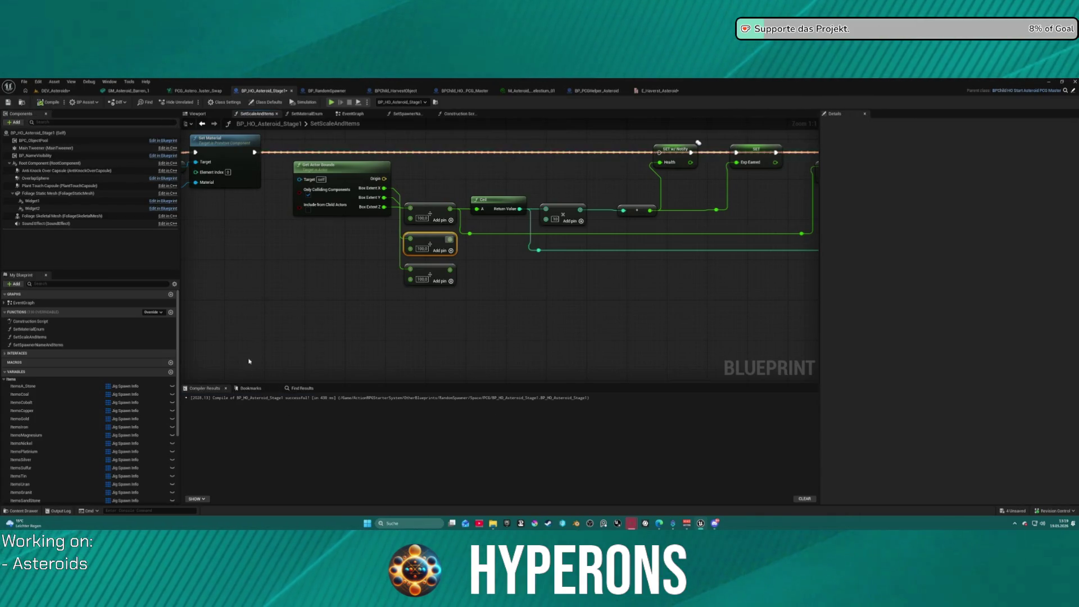
key(Home)
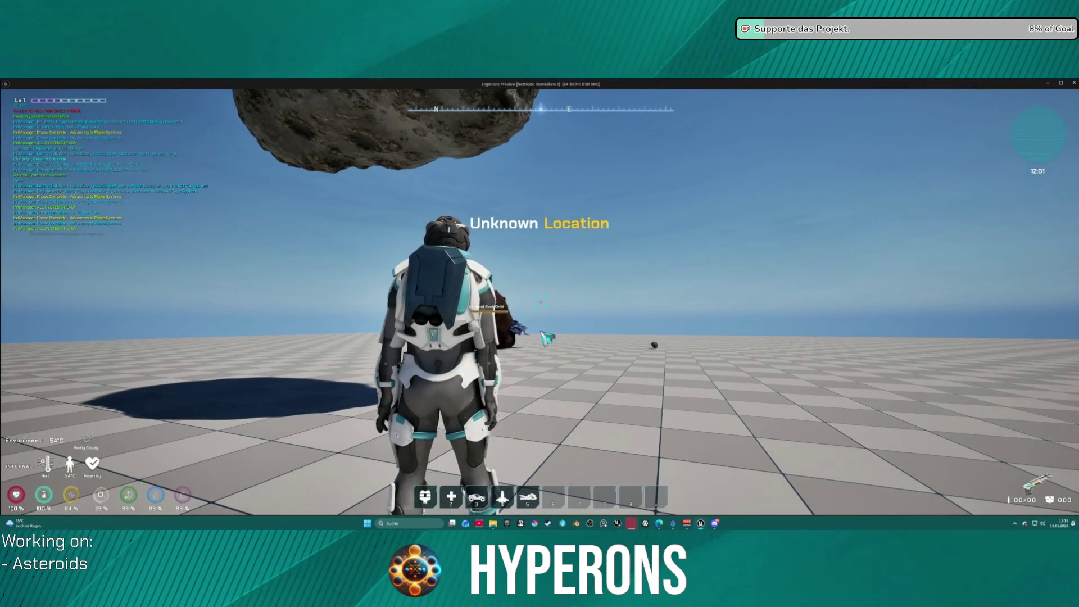
Equip the Harvester from the inventory, fly up and fire at the asteroid, then stop the session
key(i)
click(1037, 253)
key(i)
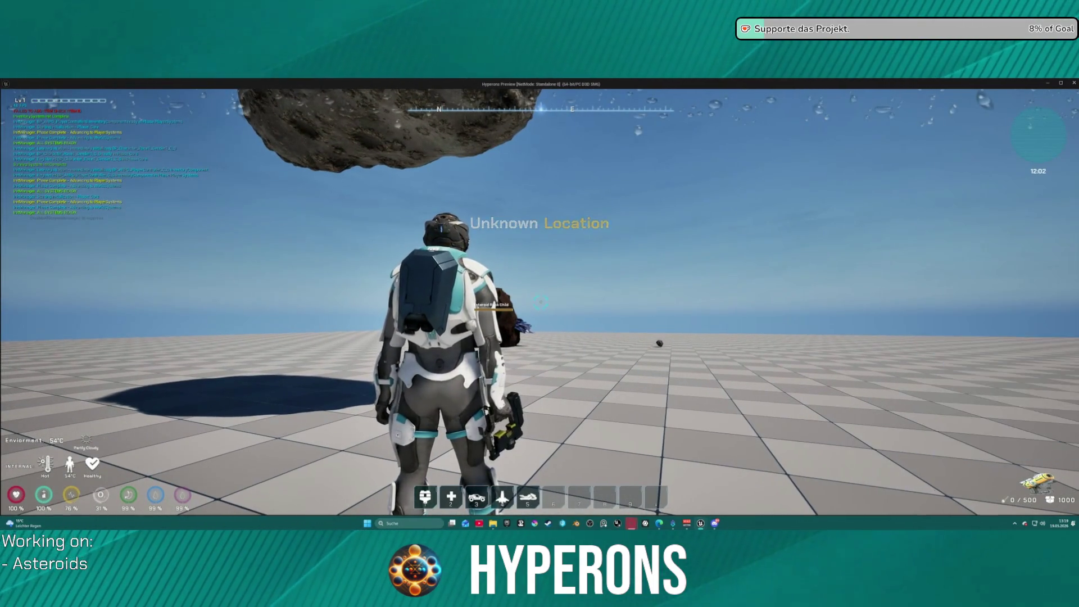
key(space)
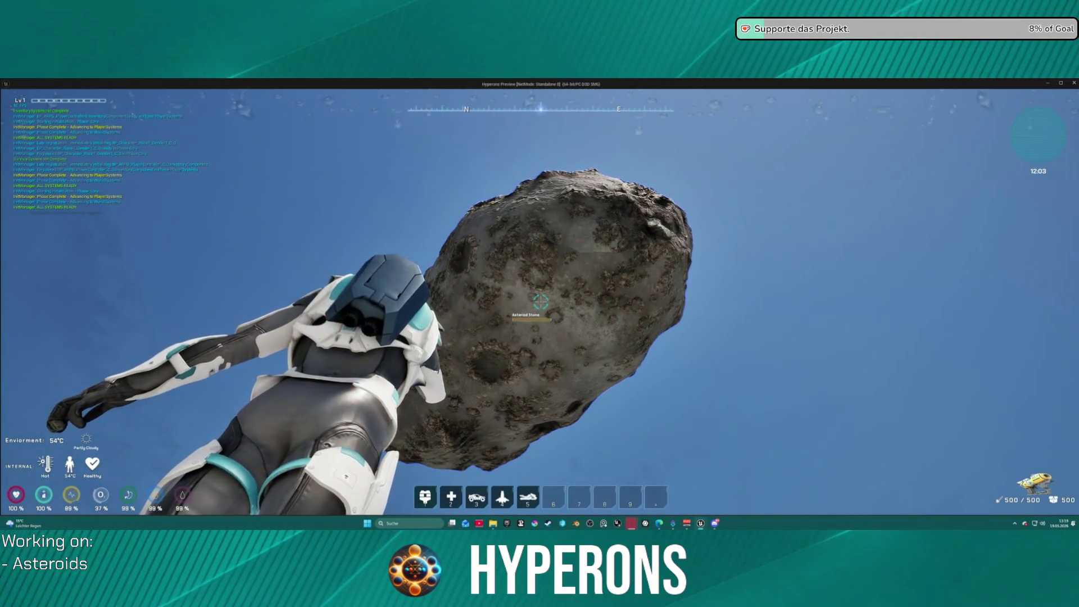
click(541, 302)
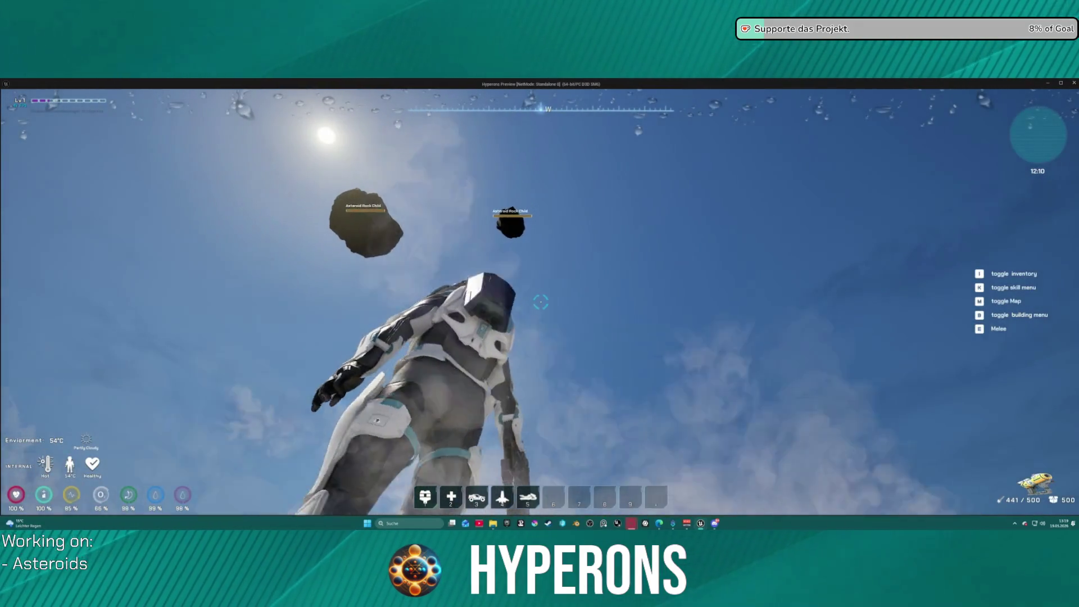
key(Escape)
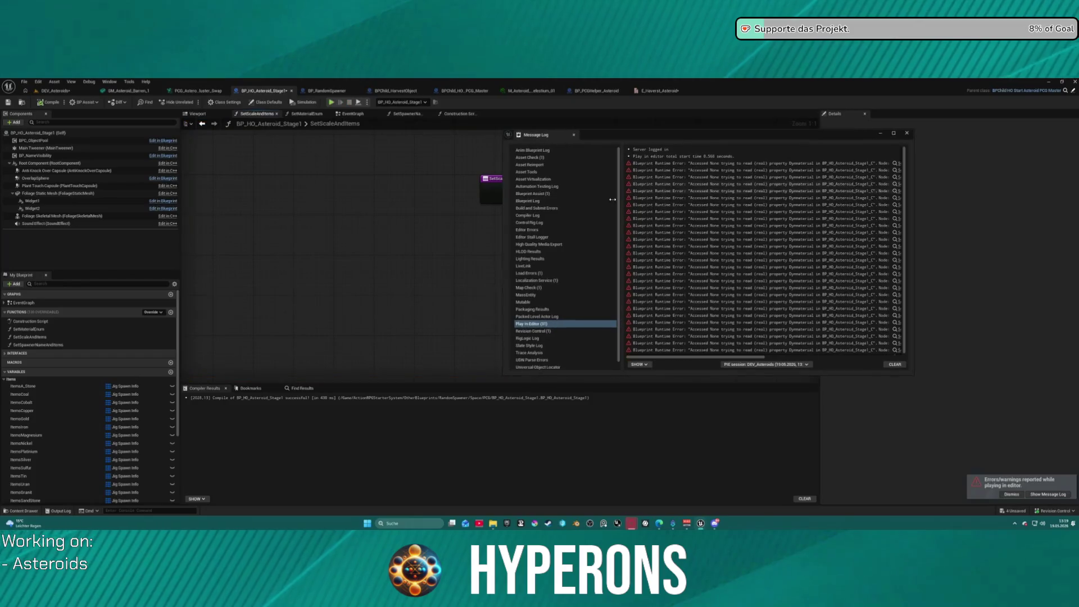
Trace the first runtime error to the Dynmaterial getter node, then view the Construction Script
click(896, 164)
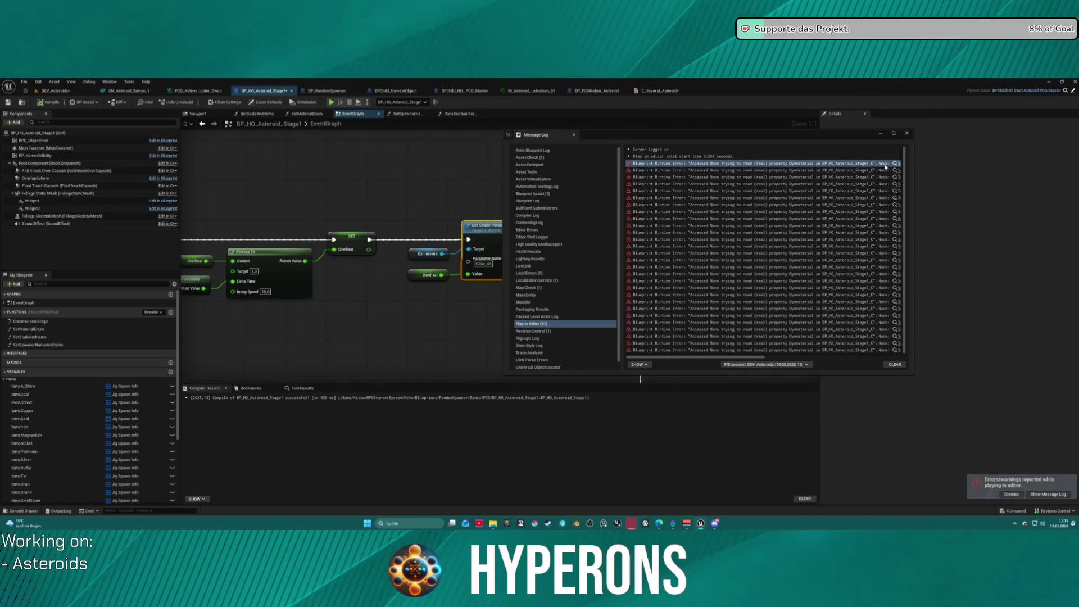
click(907, 134)
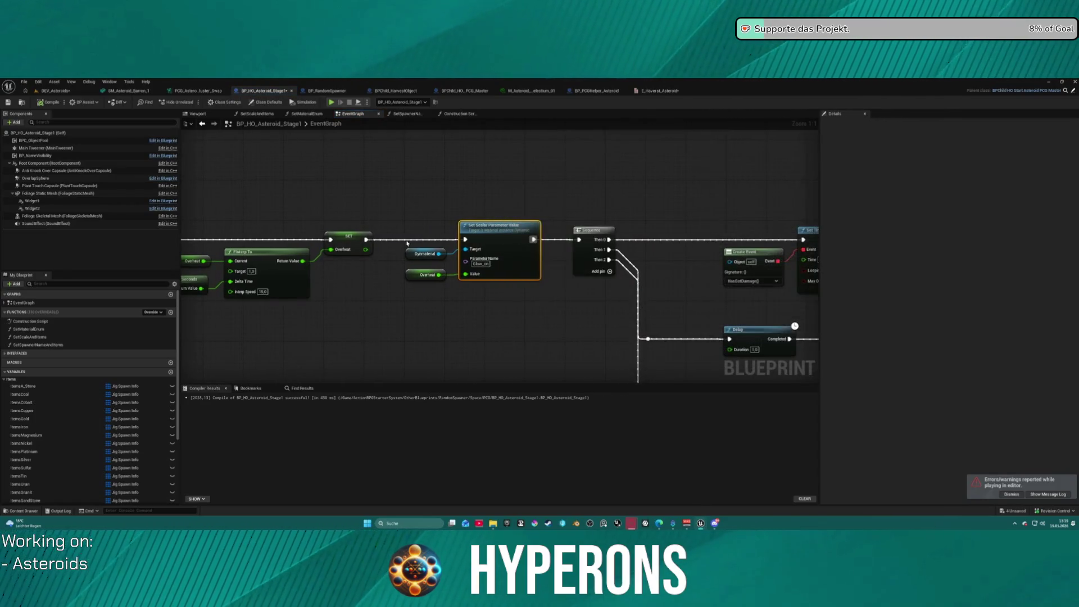
scroll(337, 288, down, 3)
scroll(450, 216, up, 2)
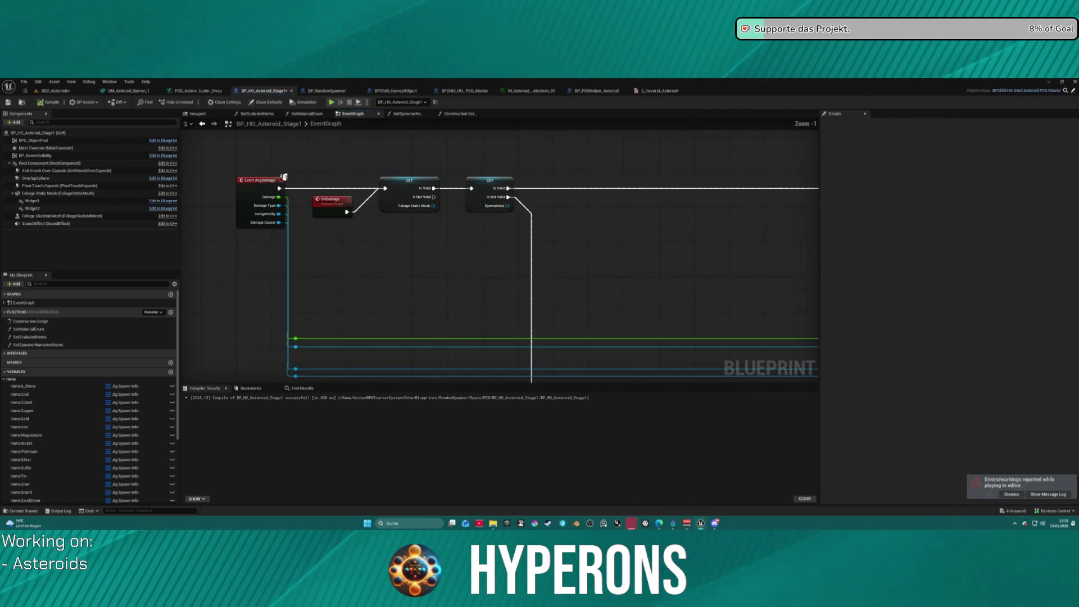
scroll(450, 215, down, 3)
scroll(471, 210, up, 2)
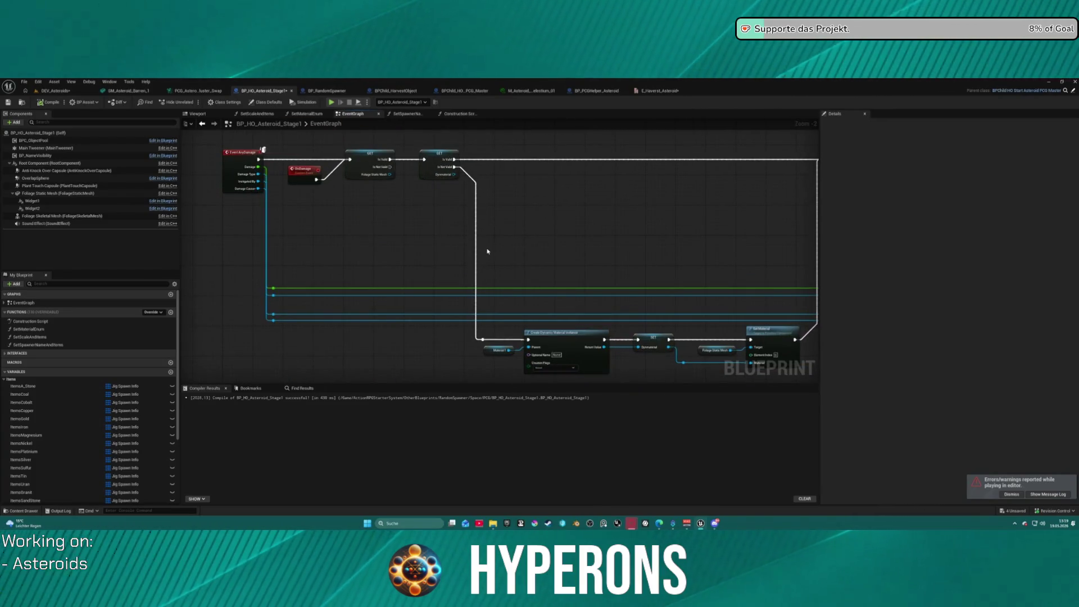
click(447, 168)
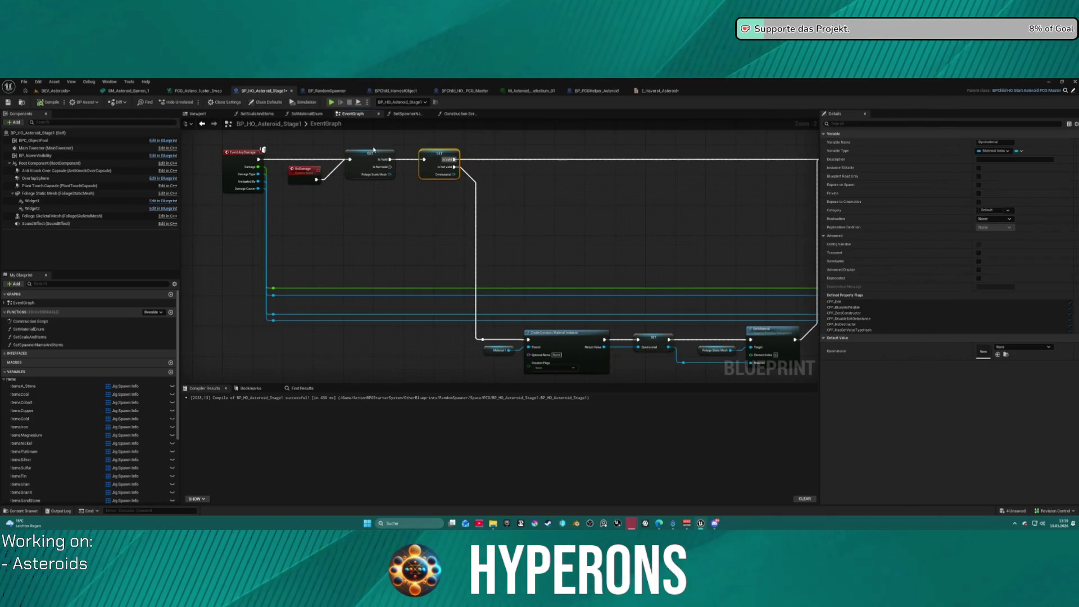
click(462, 114)
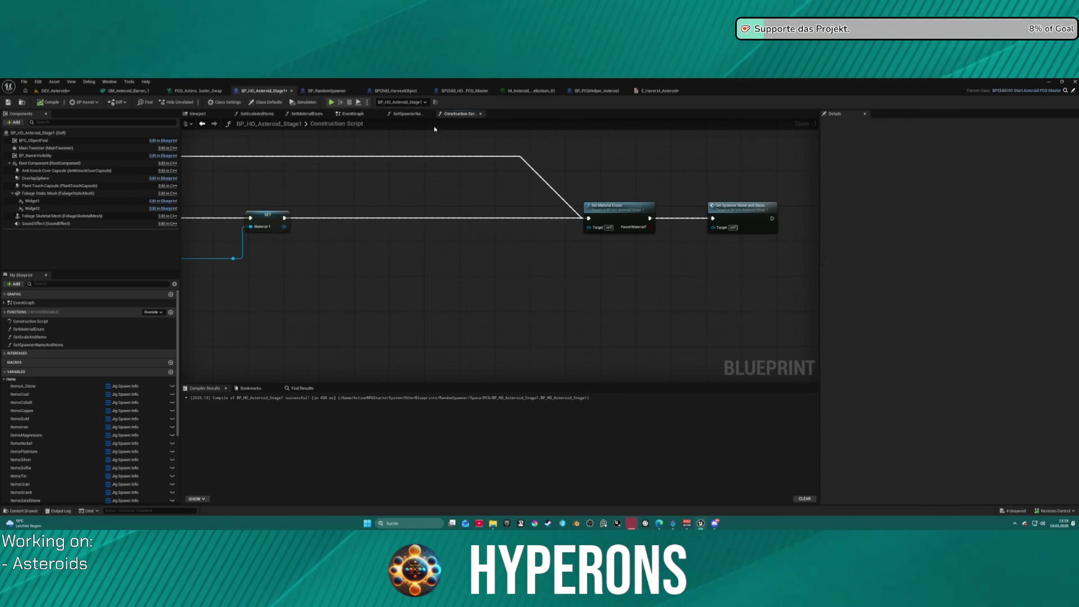
double_click(738, 213)
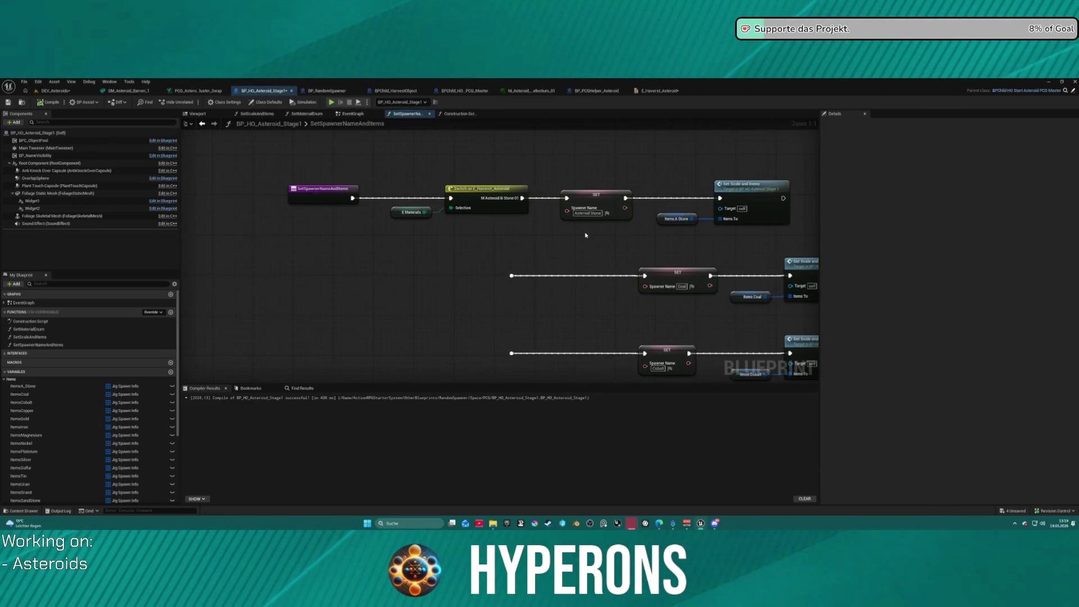
double_click(587, 192)
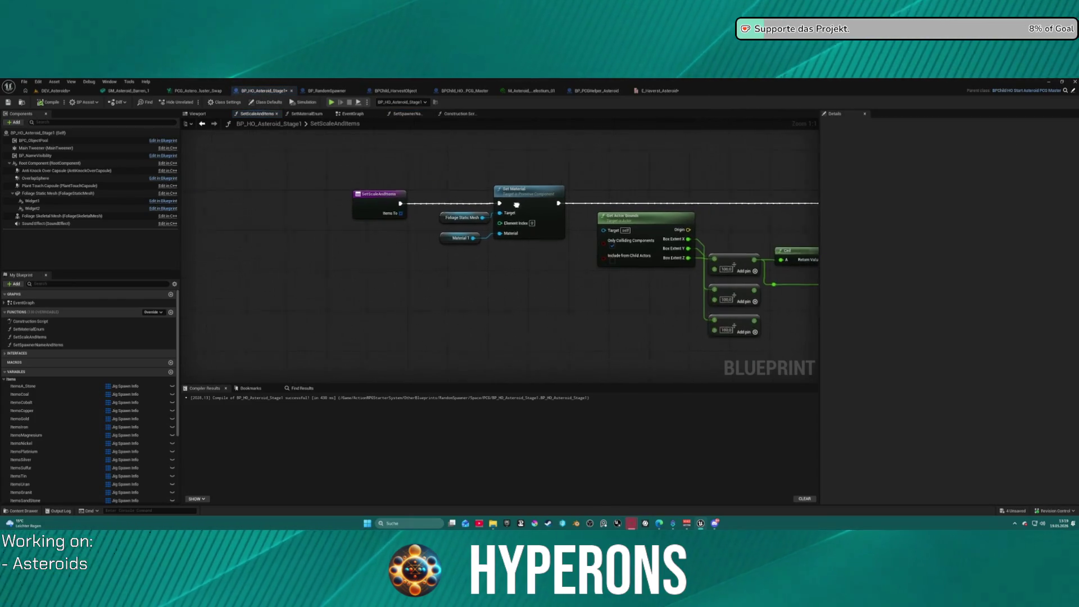
scroll(505, 182, down, 5)
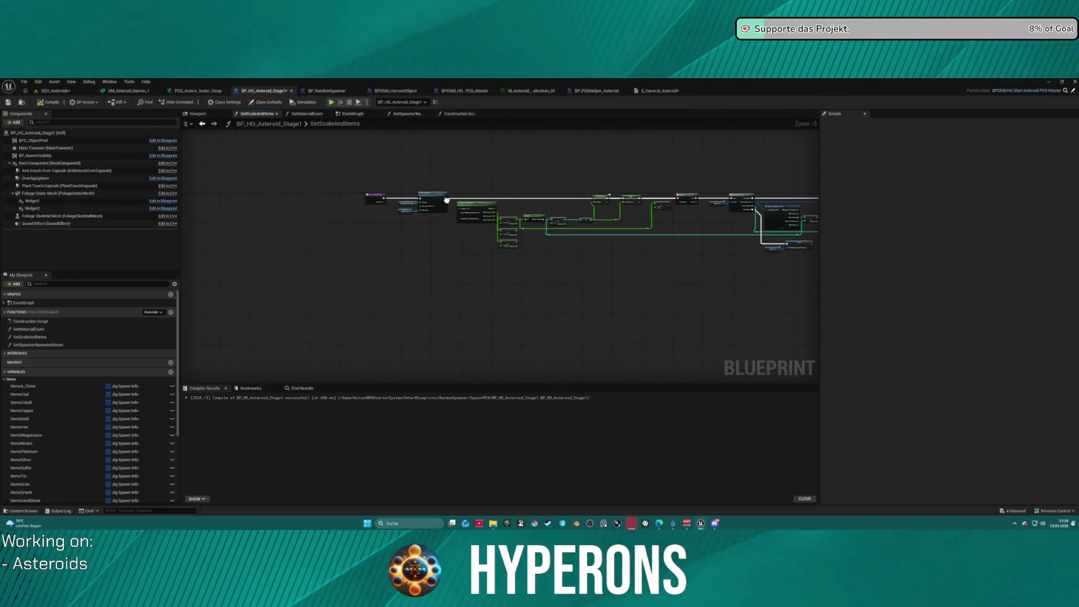
click(473, 114)
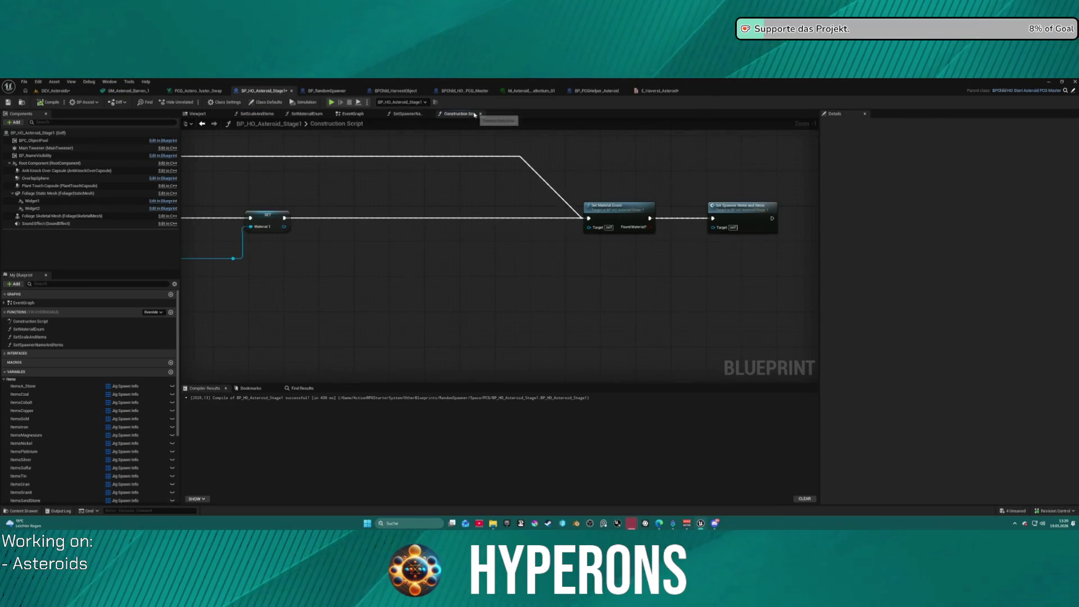
click(657, 91)
click(616, 90)
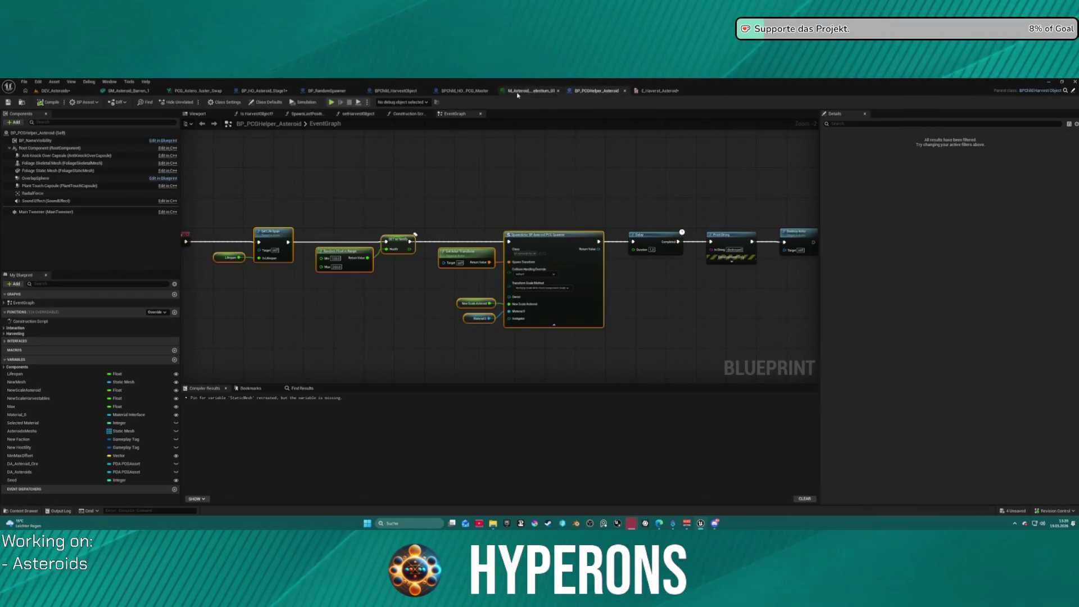
scroll(344, 173, down, 8)
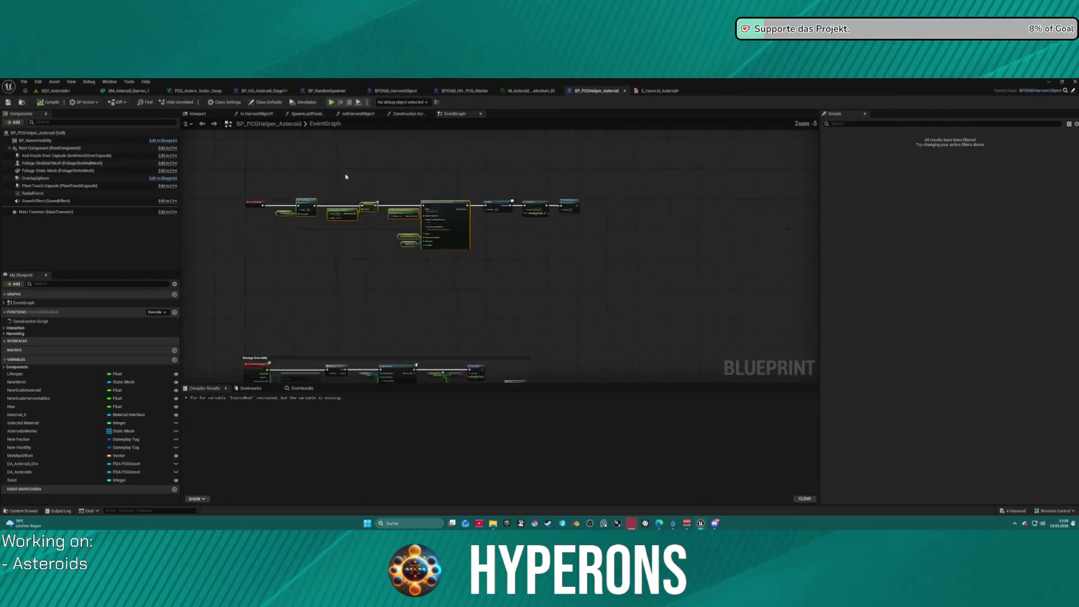
click(256, 114)
click(455, 114)
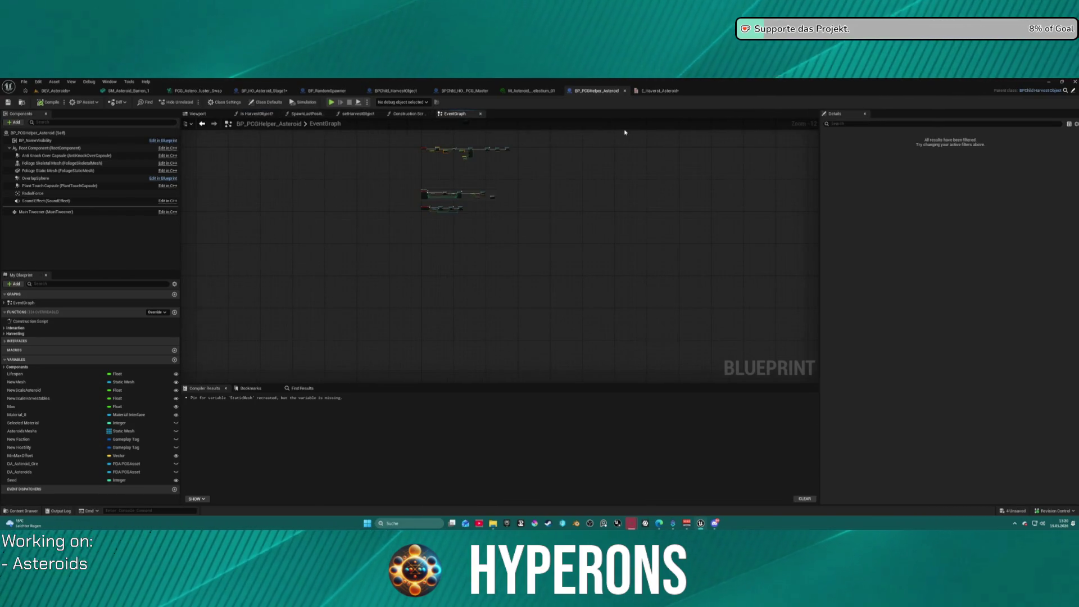
click(265, 90)
scroll(496, 195, down, 5)
scroll(355, 194, up, 7)
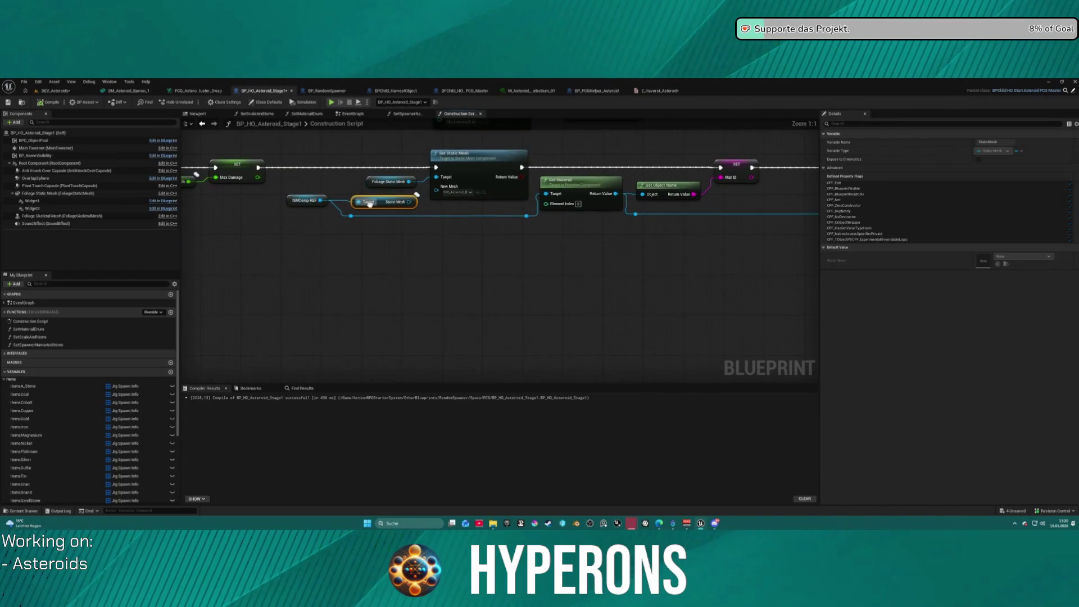
Pan the Construction Script to bring the Set Material Enum node into view
click(241, 240)
mouse_move(241, 241)
mouse_down()
mouse_move(239, 268)
mouse_move(0, 268)
mouse_up()
mouse_move(664, 263)
mouse_down()
mouse_move(527, 258)
mouse_move(792, 253)
mouse_move(421, 249)
mouse_up()
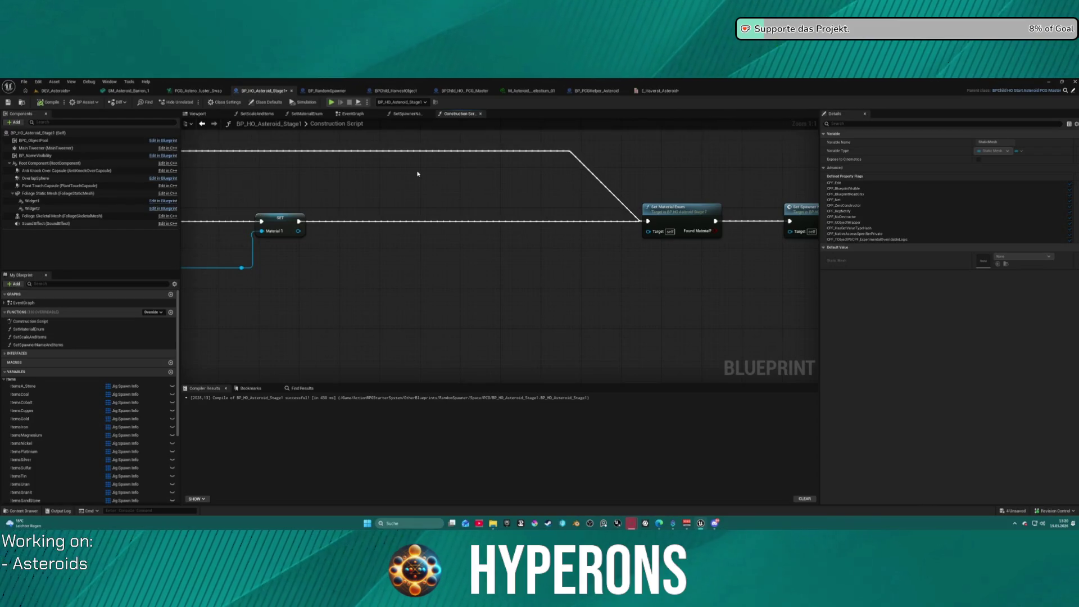
Inspect the SET Dynmaterial and Set Material nodes in the EventGraph, then return to DEV_Asteroids
click(353, 114)
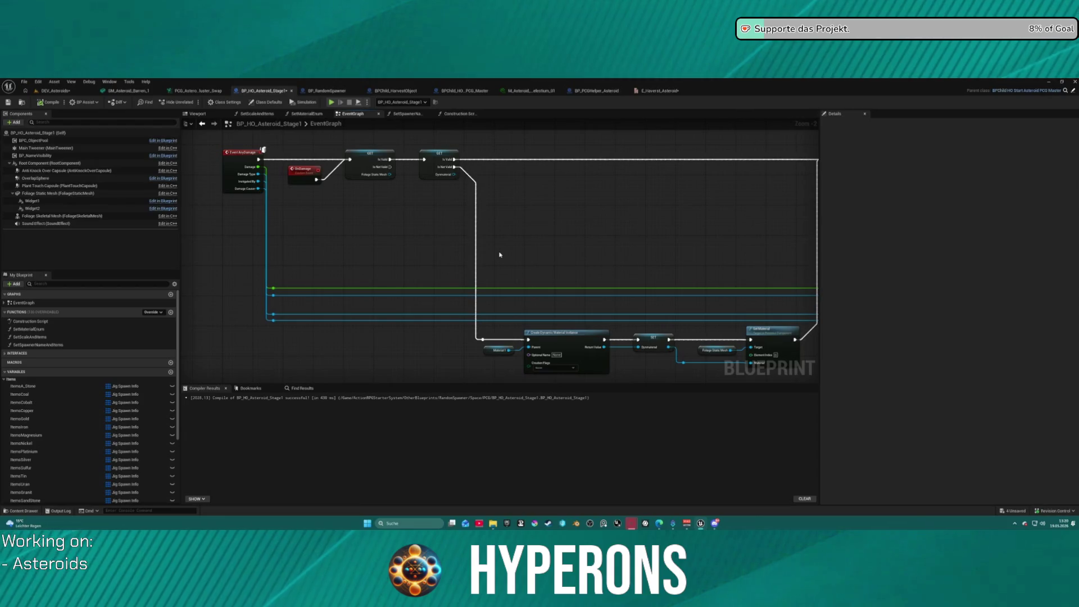
scroll(609, 303, up, 2)
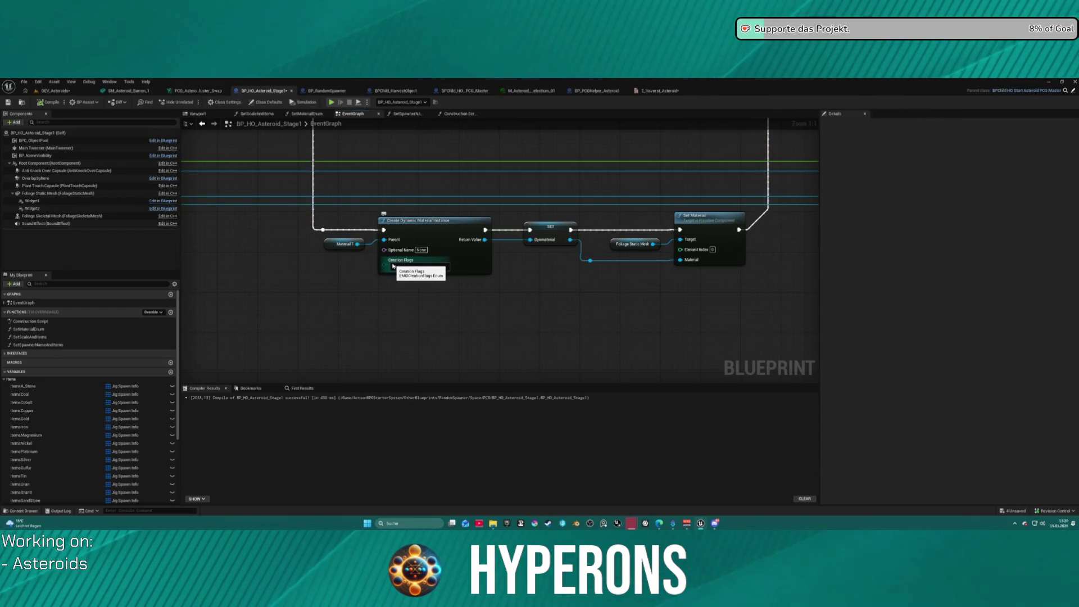
click(548, 229)
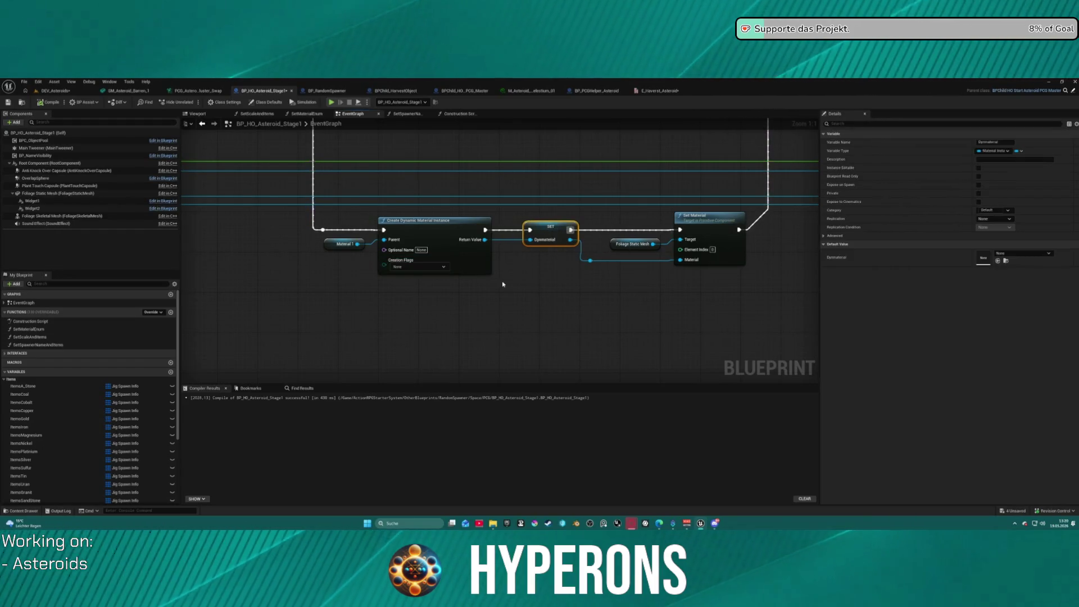
click(700, 233)
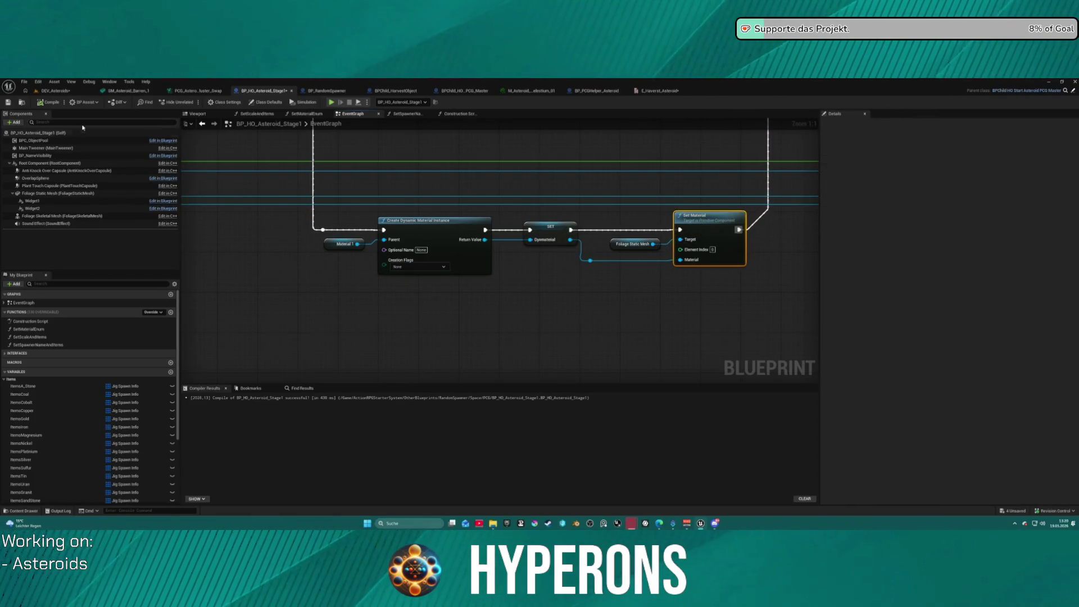
click(39, 91)
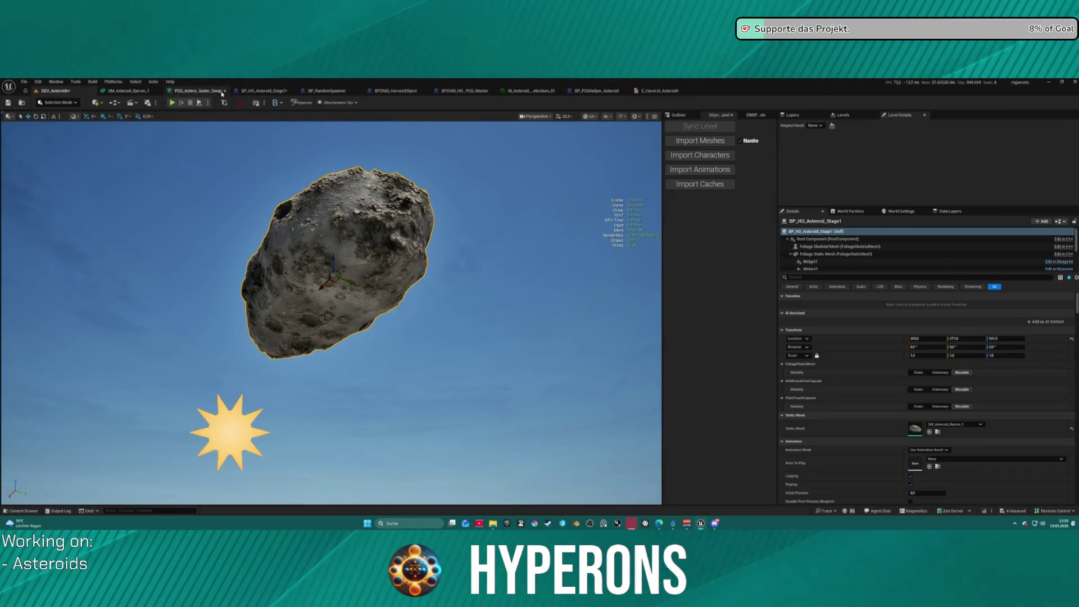
Glance at BP_PCGHelper_Asteroid and BPChild_HarvestObject, then return to the Event AnyDamage chain of BP_HO_Asteroid_Stage1
click(608, 92)
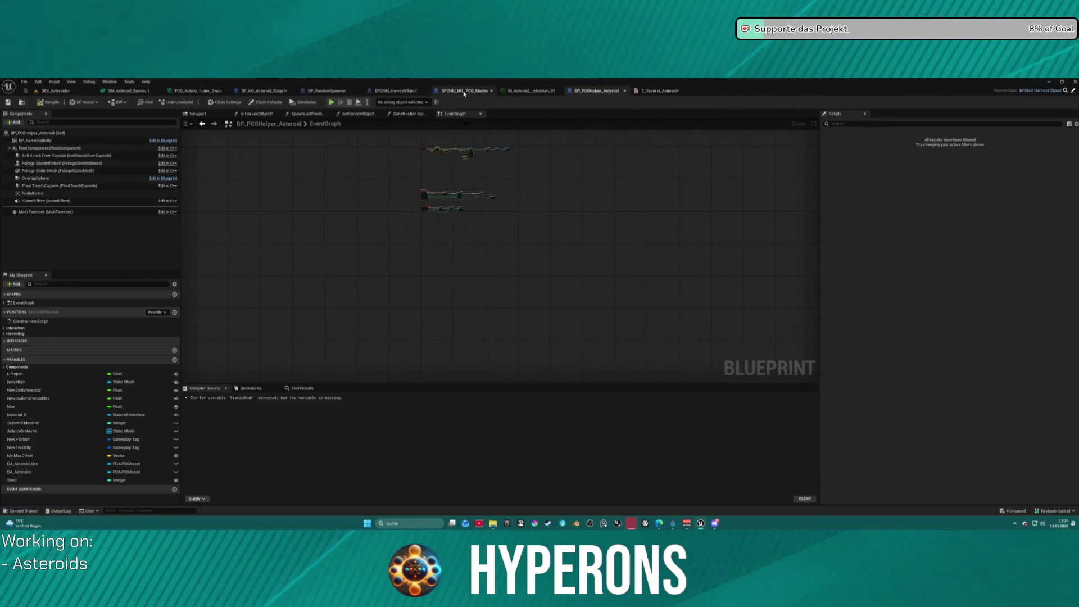
click(411, 92)
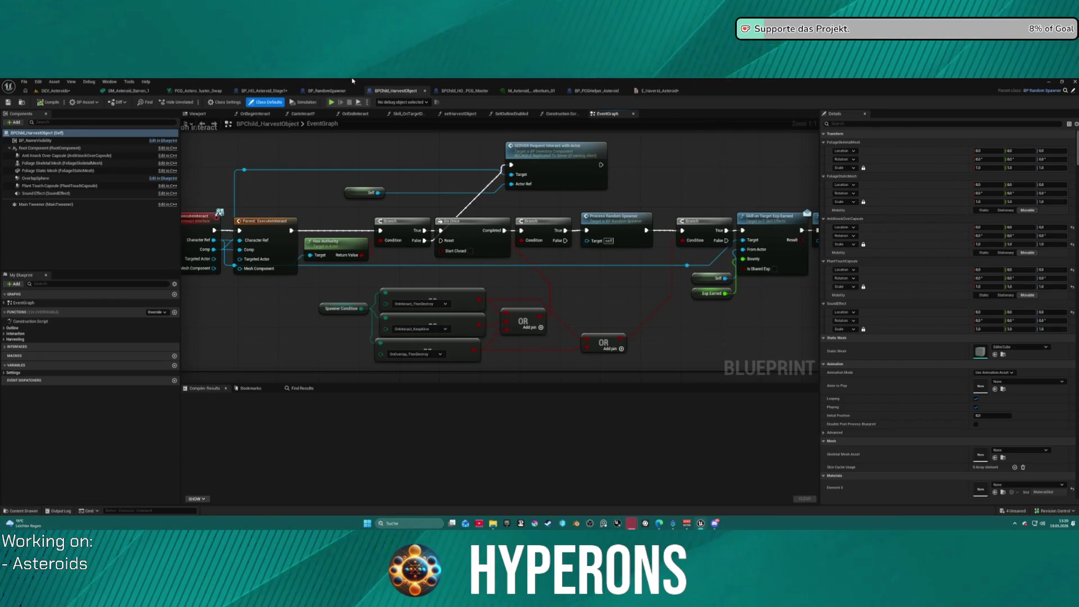
click(251, 93)
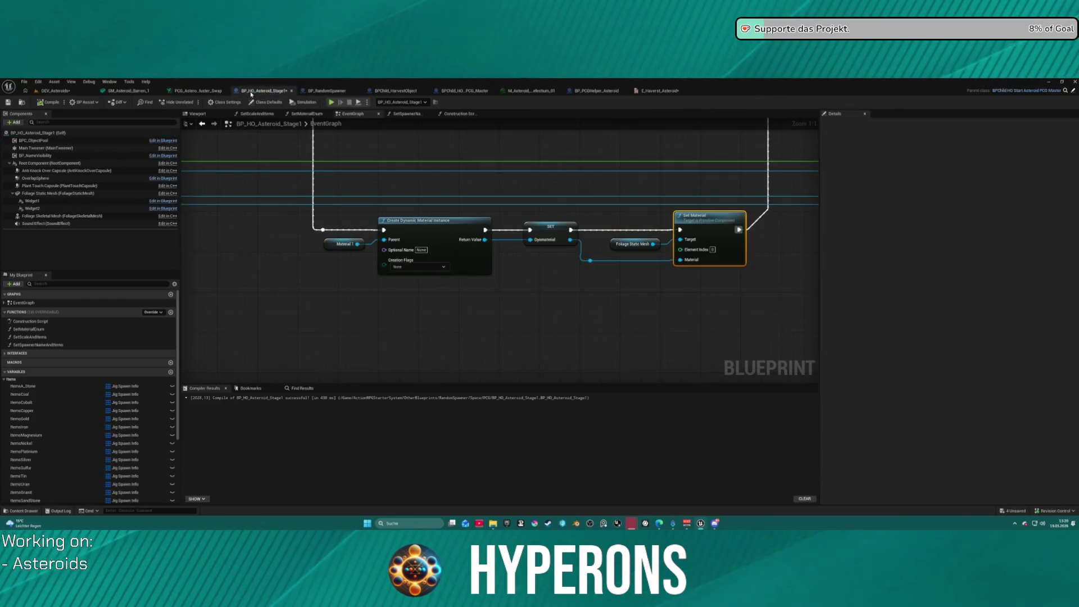
scroll(246, 243, down, 2)
mouse_move(245, 243)
mouse_down()
mouse_move(393, 349)
mouse_move(421, 356)
mouse_move(421, 346)
mouse_up()
scroll(106, 393, down, 5)
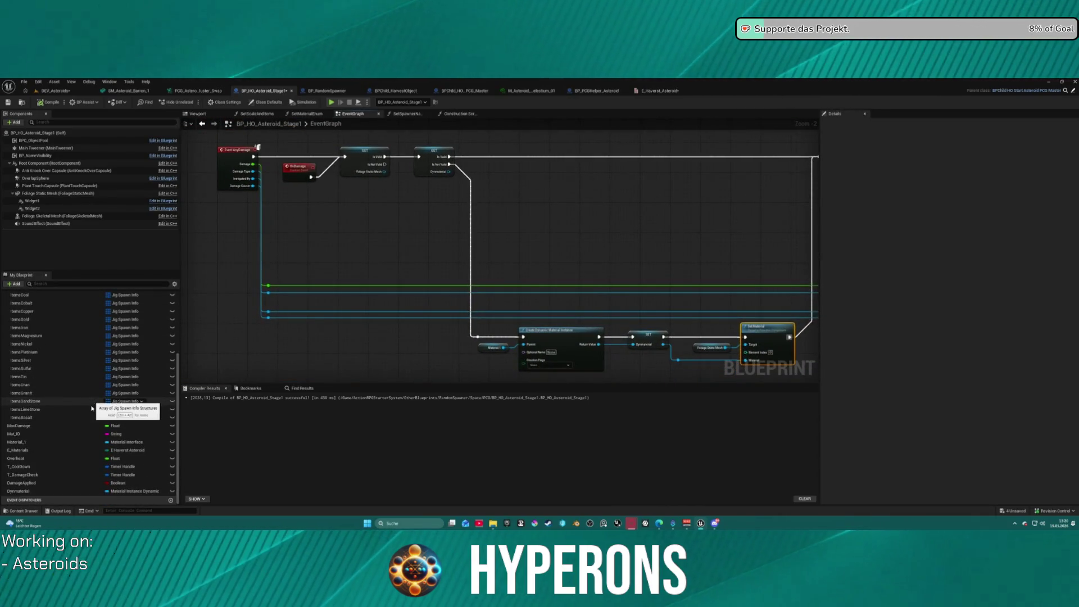
Inspect the Dynmaterial variable, pan to the damage and timer nodes, and recompile the blueprint
click(53, 493)
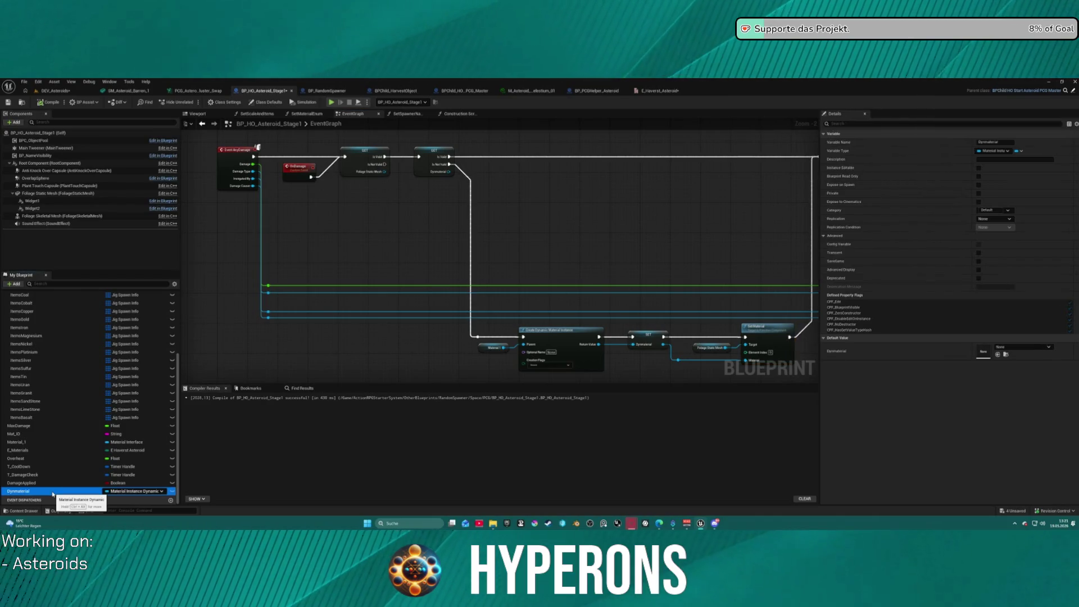
scroll(60, 312, up, 5)
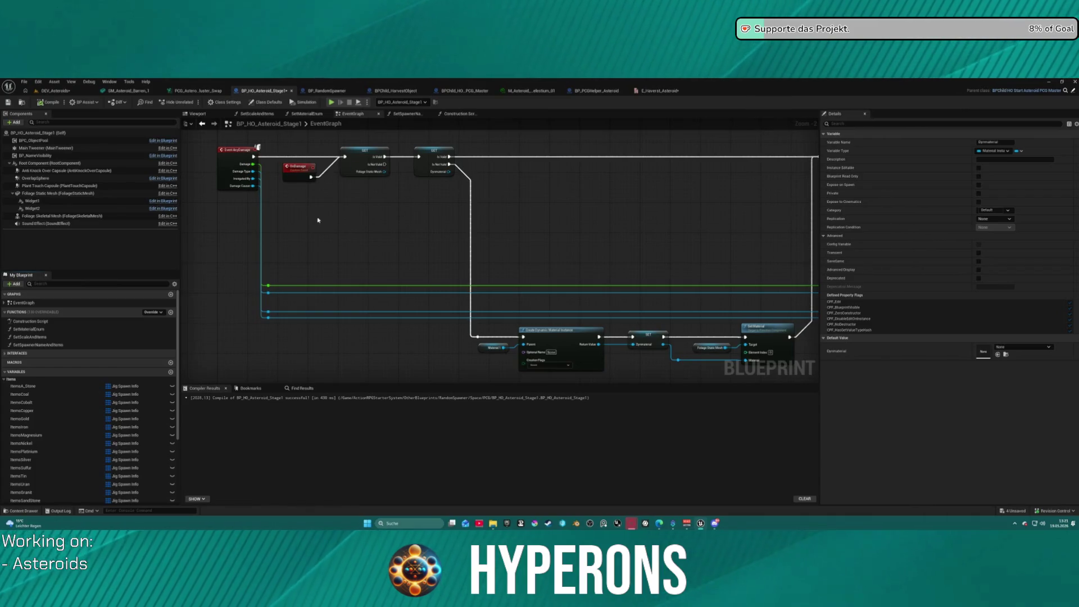
mouse_move(692, 296)
mouse_down()
mouse_move(405, 243)
mouse_move(472, 301)
mouse_move(411, 353)
mouse_up()
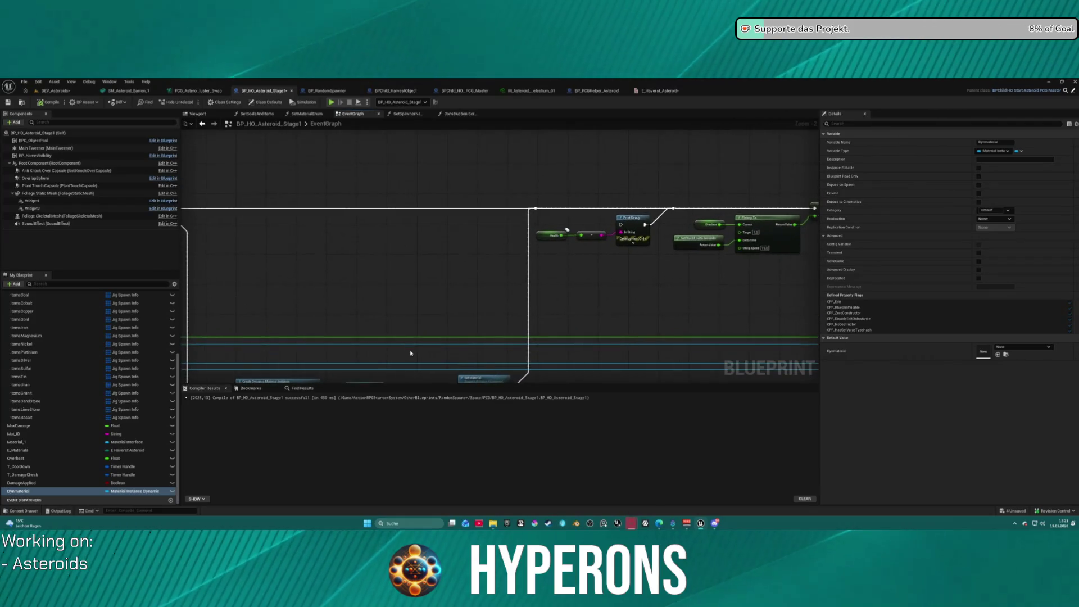
mouse_move(704, 316)
mouse_down()
mouse_move(386, 320)
mouse_move(598, 316)
mouse_move(393, 306)
mouse_move(691, 292)
mouse_move(778, 200)
mouse_up()
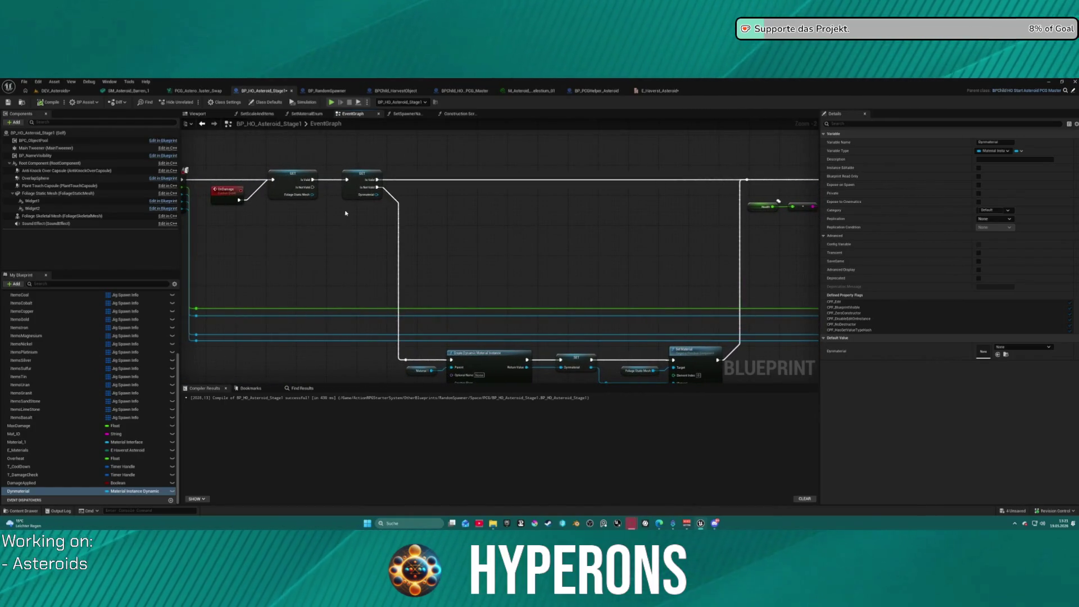
click(49, 105)
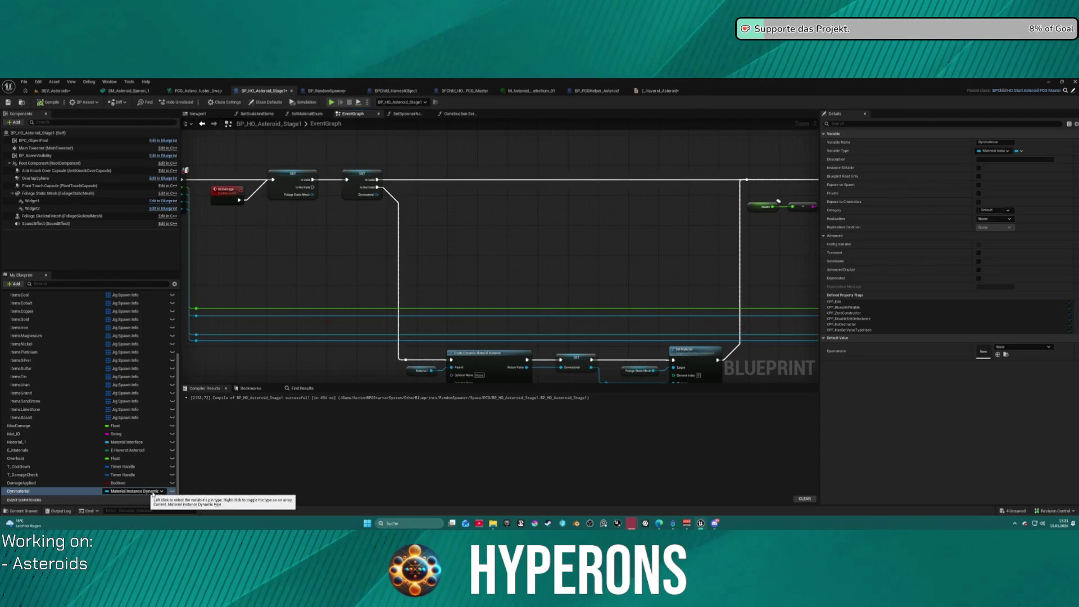
Bring the Create Dynamic Material Instance, SET Dynmaterial and Set Material row into view, targeting the Material 1 node
mouse_move(479, 337)
mouse_down()
mouse_move(485, 236)
mouse_move(471, 164)
mouse_up()
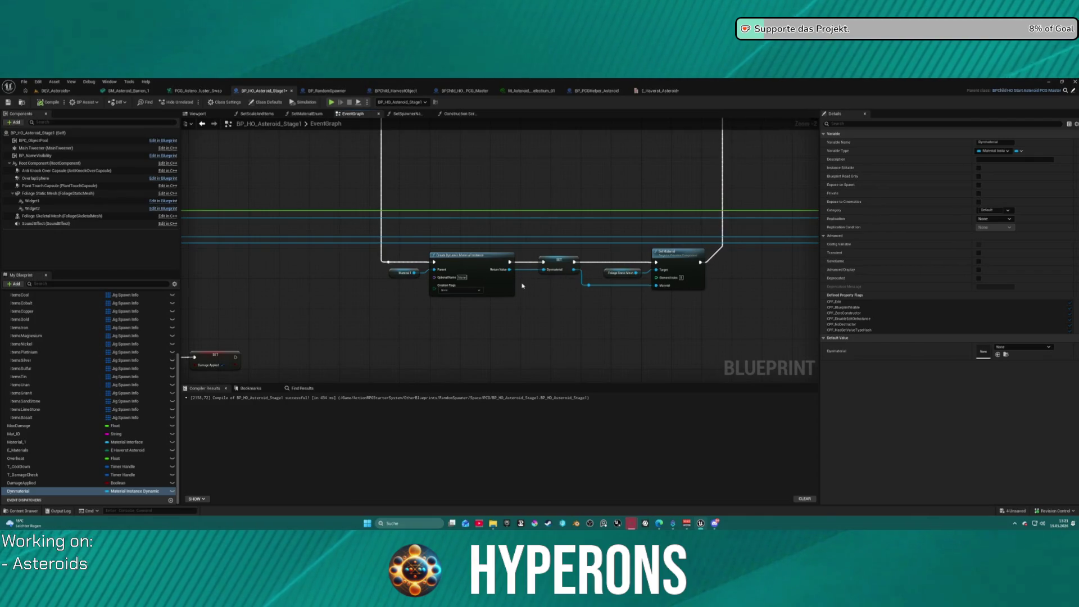
scroll(527, 289, up, 5)
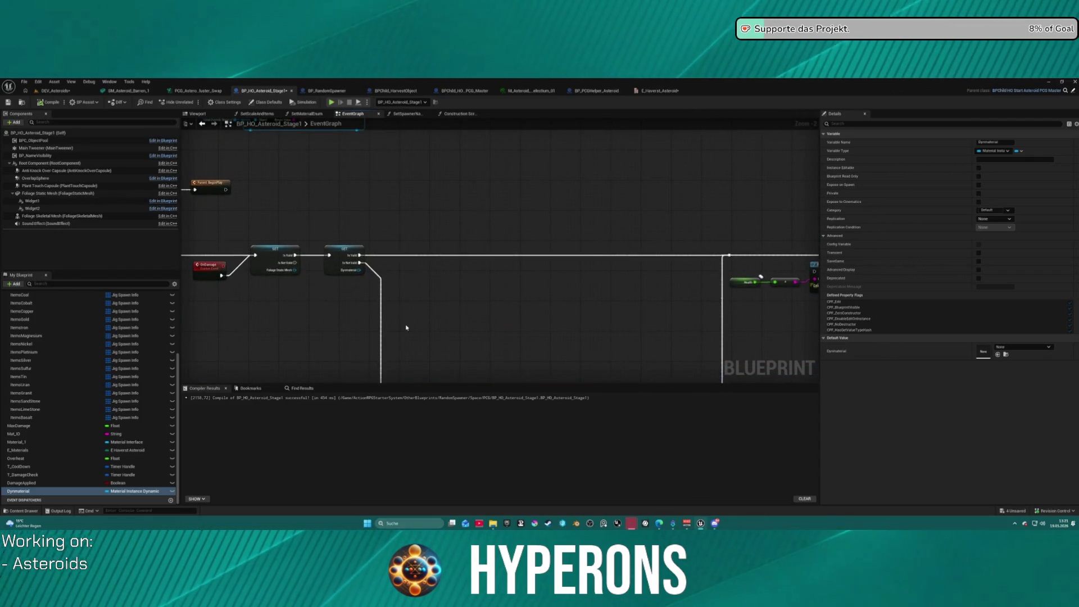
scroll(491, 308, right, 10)
scroll(762, 350, left, 10)
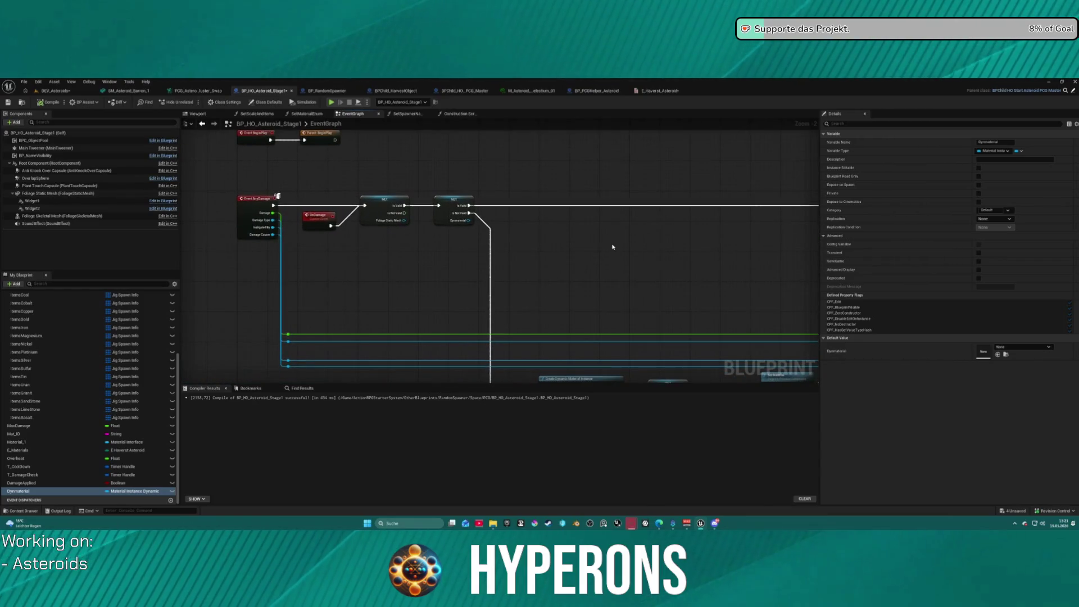
scroll(602, 231, right, 3)
mouse_move(579, 236)
mouse_down()
mouse_move(530, 231)
mouse_move(354, 272)
mouse_move(251, 273)
mouse_move(604, 272)
mouse_move(607, 299)
mouse_move(339, 237)
mouse_up()
scroll(506, 234, down, 1)
scroll(338, 236, up, 3)
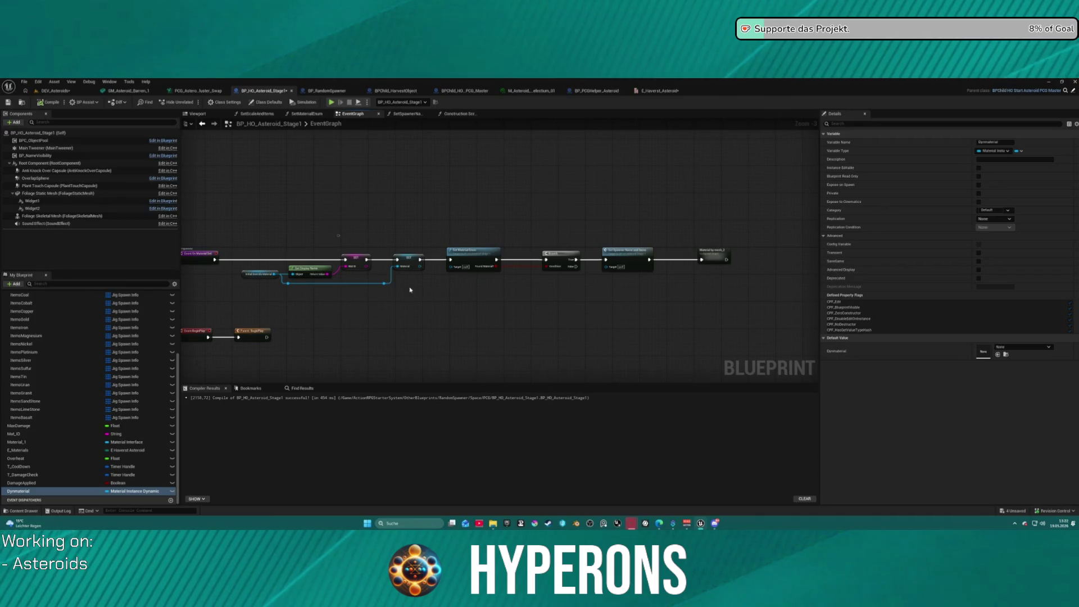
mouse_move(423, 306)
mouse_down()
mouse_move(534, 301)
mouse_move(313, 287)
mouse_up()
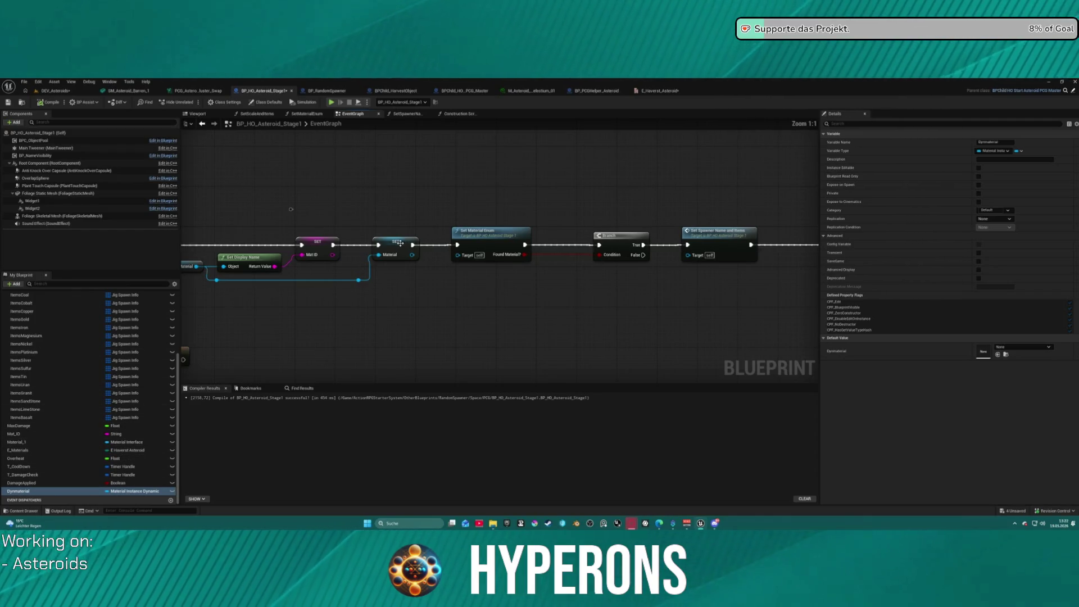
mouse_move(399, 315)
mouse_down()
mouse_move(410, 135)
mouse_move(228, 214)
mouse_up()
drag(405, 117, 351, 123)
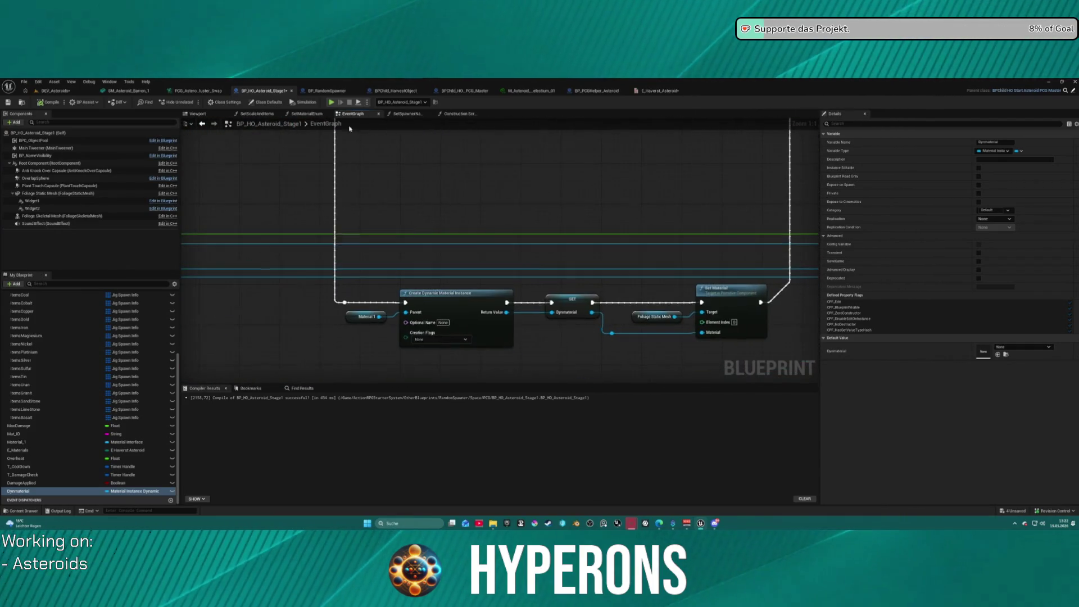
right_click(345, 316)
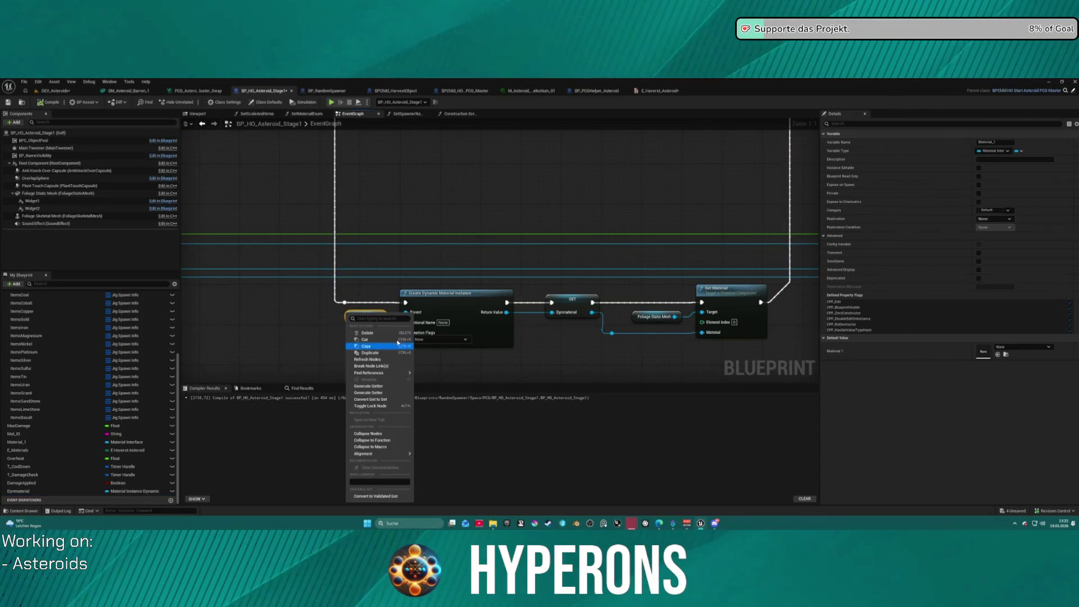
Add a breakpoint on the SET Dynmaterial node
click(389, 286)
right_click(566, 304)
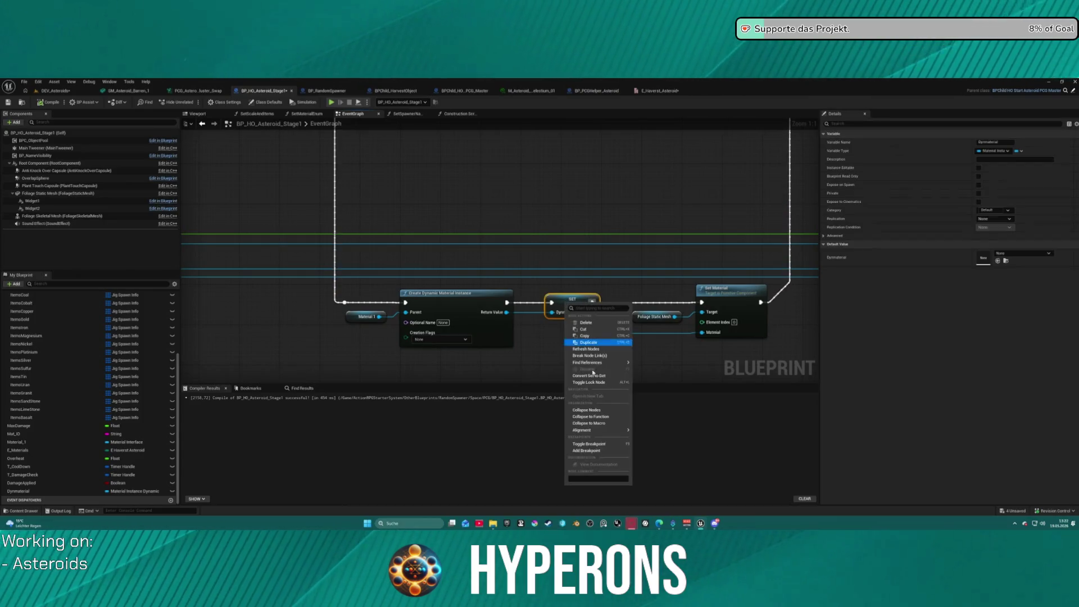
click(597, 451)
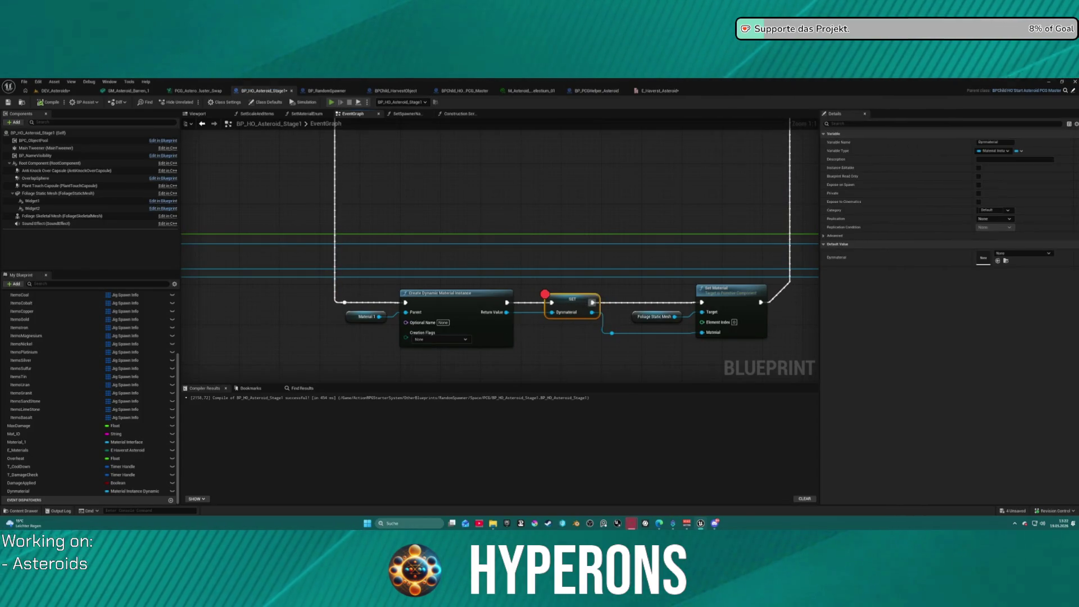
Test-play: equip the Harvester, reload it and fire at the asteroid to reach the breakpoint
key(i)
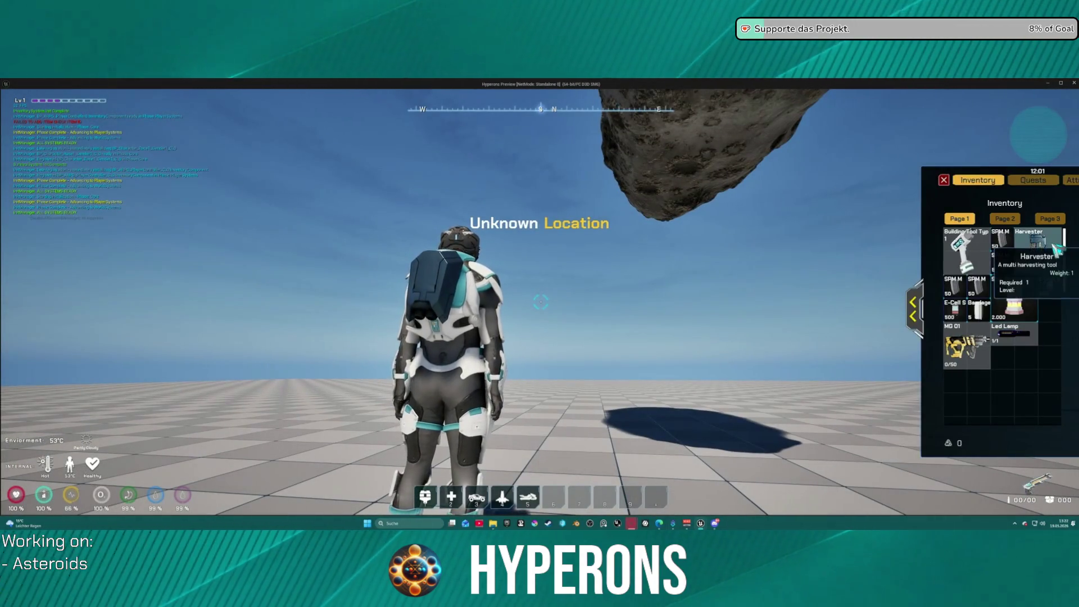
click(1055, 250)
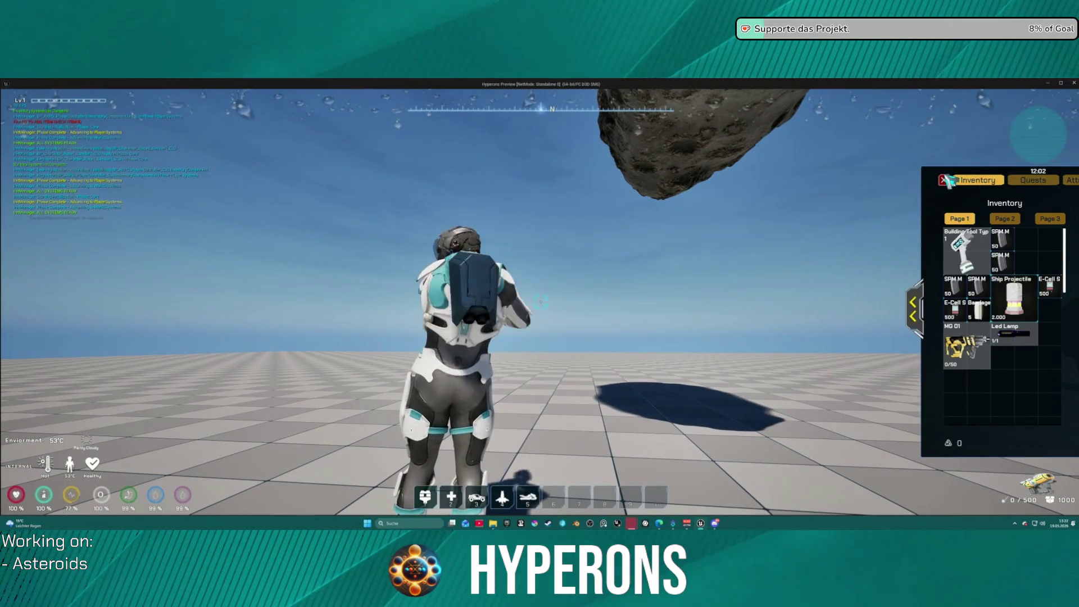
key(r)
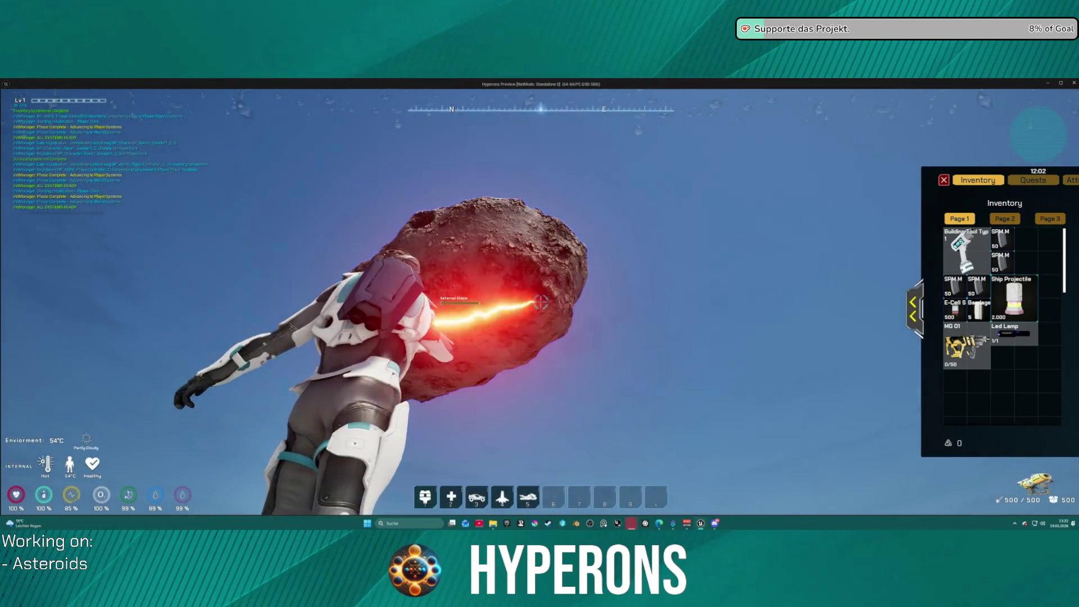
key(Escape)
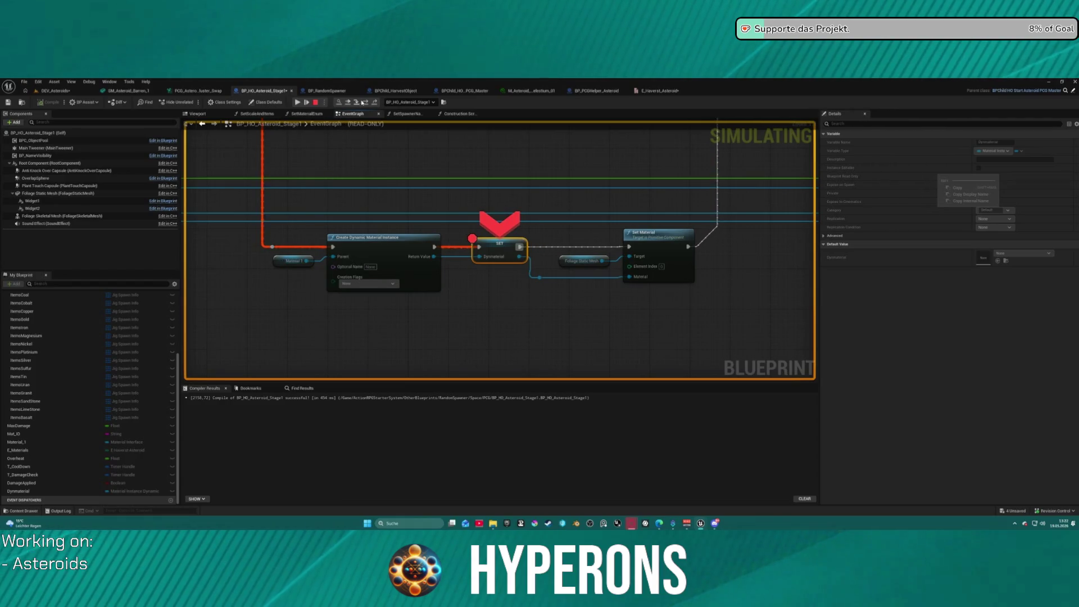
Inspect the Create Dynamic Material Instance node, then stop the run and close the Message Log
click(333, 254)
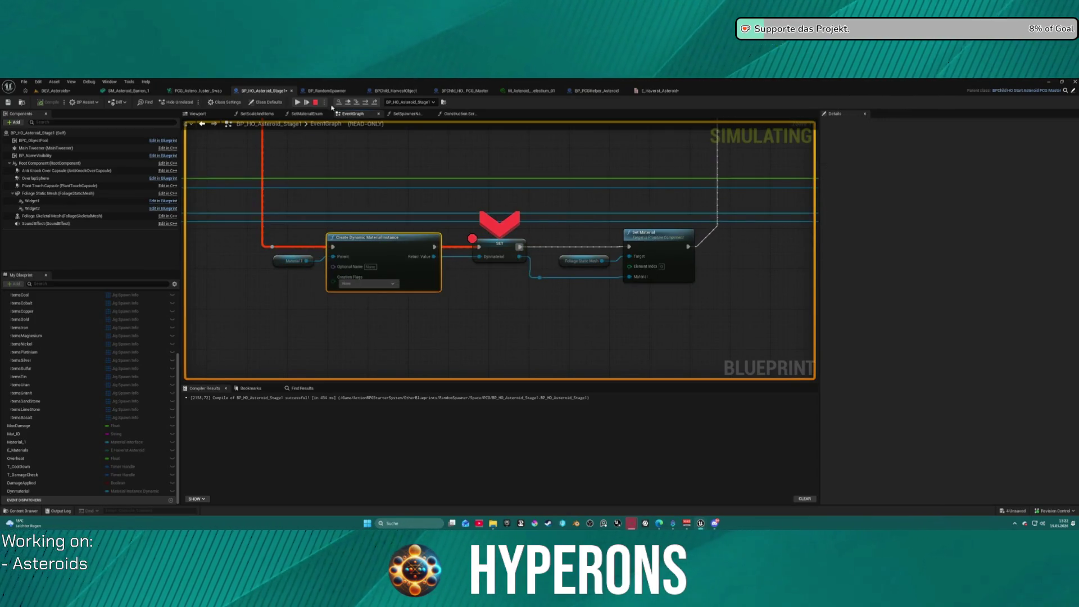
click(315, 102)
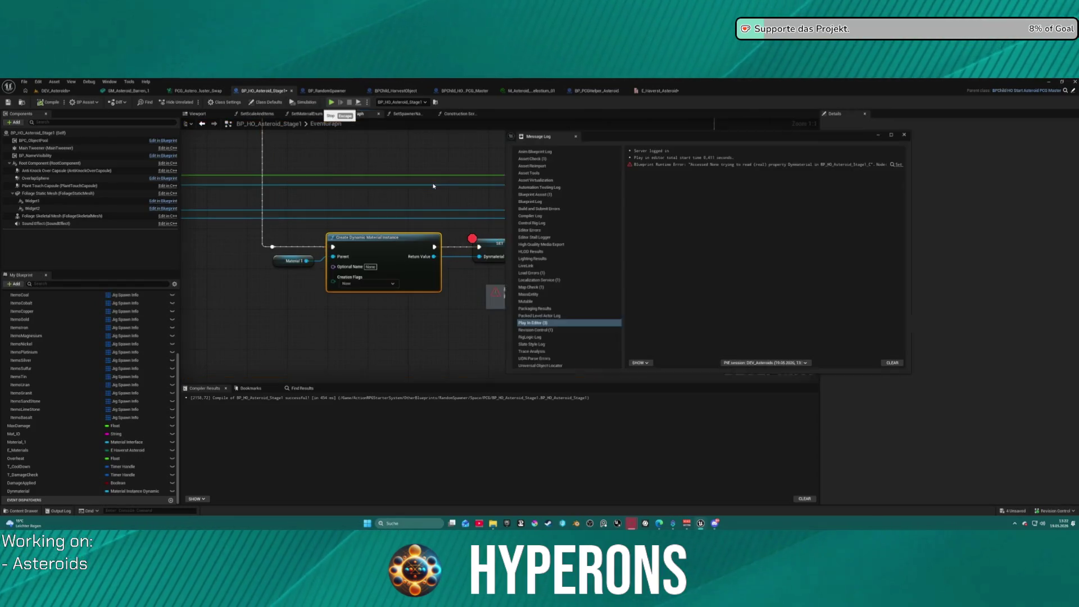
click(907, 134)
scroll(458, 287, down, 3)
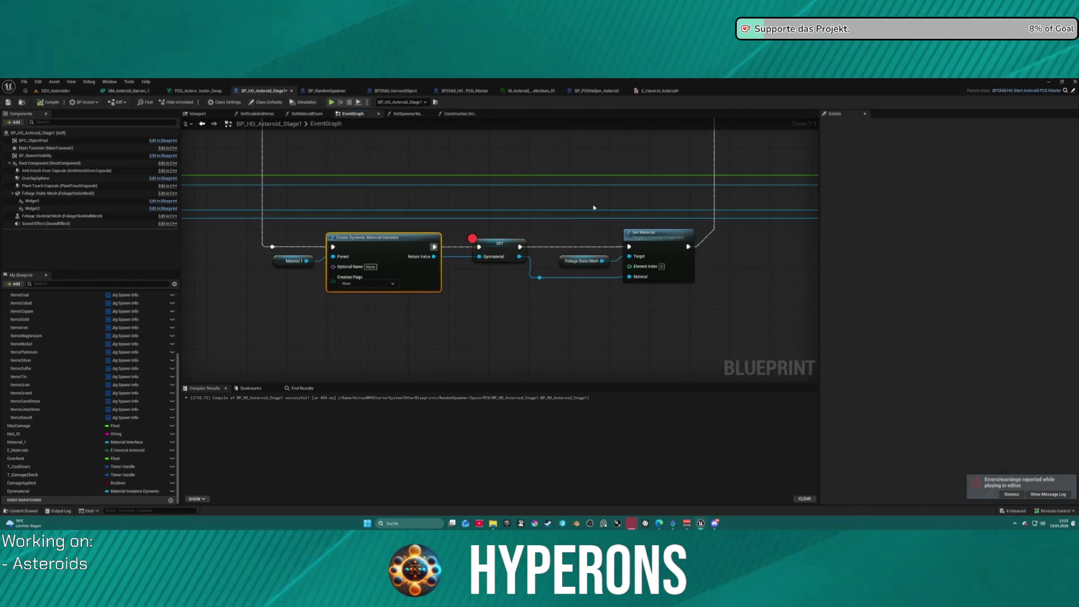
Open the collapsed Material by mesh_2 graph and look over its Mesh 1, Mesh 2 and Mesh 4 blocks
mouse_move(576, 257)
mouse_down()
mouse_move(620, 296)
mouse_move(604, 313)
mouse_move(495, 232)
mouse_up()
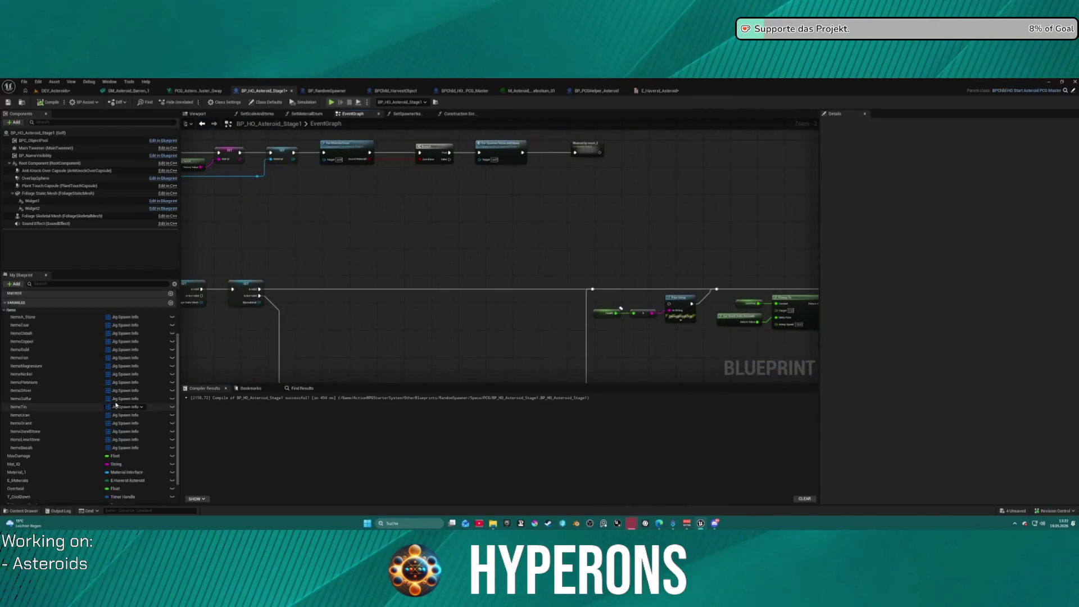
scroll(114, 395, up, 3)
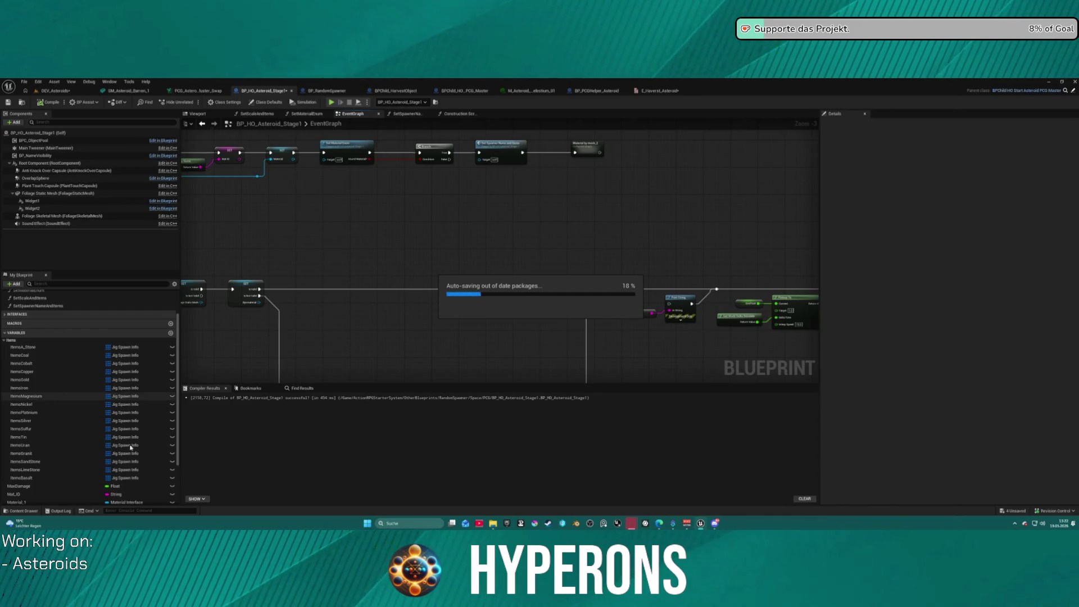
scroll(140, 436, down, 2)
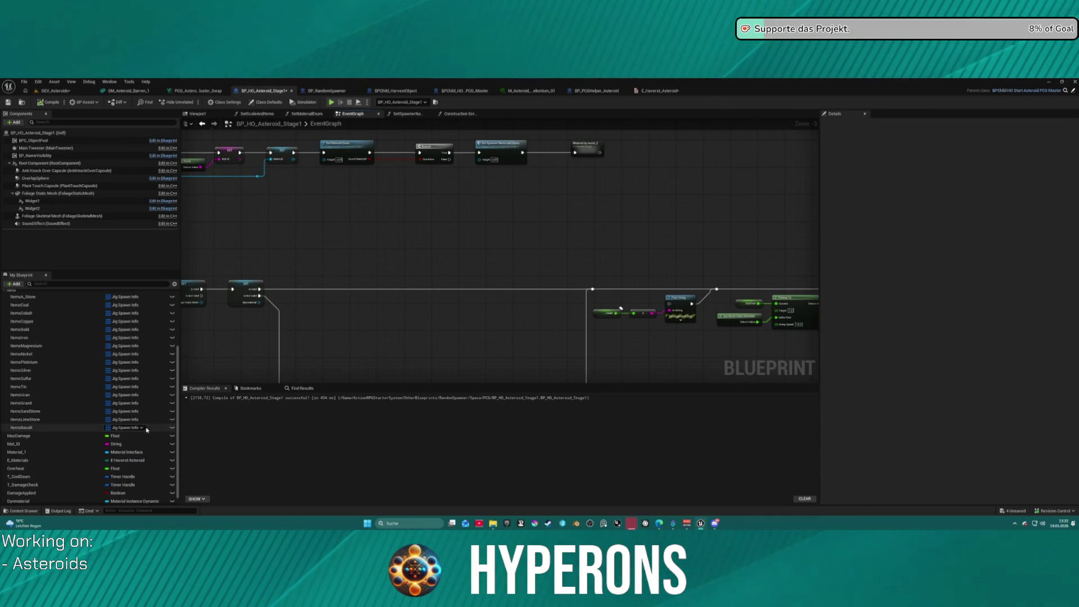
double_click(596, 155)
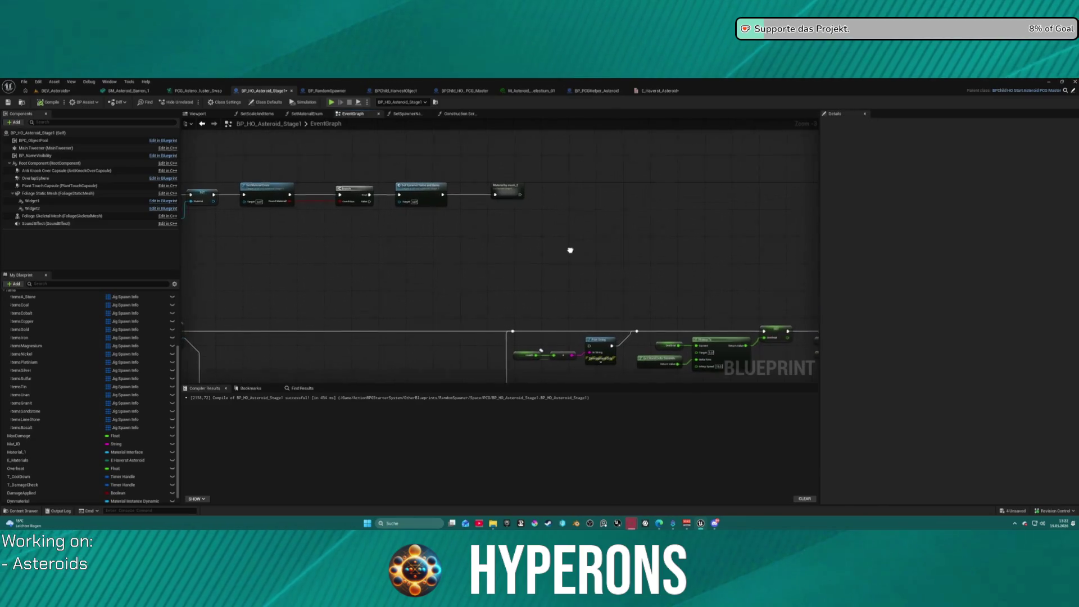
scroll(483, 315, up, 10)
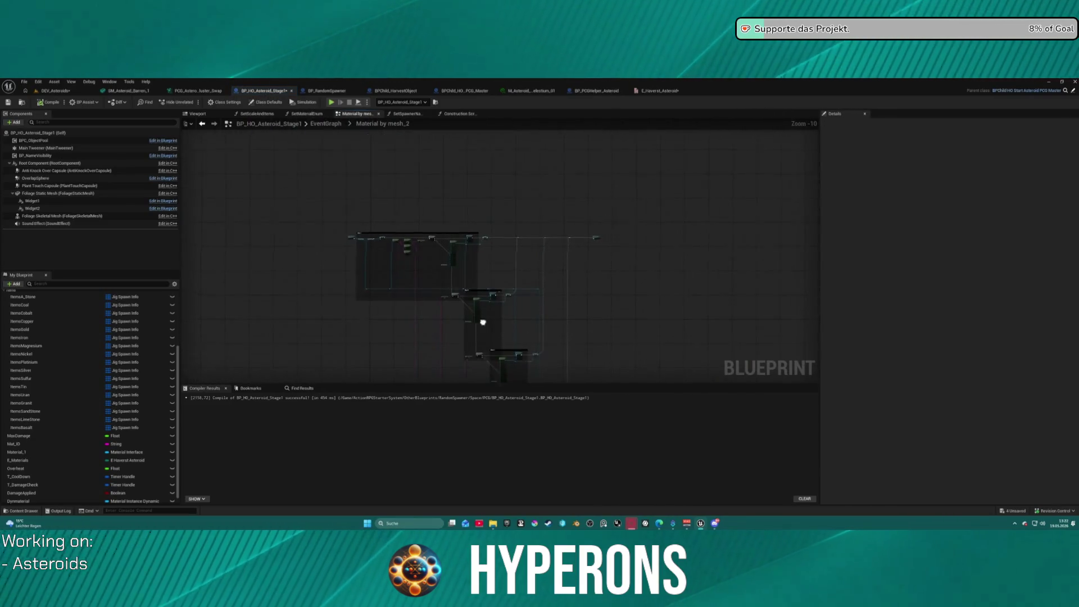
scroll(430, 335, down, 4)
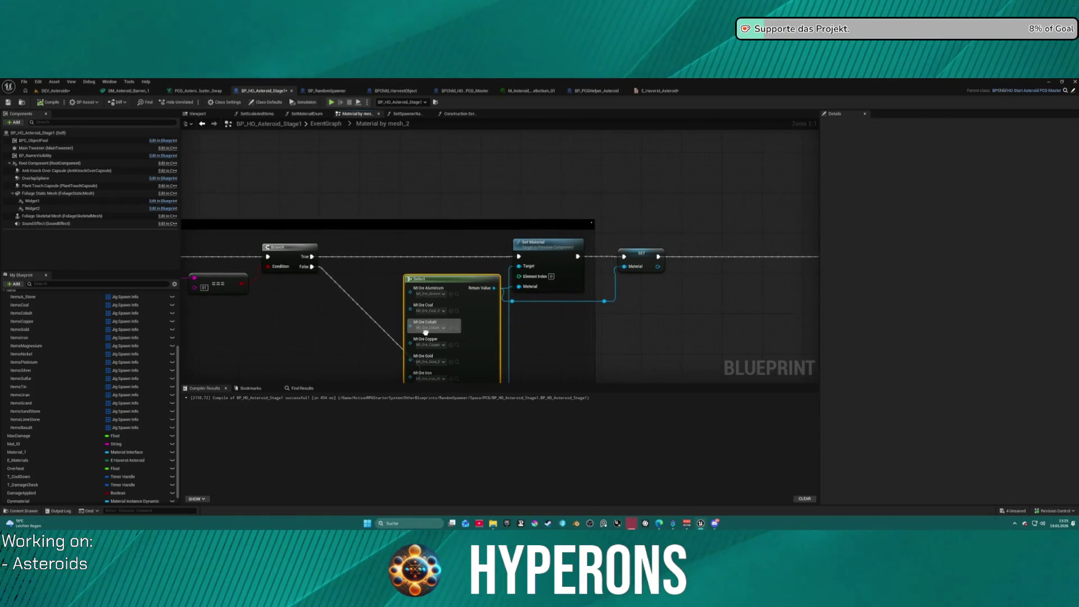
mouse_move(671, 286)
mouse_down()
mouse_move(662, 268)
mouse_move(111, 245)
mouse_move(3, 200)
mouse_move(169, 186)
mouse_move(236, 140)
mouse_move(415, 235)
mouse_up()
scroll(268, 157, up, 4)
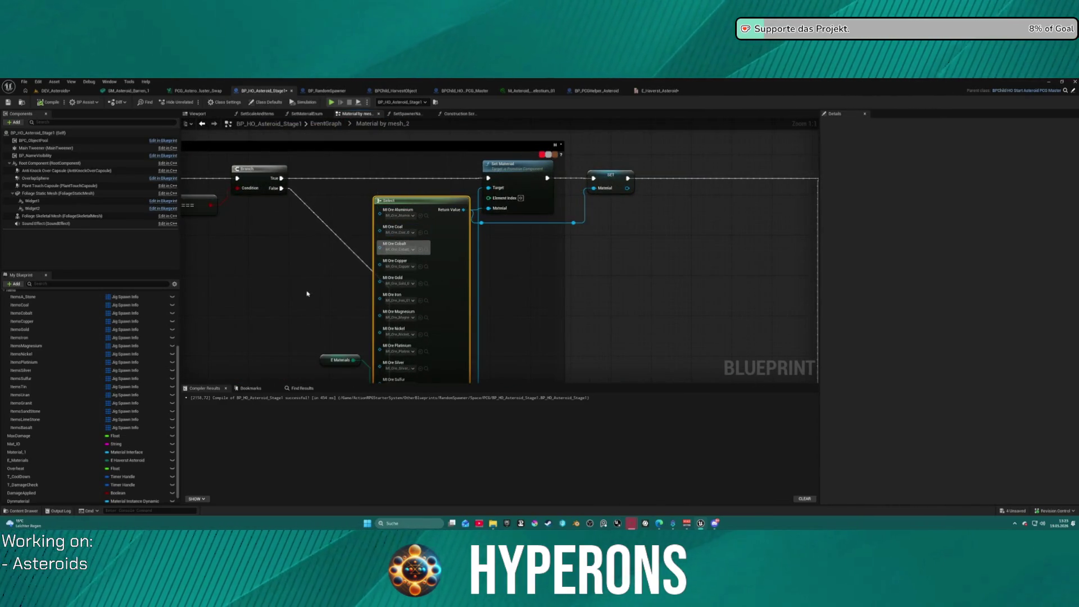
scroll(410, 296, down, 4)
mouse_move(409, 296)
mouse_down()
mouse_move(528, 268)
mouse_move(507, 132)
mouse_move(495, 169)
mouse_move(539, 197)
mouse_move(562, 169)
mouse_up()
drag(603, 220, 436, 229)
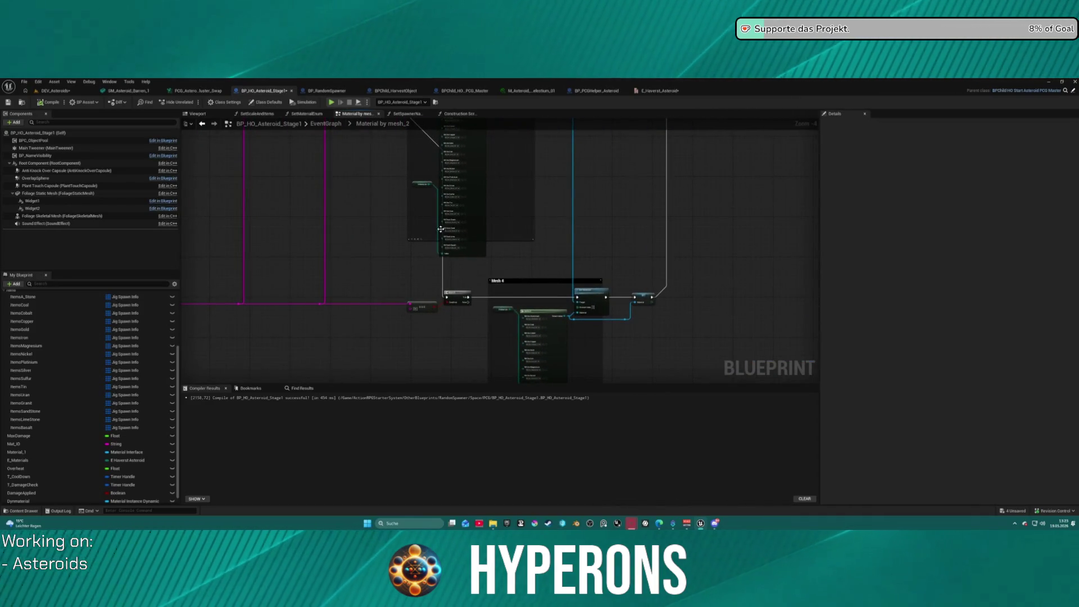
mouse_move(515, 316)
mouse_down()
mouse_move(424, 236)
mouse_move(434, 268)
mouse_up()
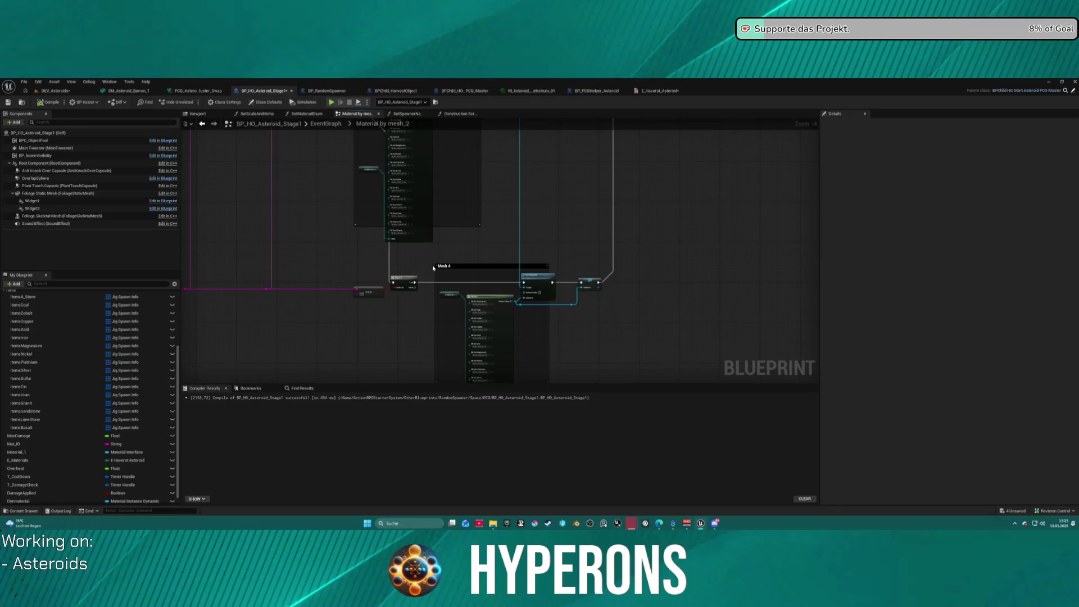
Open the SetMaterialEnum function from the Construction Script and pan across its branches
click(458, 113)
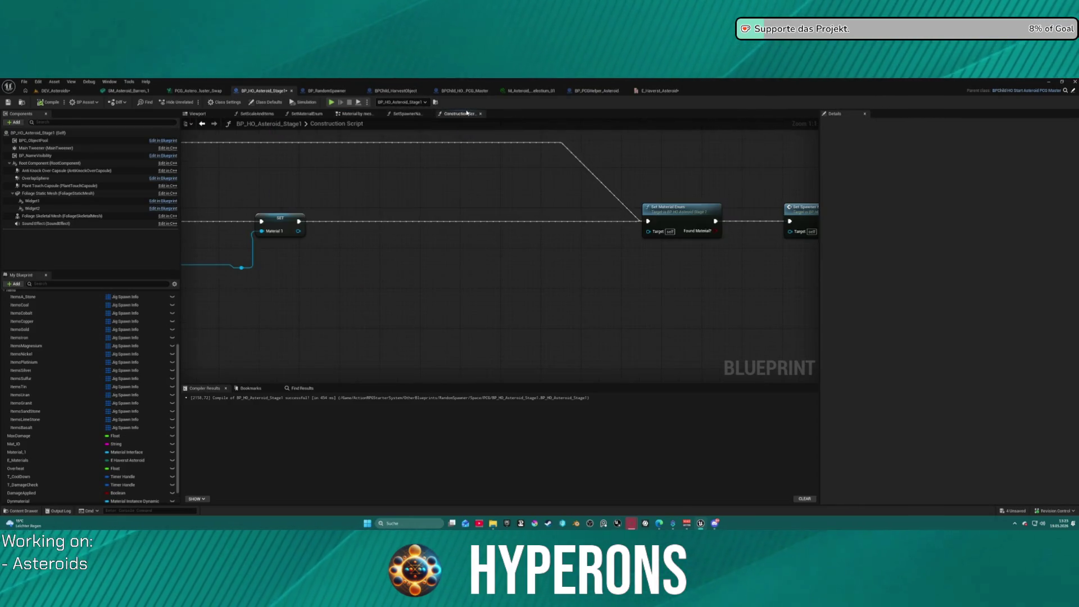
double_click(675, 210)
scroll(444, 206, down, 5)
scroll(444, 207, up, 8)
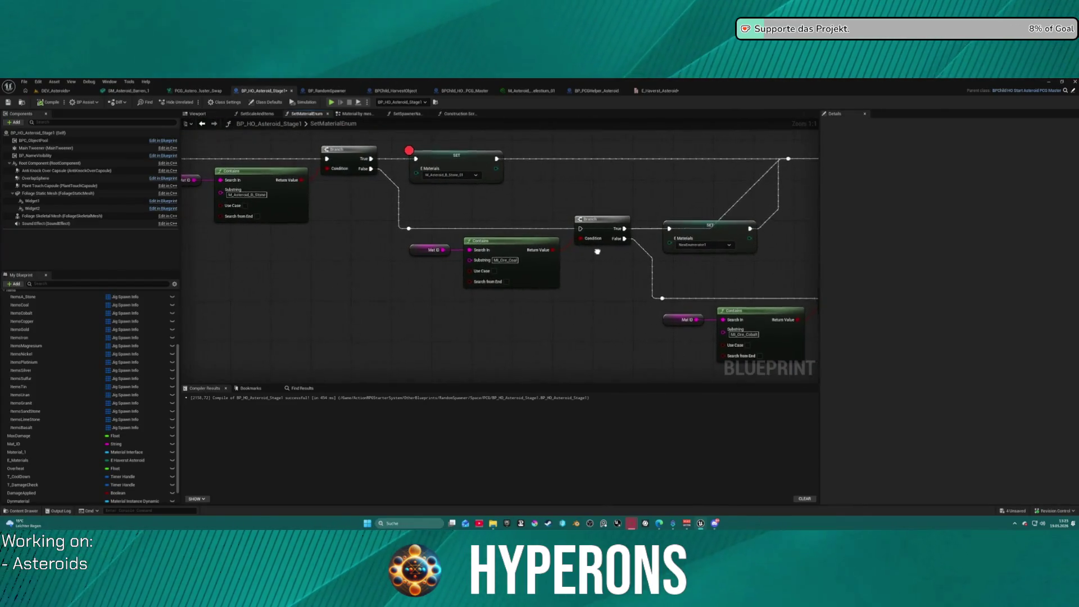
drag(587, 244, 286, 255)
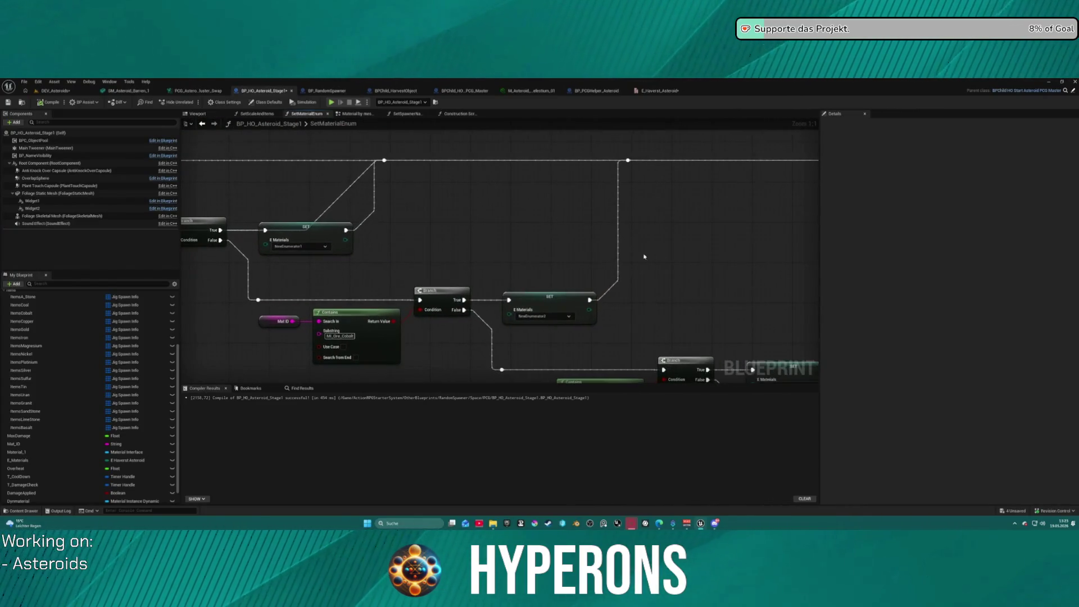
scroll(638, 255, down, 4)
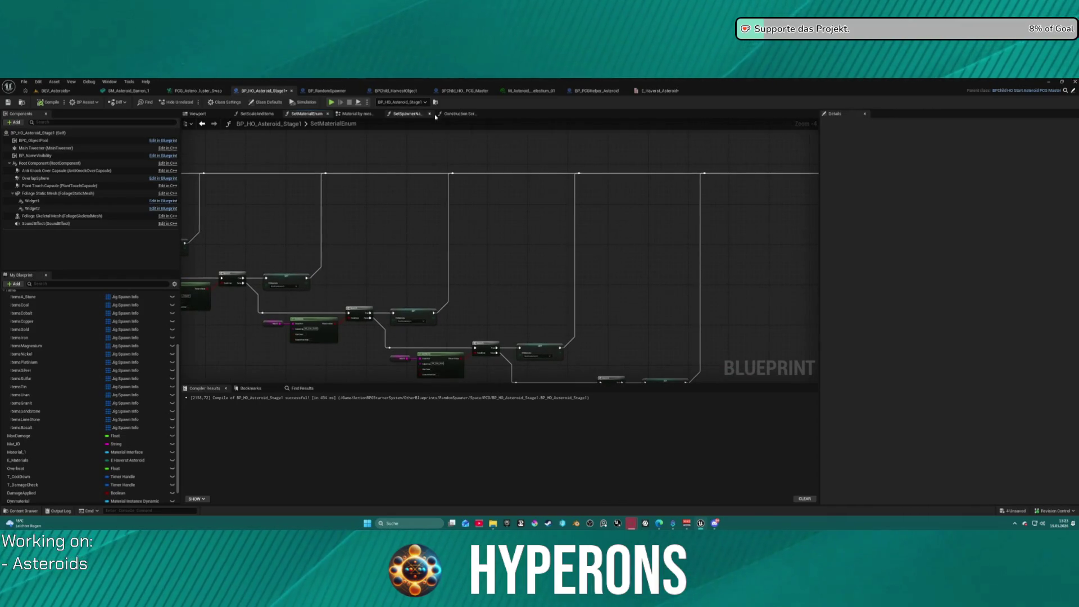
Switch to the SetScaleAndItems function graph and bring up the Set Material node's options
click(257, 113)
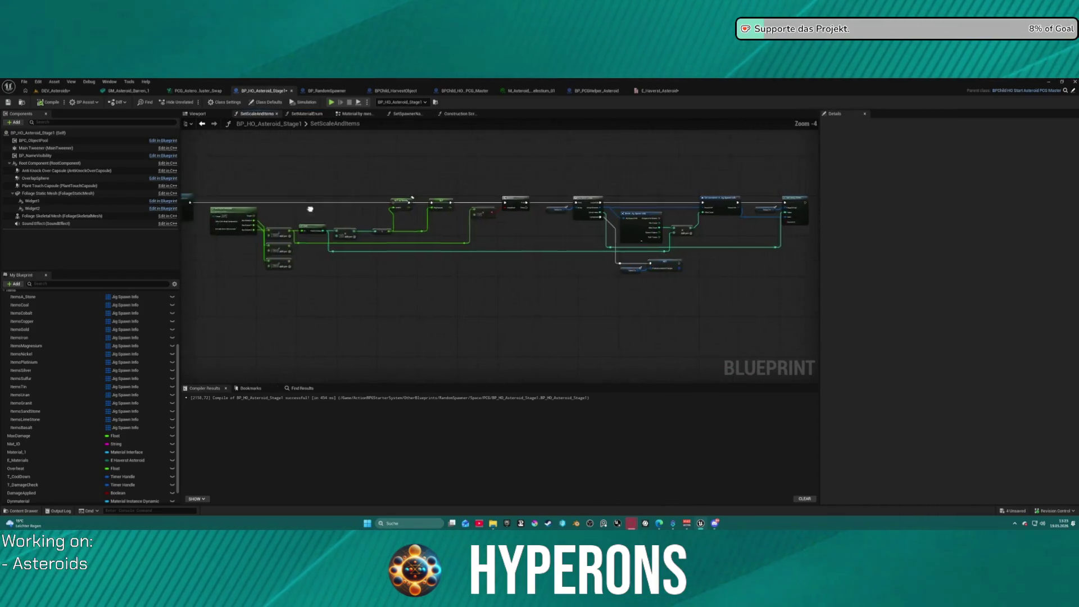
scroll(364, 191, up, 4)
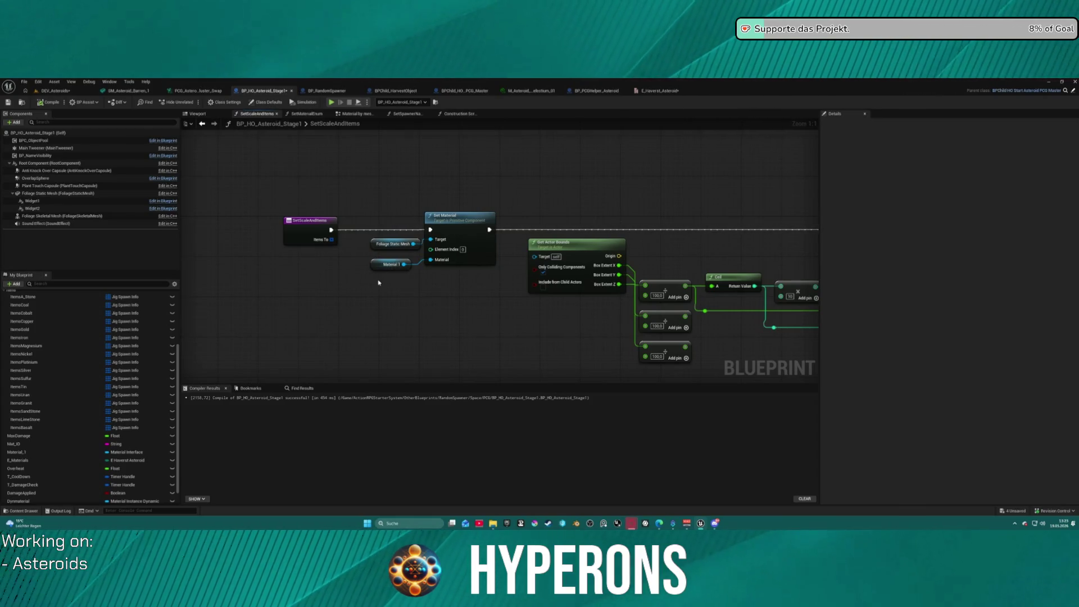
mouse_move(404, 265)
mouse_down()
mouse_move(387, 283)
mouse_move(430, 260)
mouse_move(336, 302)
mouse_up()
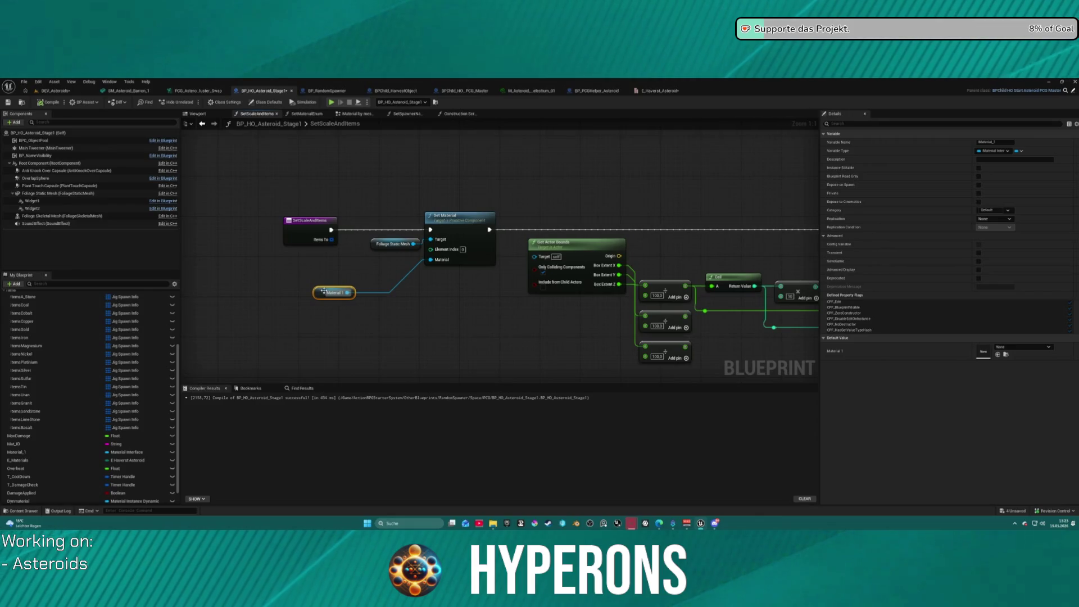
right_click(444, 225)
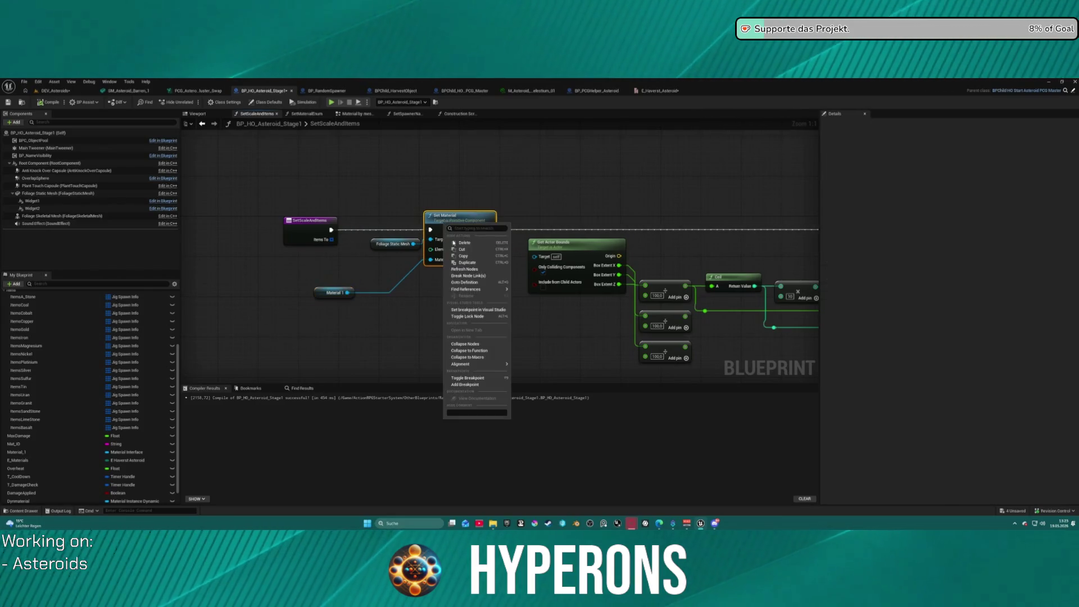
Add a breakpoint on Set Material, close the game preview, and open the SetSpawnerNameAndItems function
click(476, 378)
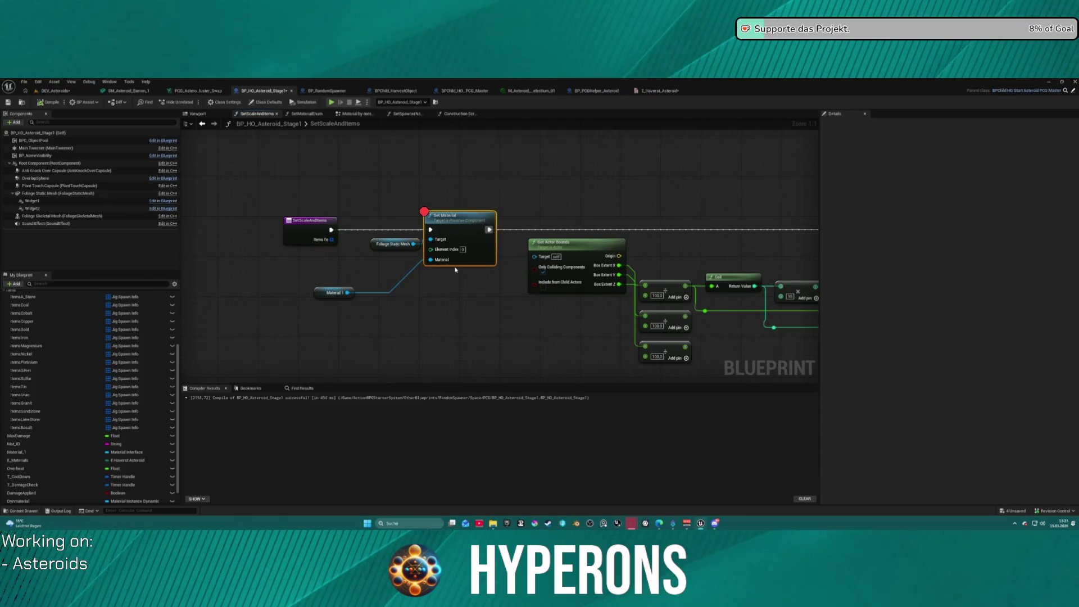
scroll(414, 149, down, 1)
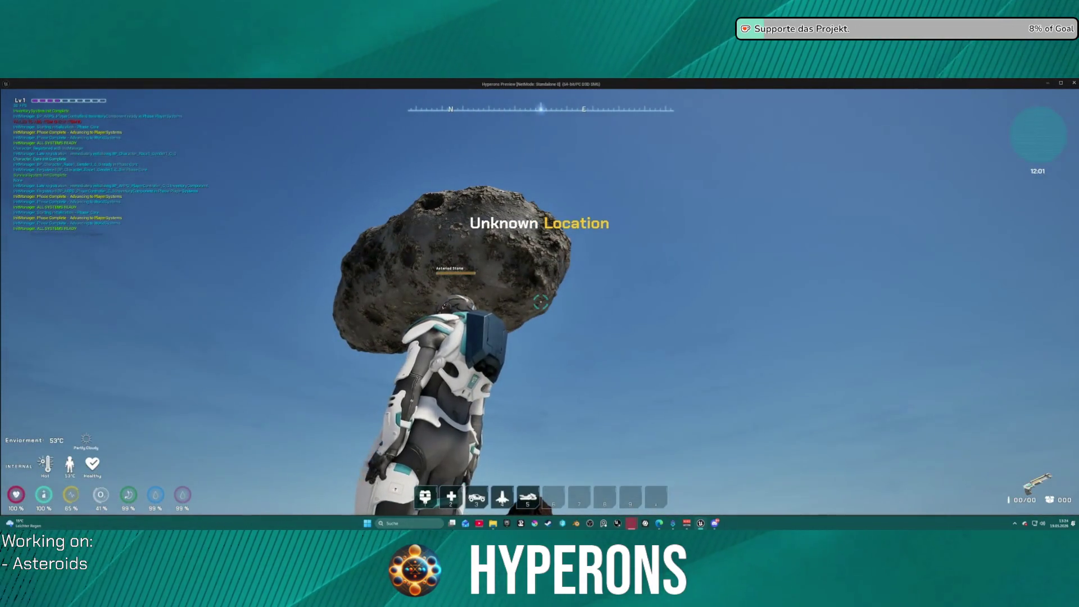
key(Escape)
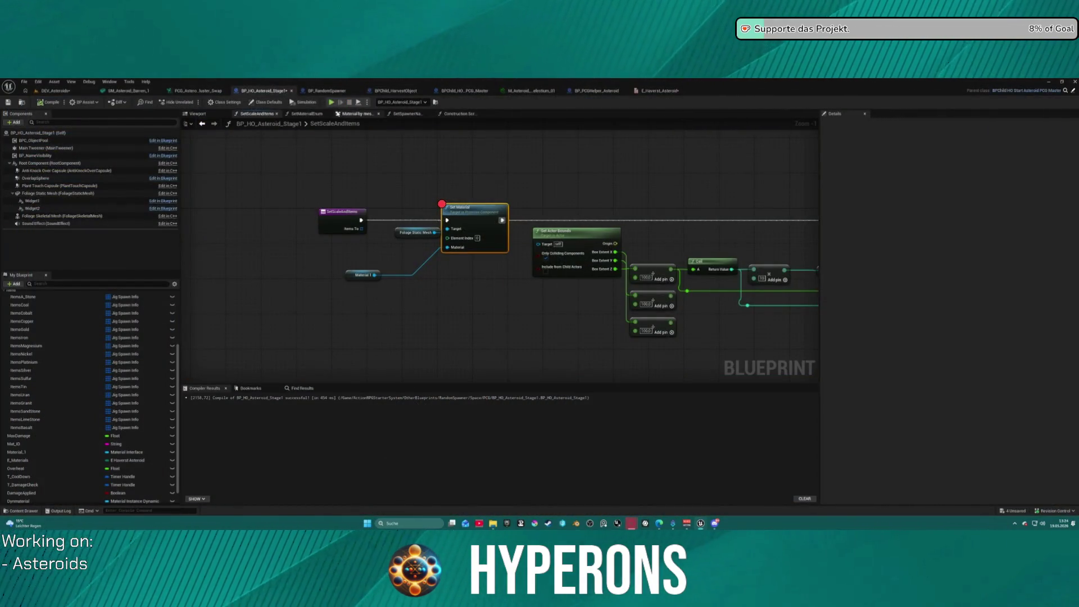
double_click(308, 123)
click(406, 113)
mouse_move(343, 159)
mouse_down()
mouse_move(501, 159)
mouse_move(472, 159)
mouse_up()
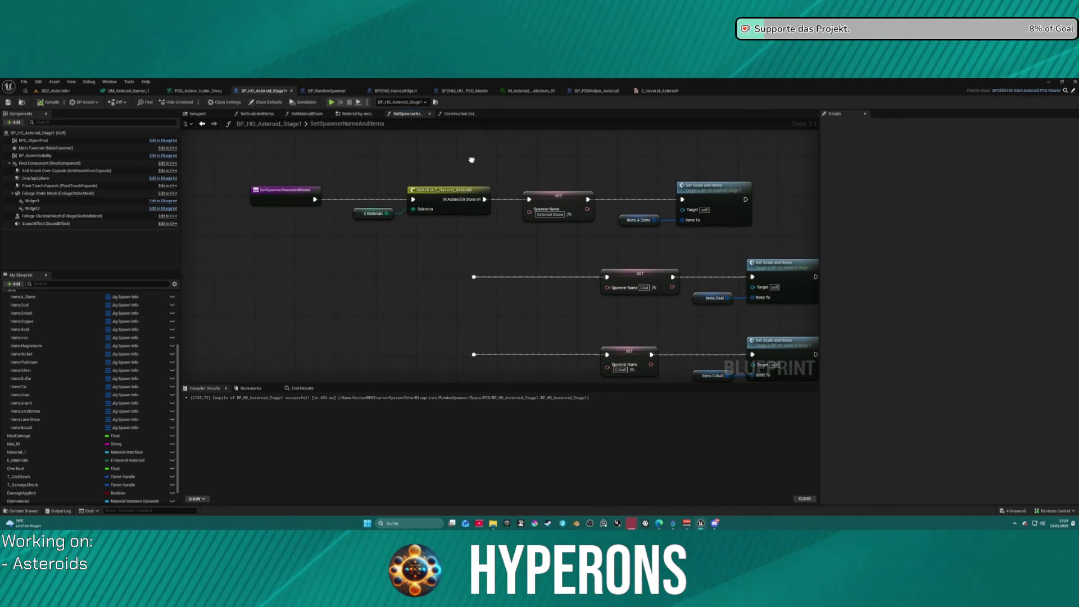
Add a breakpoint on the Switch node and do a quick play-in-editor run
right_click(442, 194)
click(472, 344)
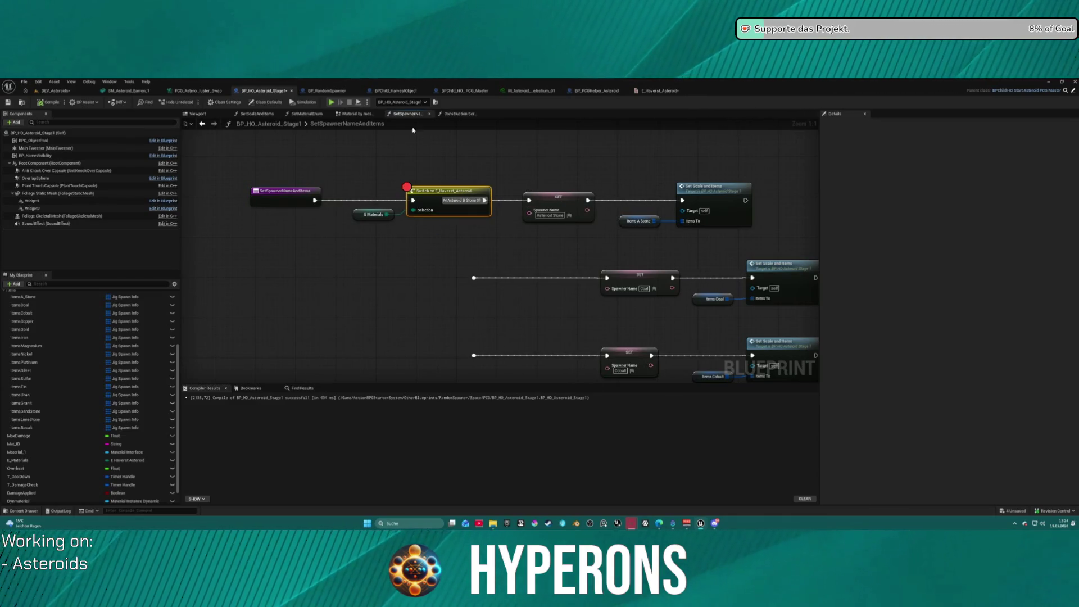
click(331, 102)
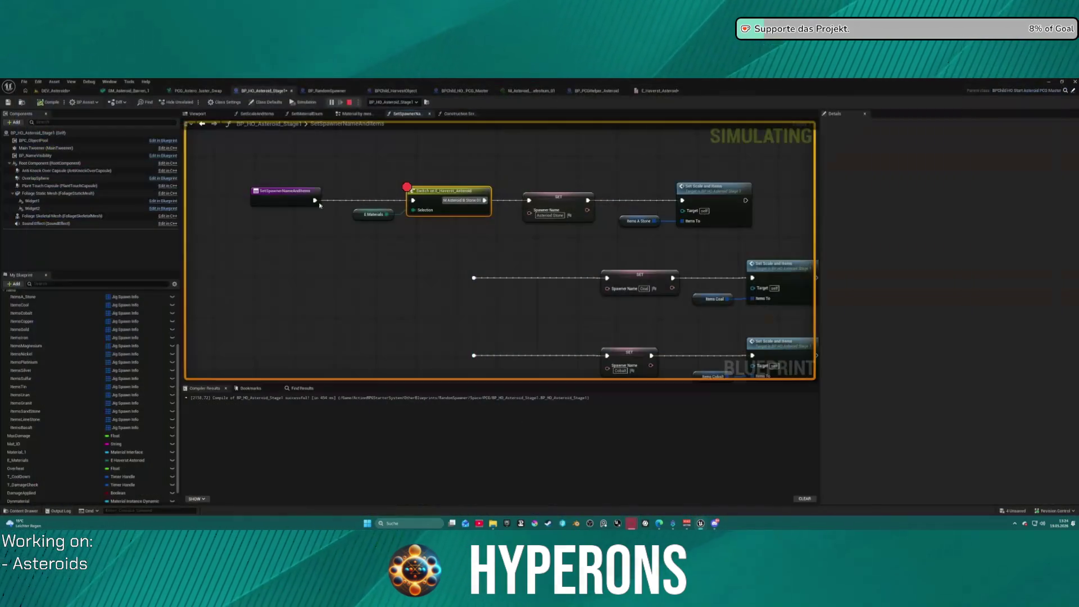
key(Escape)
Check the SET node in Material by mesh_2, then add a breakpoint on SET Material 1 in the Construction Script
click(352, 115)
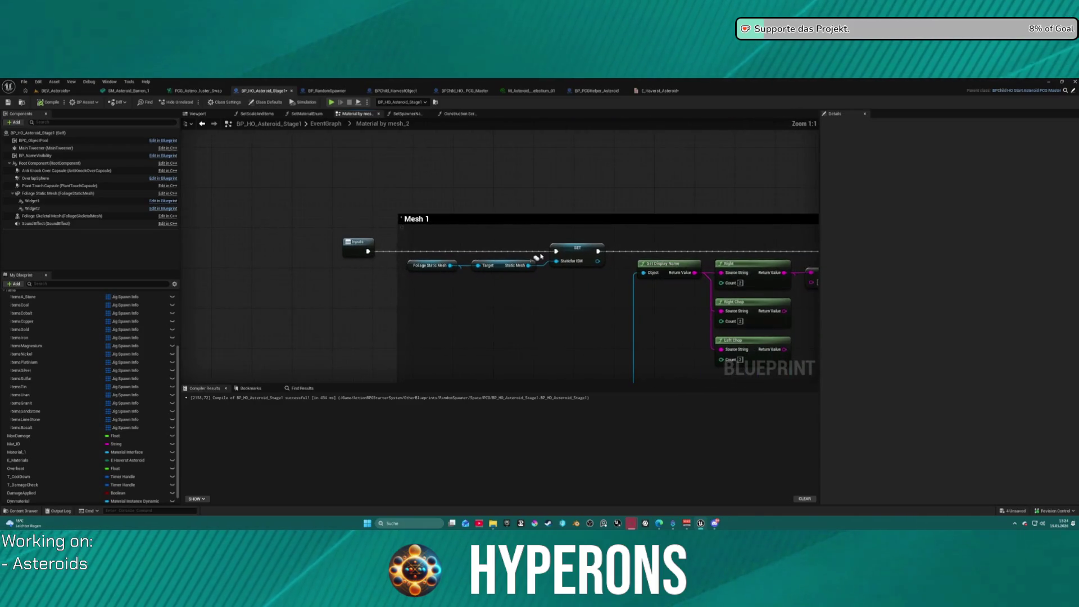
right_click(565, 249)
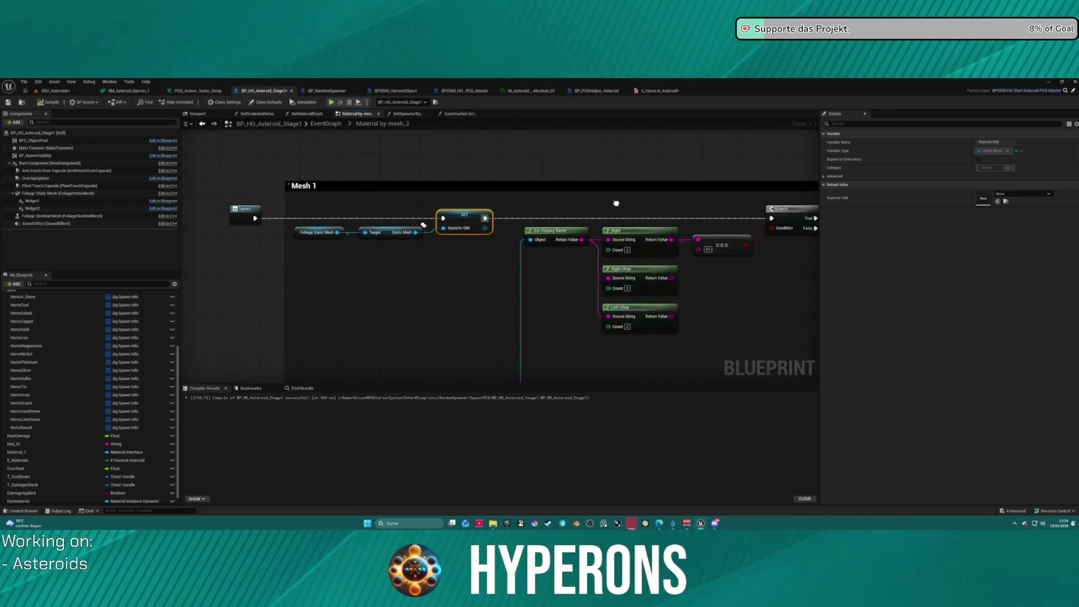
click(327, 124)
click(458, 113)
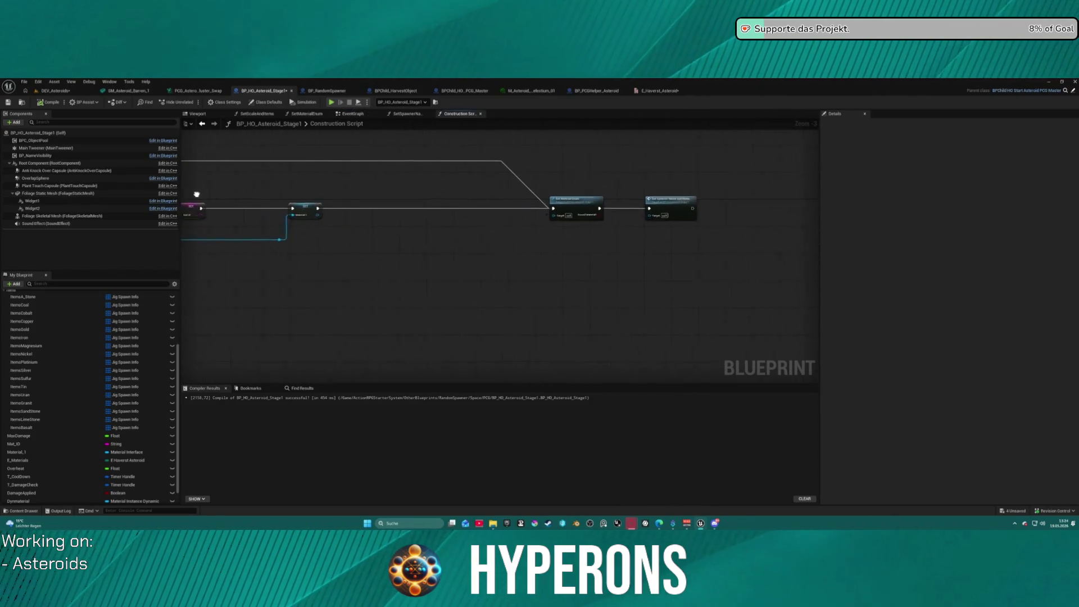
scroll(566, 183, up, 3)
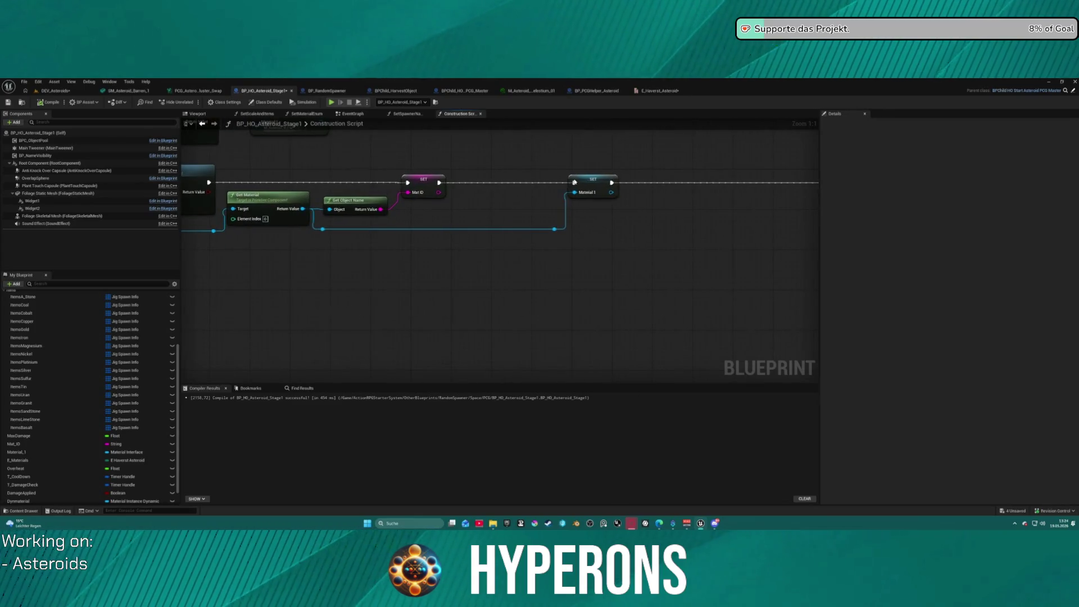
right_click(436, 182)
click(470, 325)
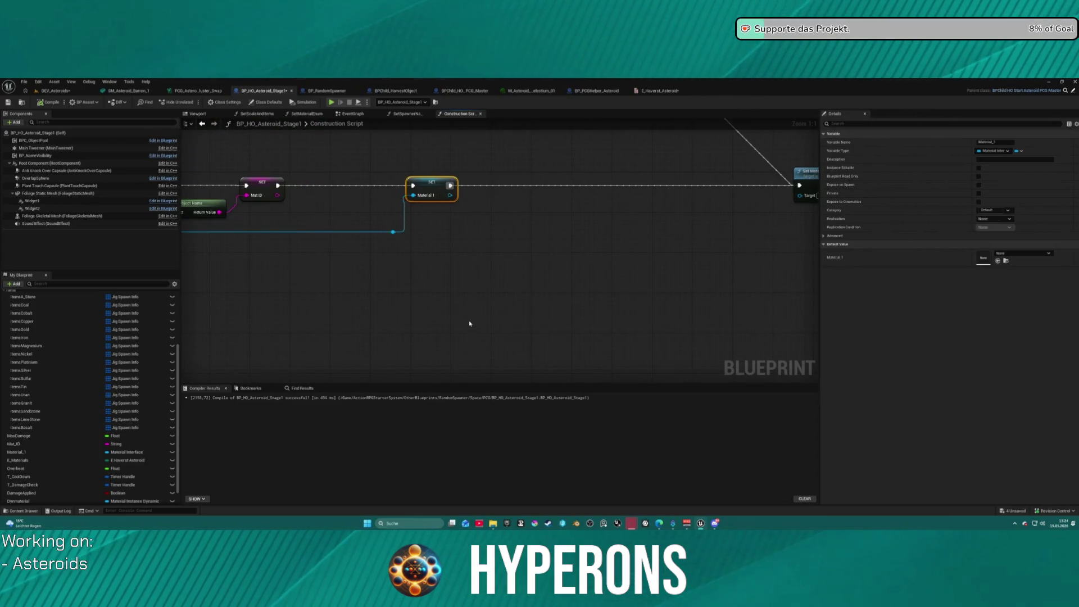
From the DEV_Asteroids level, step execution on to the Set Material node, then stop debugging
click(65, 94)
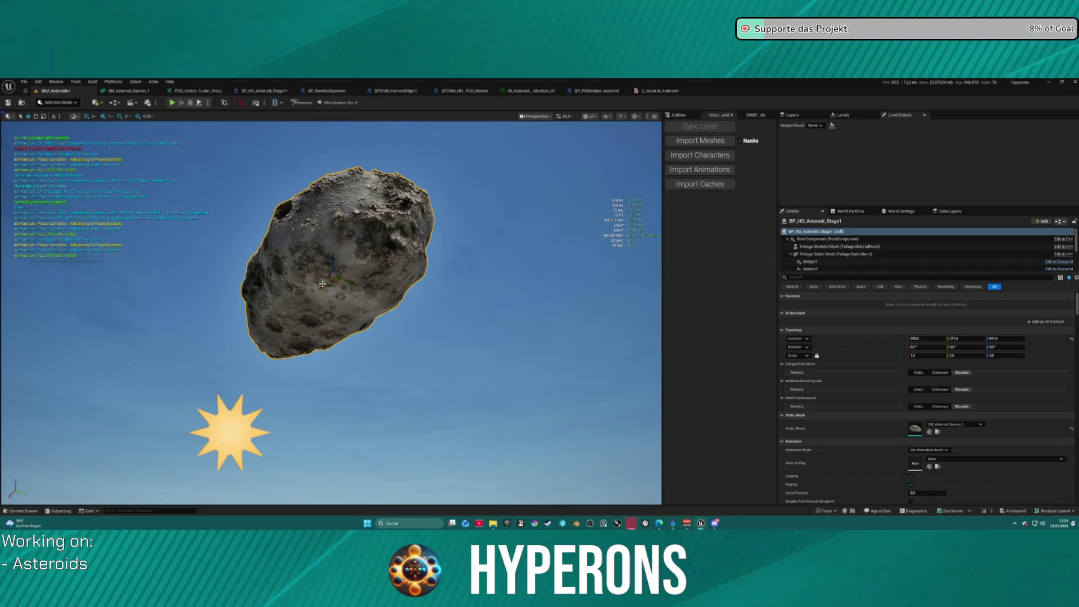
click(264, 91)
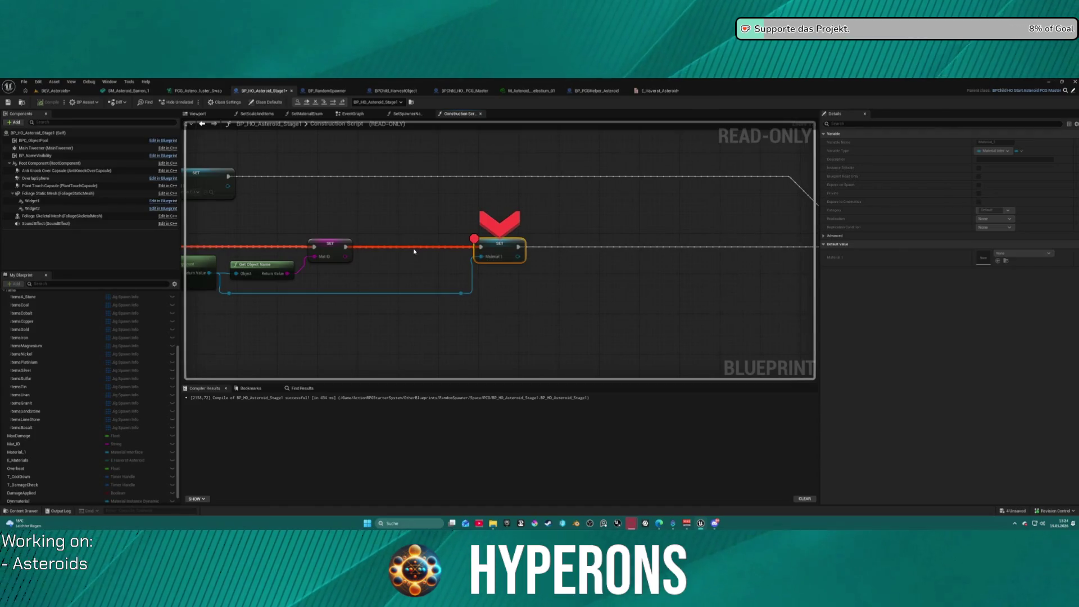
click(331, 103)
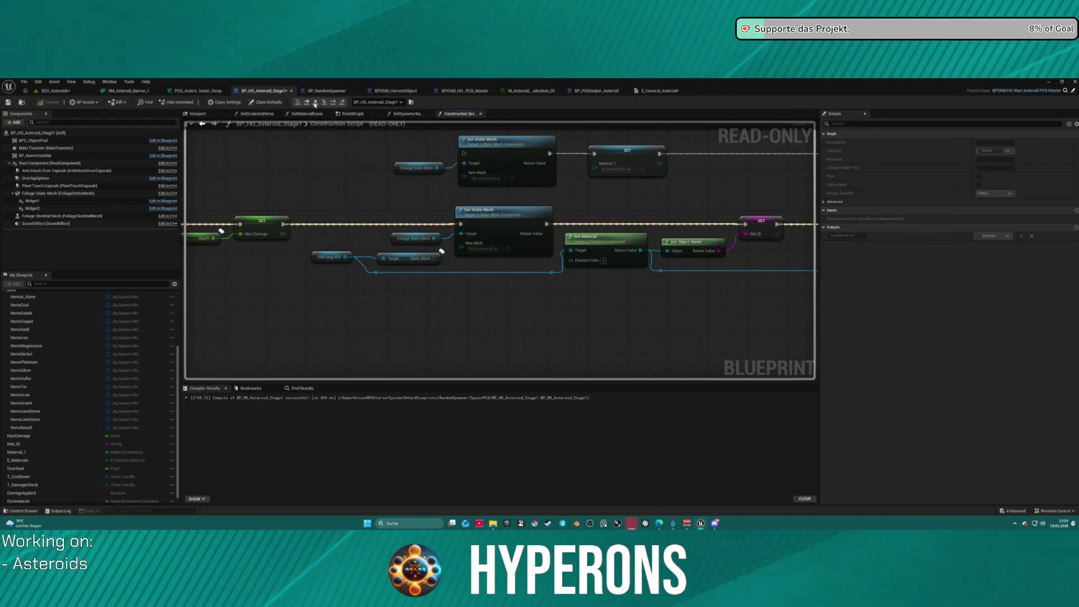
click(316, 102)
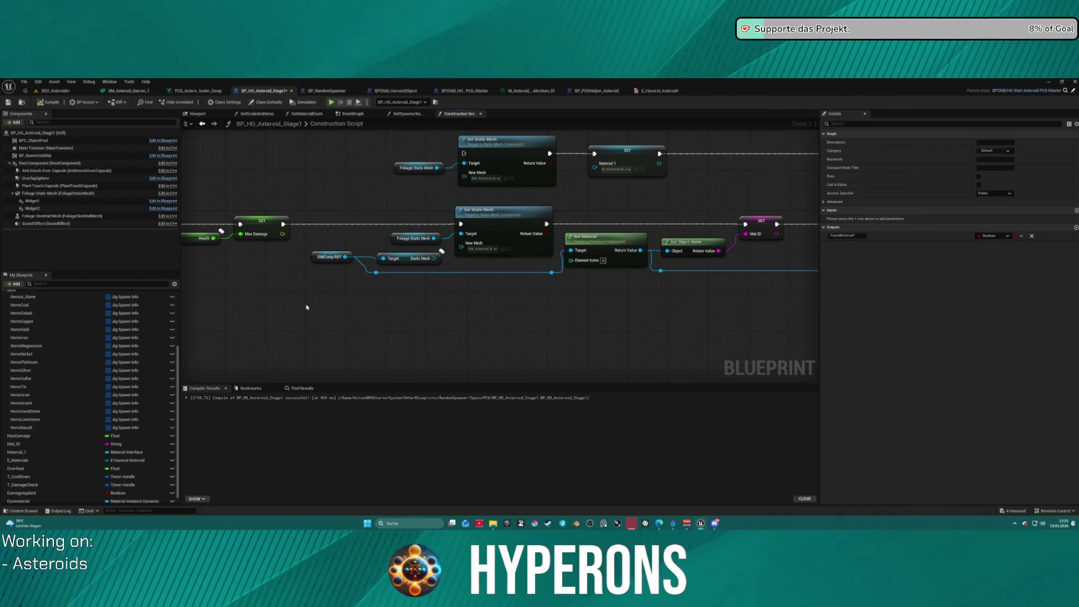
Add a 'get material' node from the Foliage Static Mesh getter and wire it into Get Object Name
mouse_move(429, 243)
mouse_down()
mouse_move(350, 240)
mouse_move(327, 214)
mouse_up()
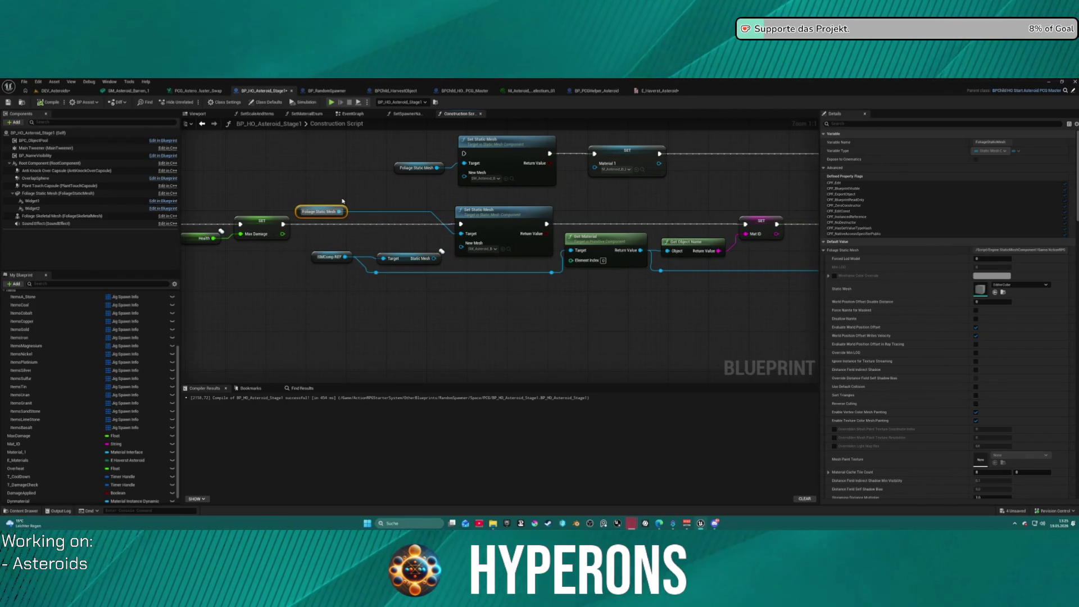
drag(339, 211, 376, 273)
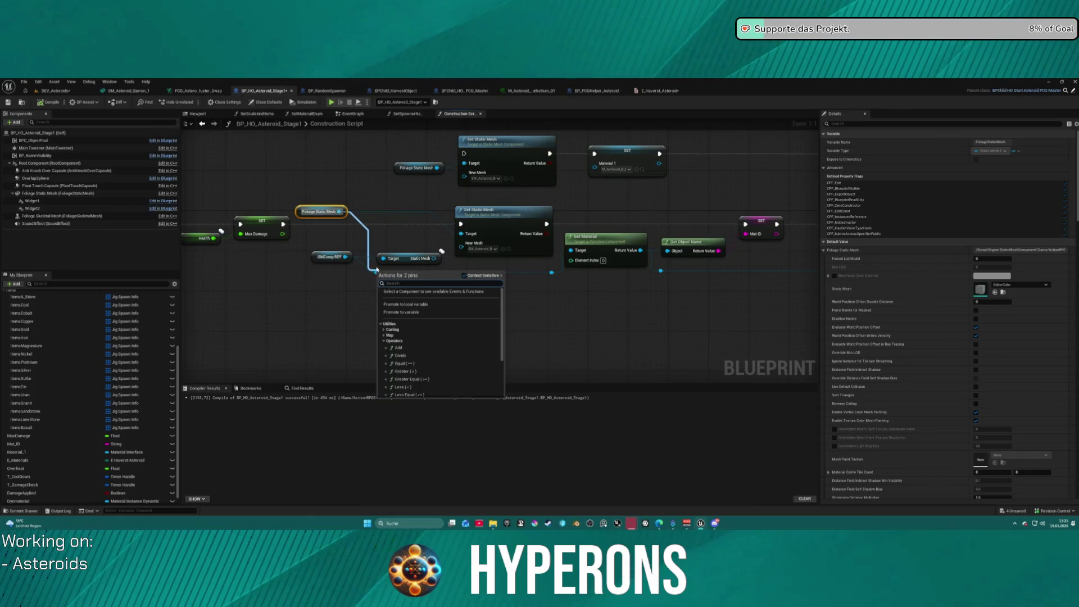
click(460, 252)
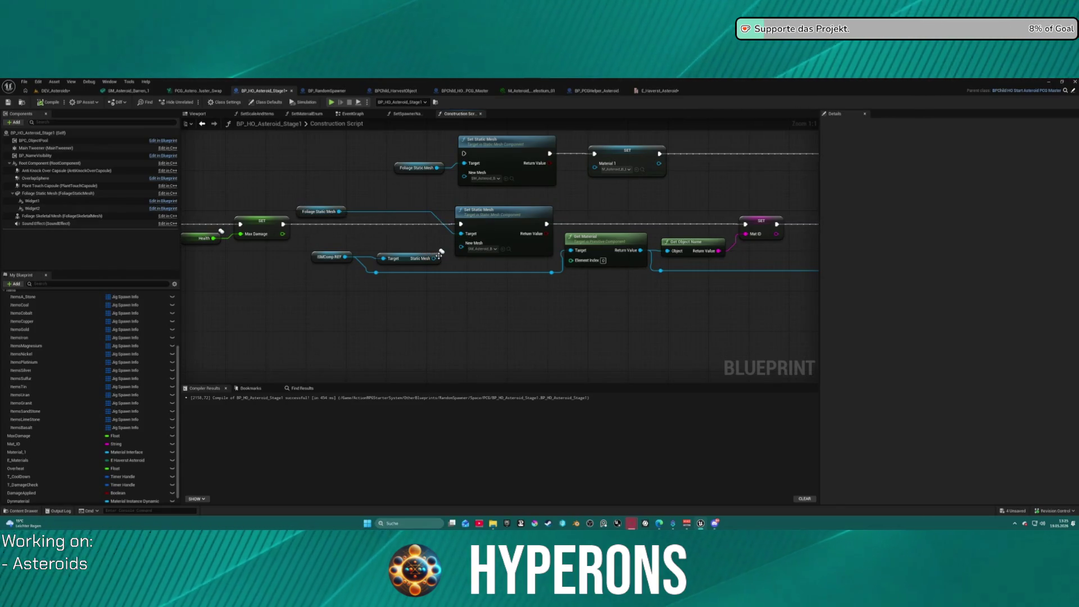
mouse_move(339, 212)
mouse_down()
mouse_move(360, 219)
mouse_move(429, 316)
mouse_up()
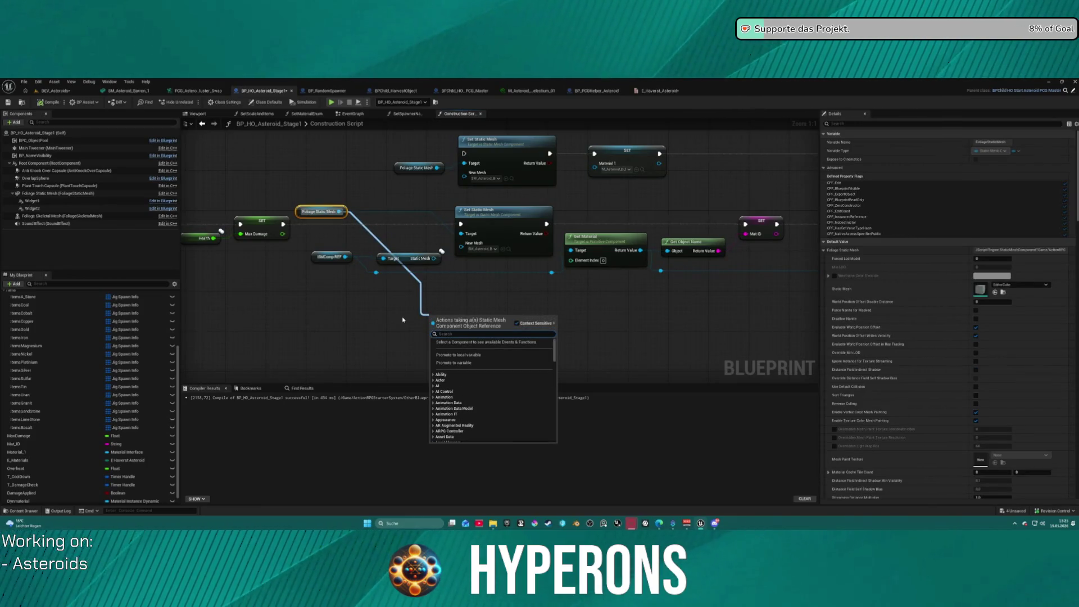
text(get mate)
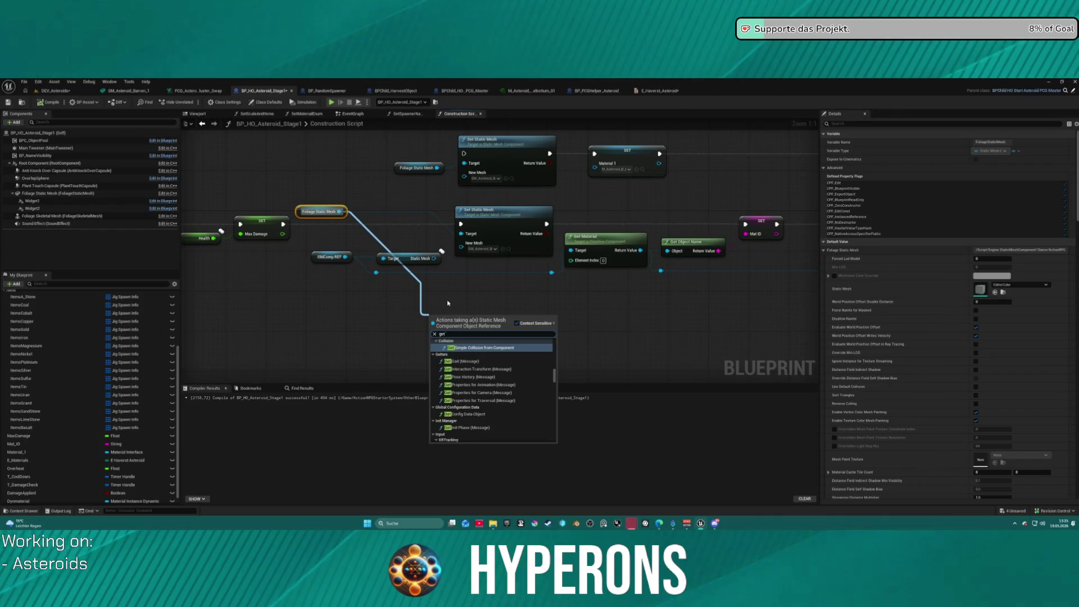
text(rial)
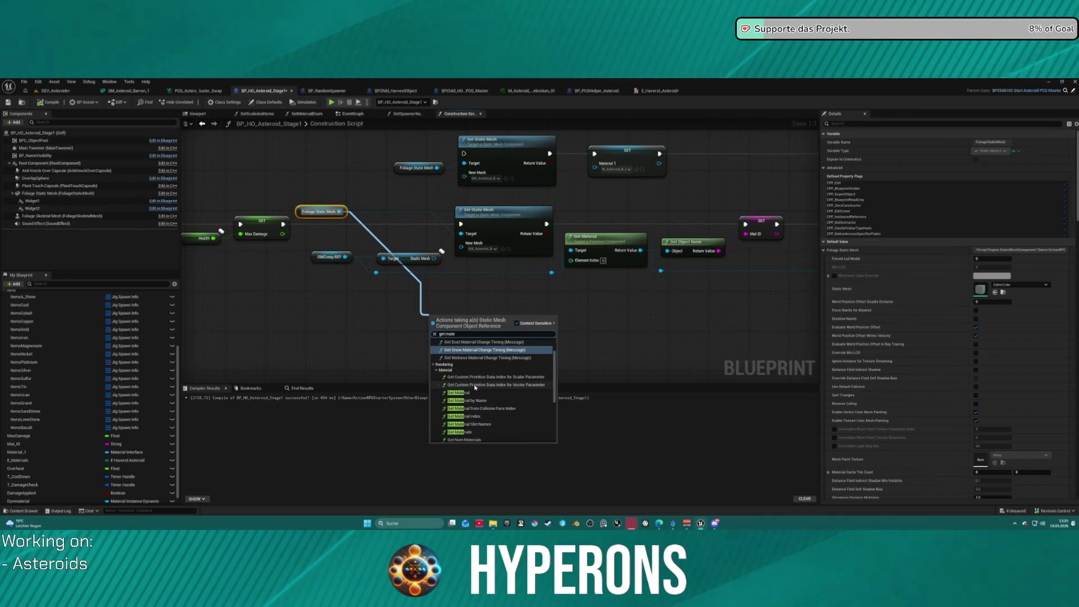
key(Return)
mouse_move(508, 333)
mouse_down()
mouse_move(658, 272)
mouse_move(655, 258)
mouse_move(662, 272)
mouse_move(641, 289)
mouse_move(639, 254)
mouse_move(554, 313)
mouse_move(597, 325)
mouse_move(577, 329)
mouse_up()
click(639, 254)
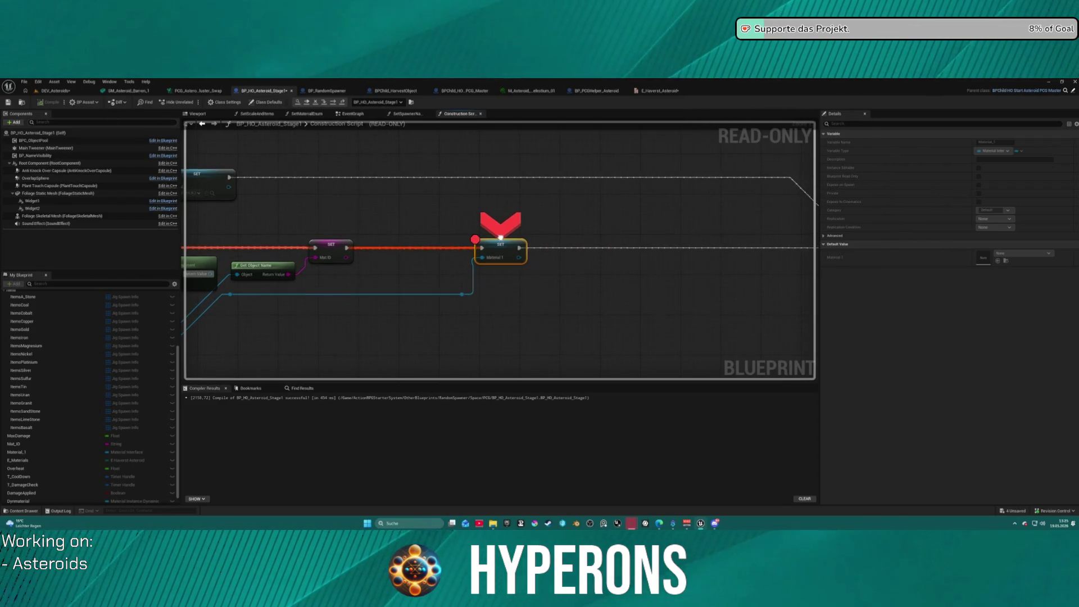
Step through the SET Material 1, Switch and SetSpawnerNameAndItems breakpoints until the game resumes
right_click(501, 251)
click(533, 319)
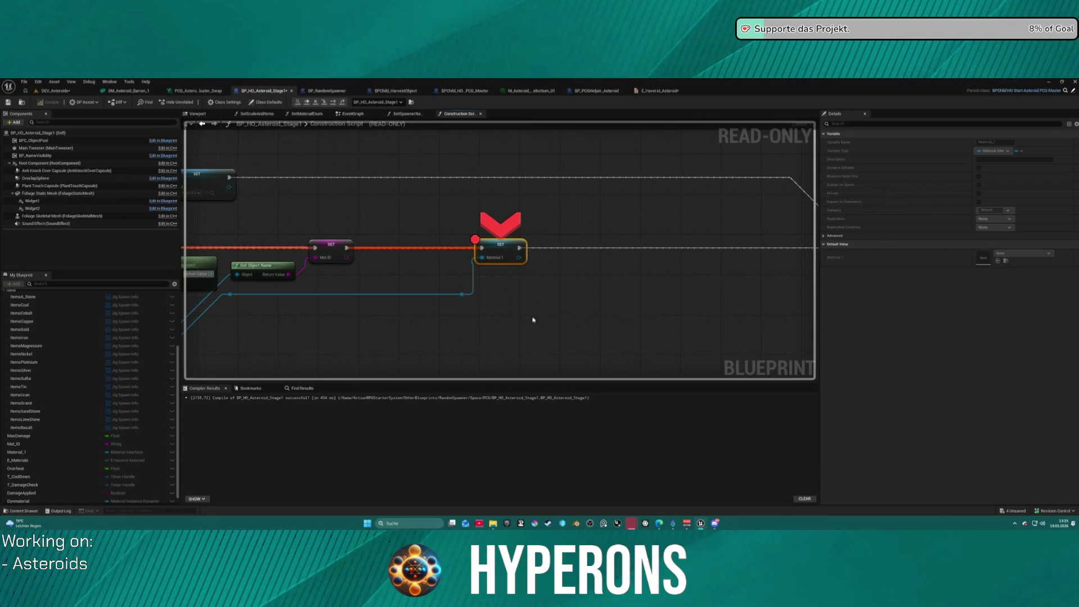
click(306, 103)
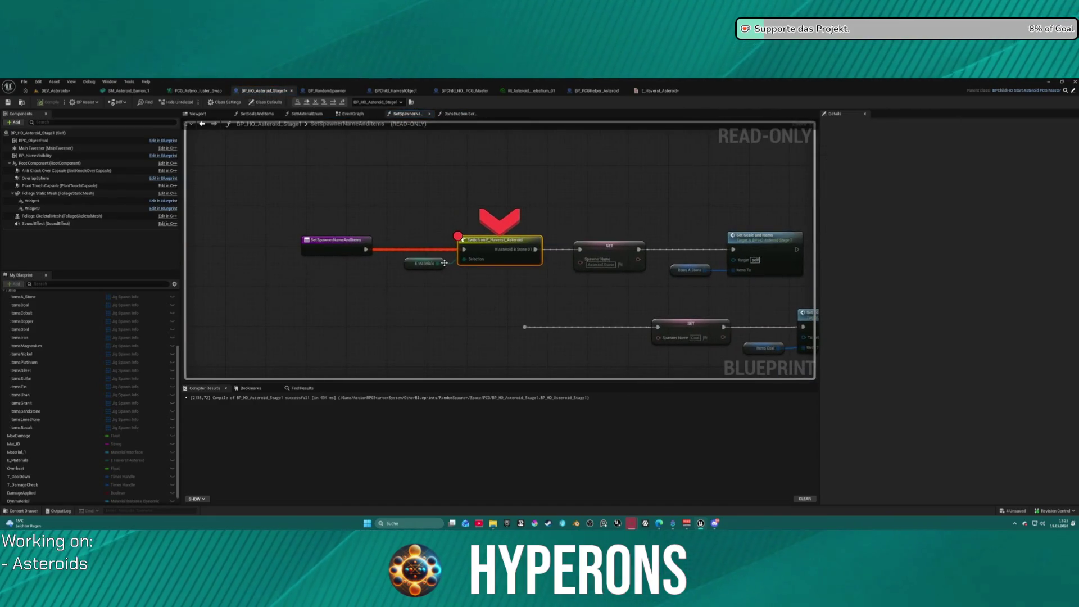
click(308, 103)
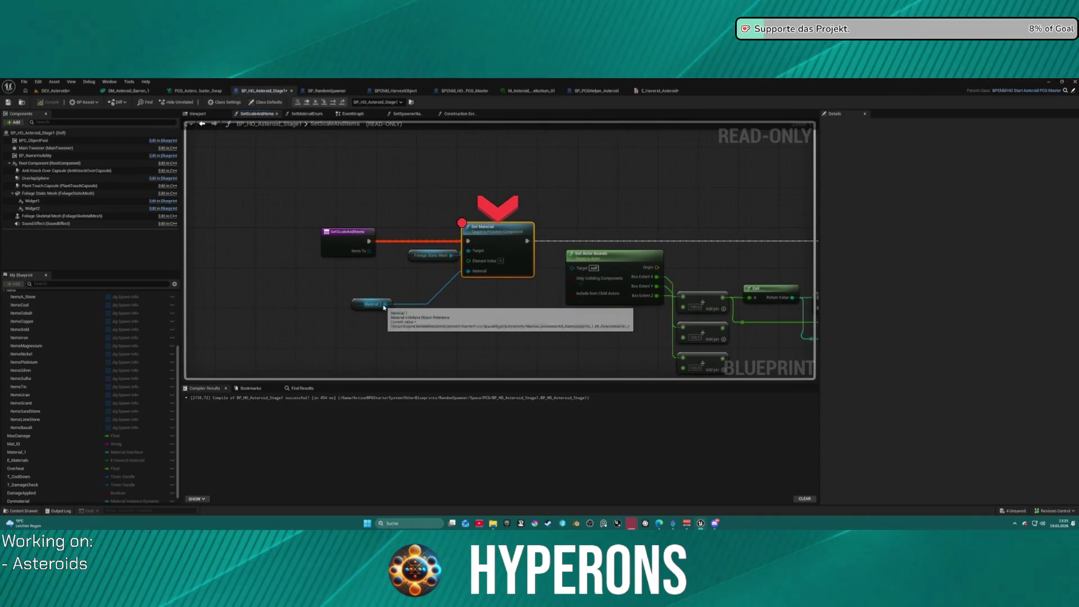
click(304, 103)
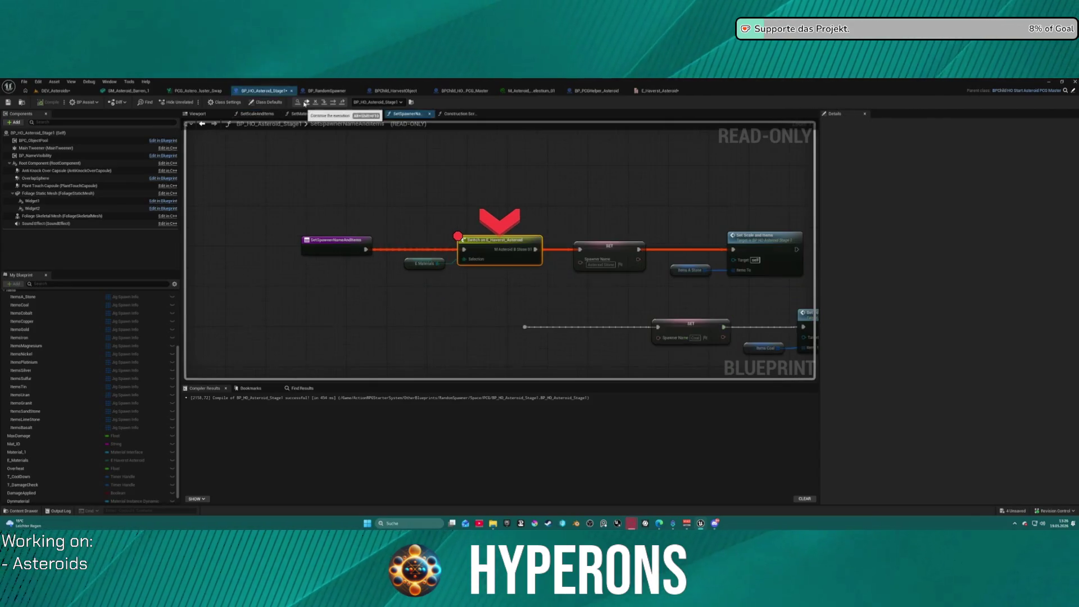
click(304, 103)
click(304, 103)
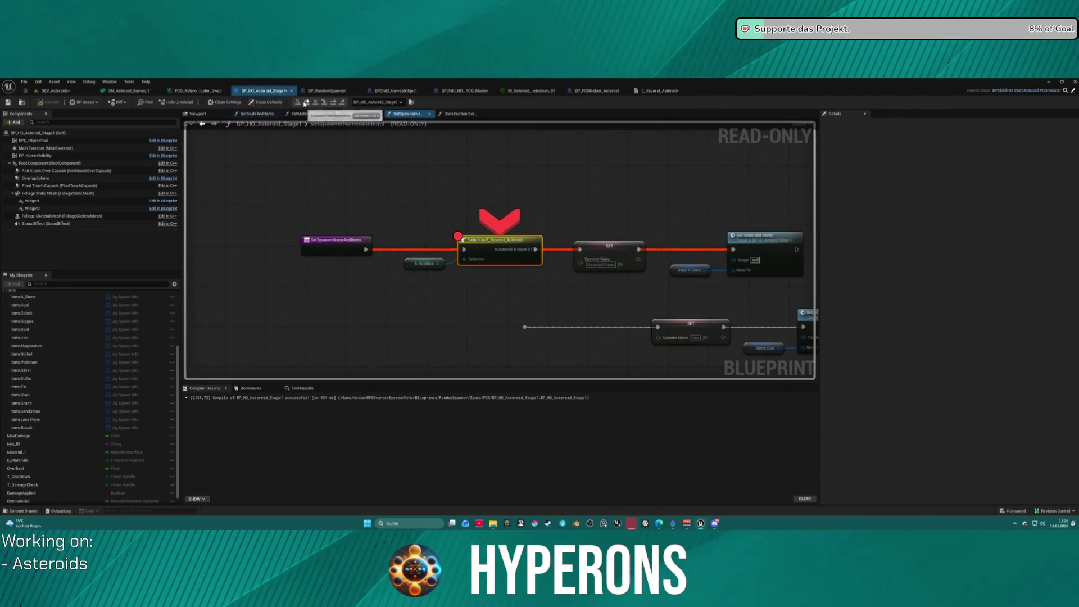
click(304, 103)
click(304, 103)
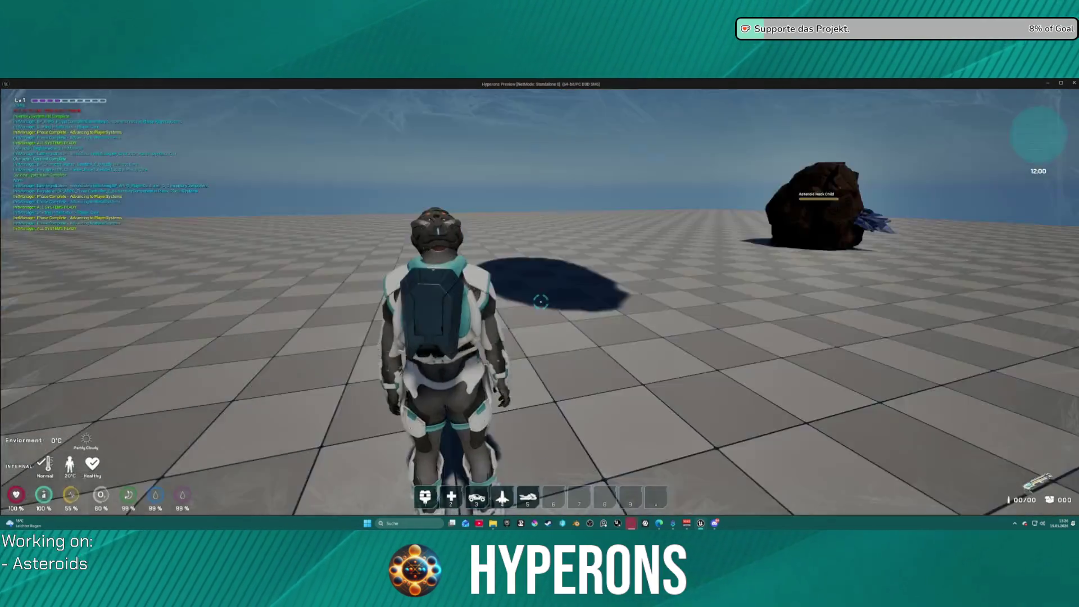
Mine the asteroid to hit the dynamic material breakpoint, check Material_1 and Dynmaterial, then resume
key(i)
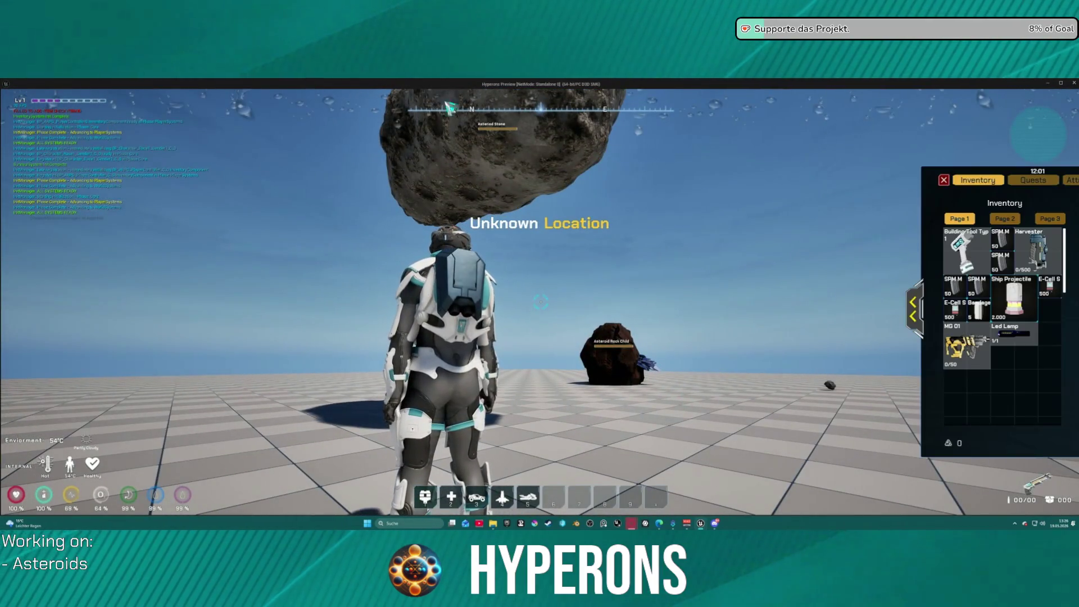
key(i)
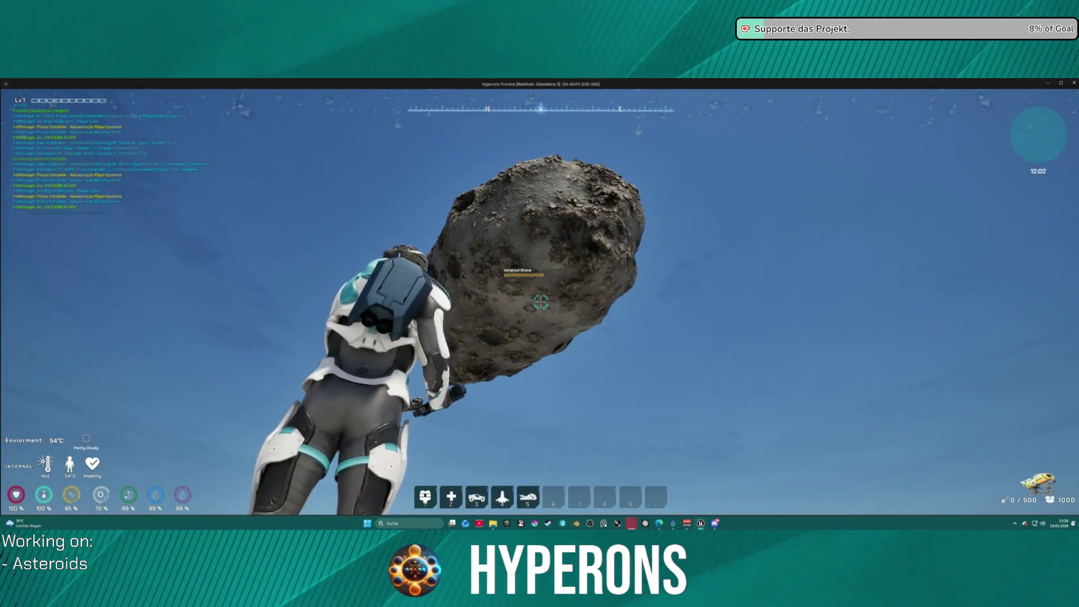
click(540, 303)
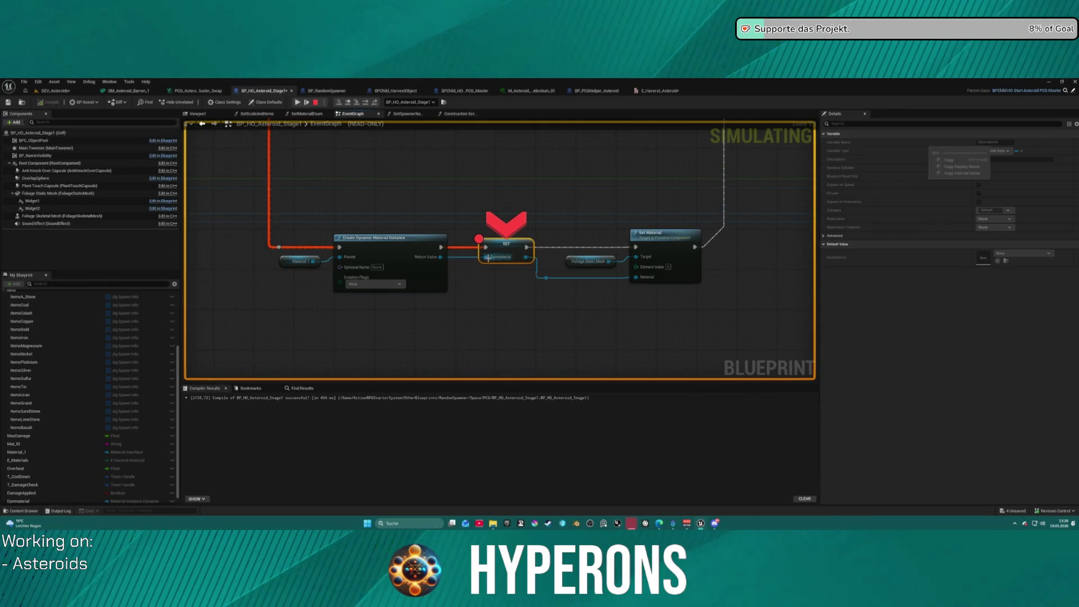
click(303, 263)
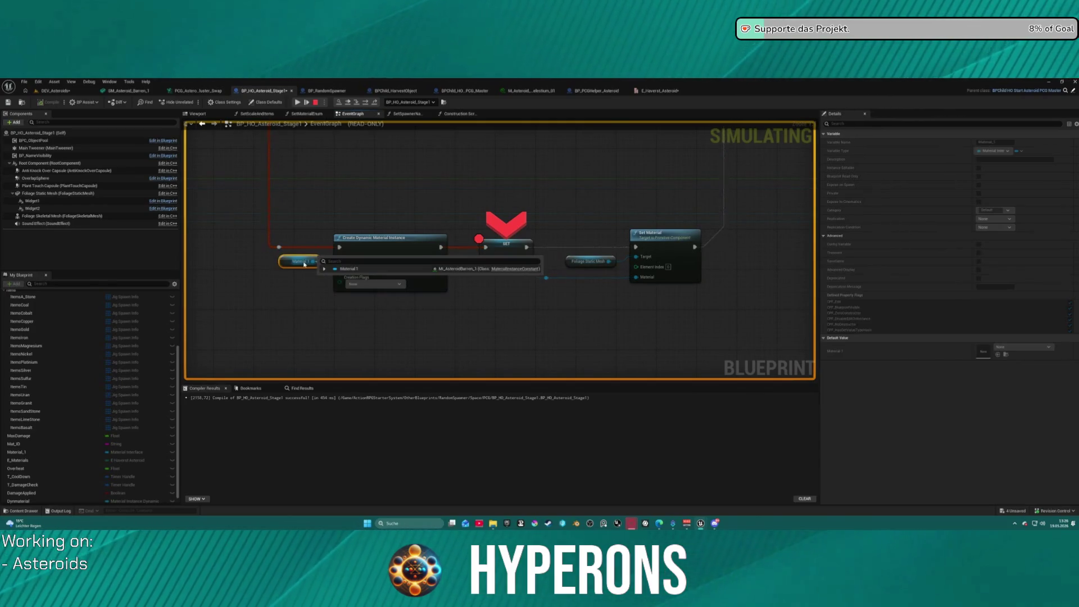
click(508, 257)
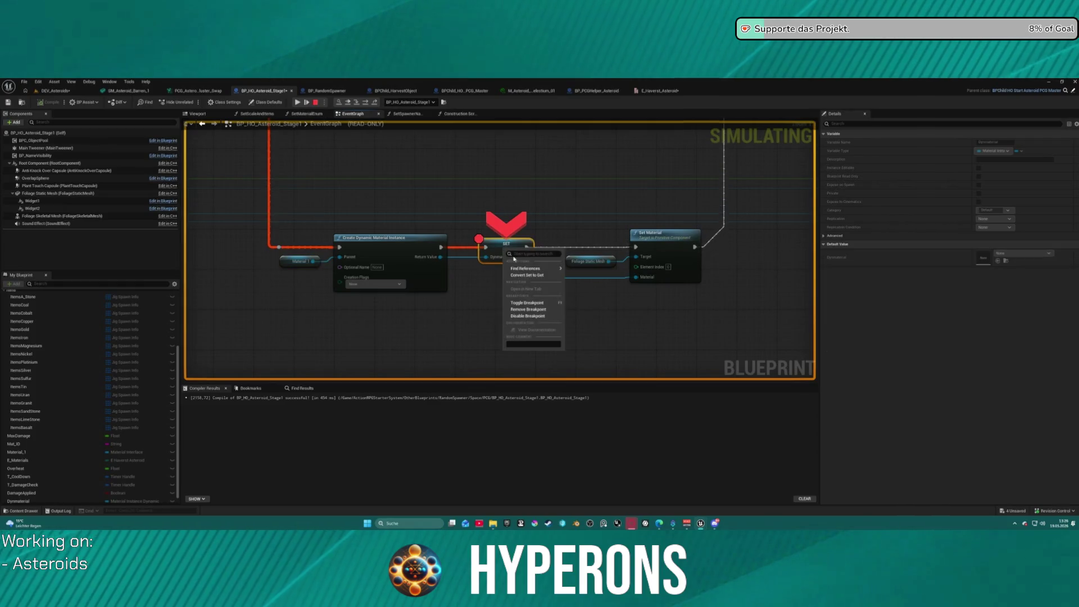
click(298, 103)
Fire the mining laser at the asteroid twice, collect the Asteroid Stone, fly around, then stop play
click(541, 302)
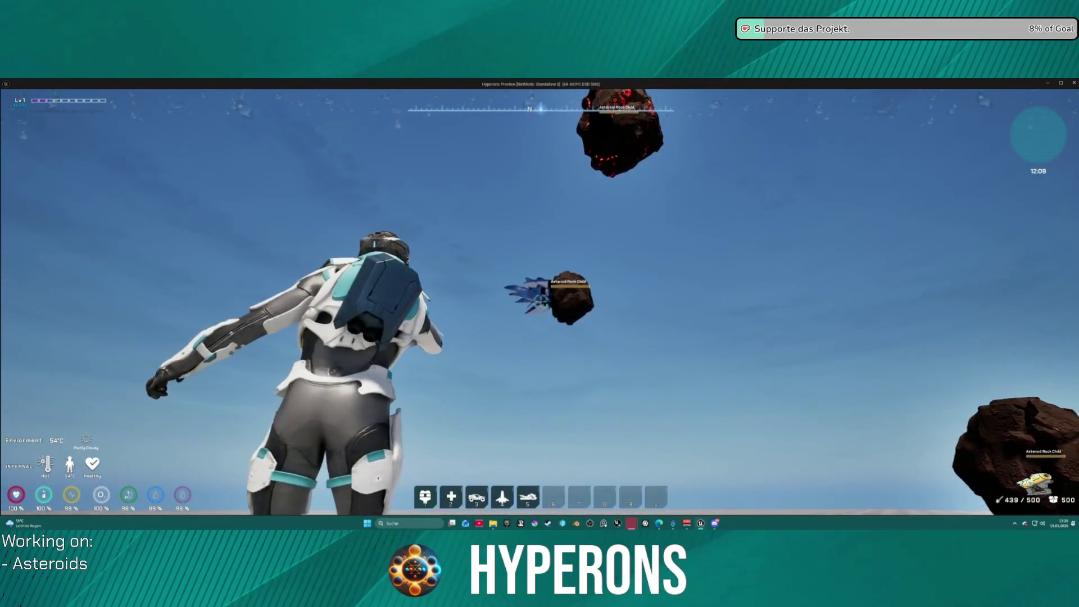
click(540, 304)
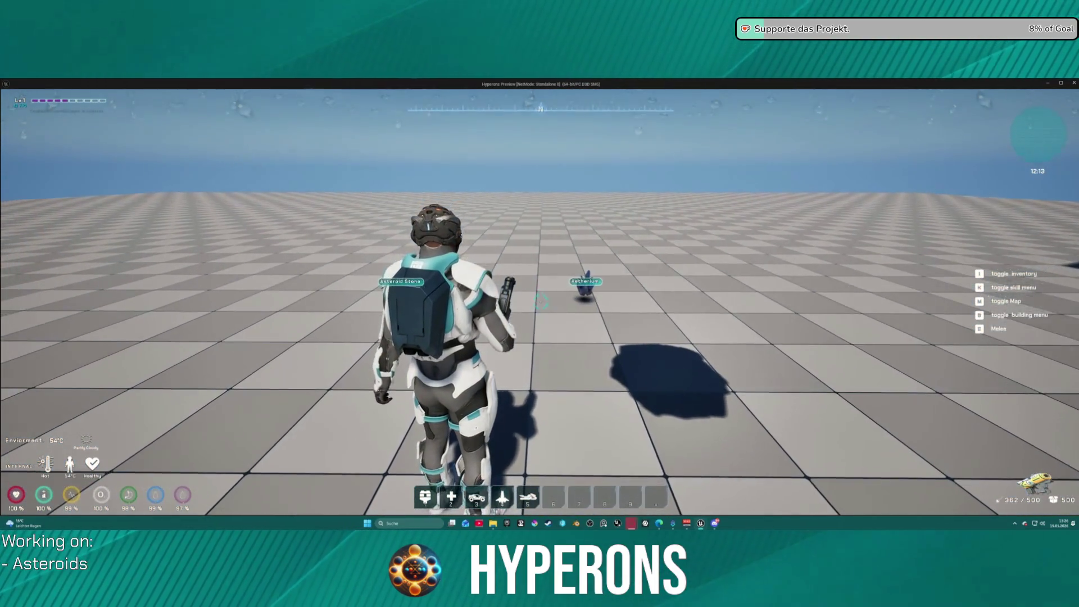
key(w)
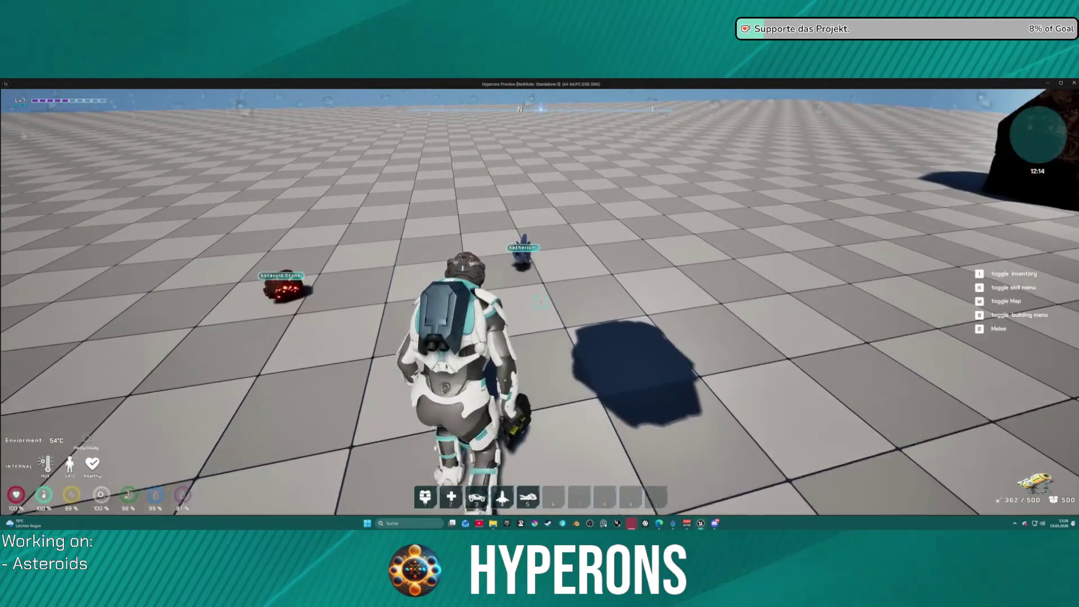
key(w)
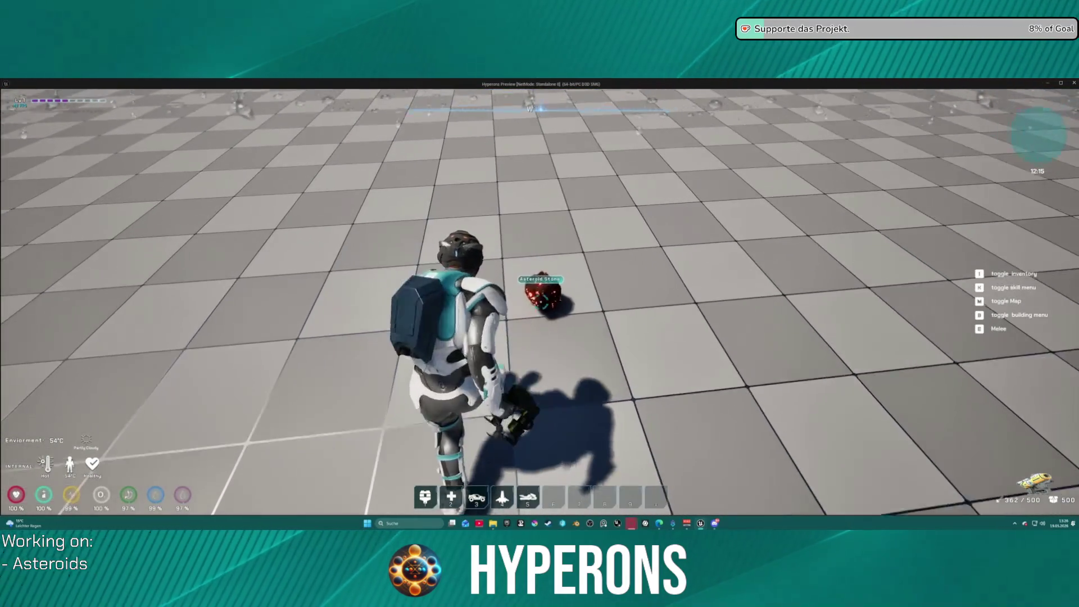
key(space)
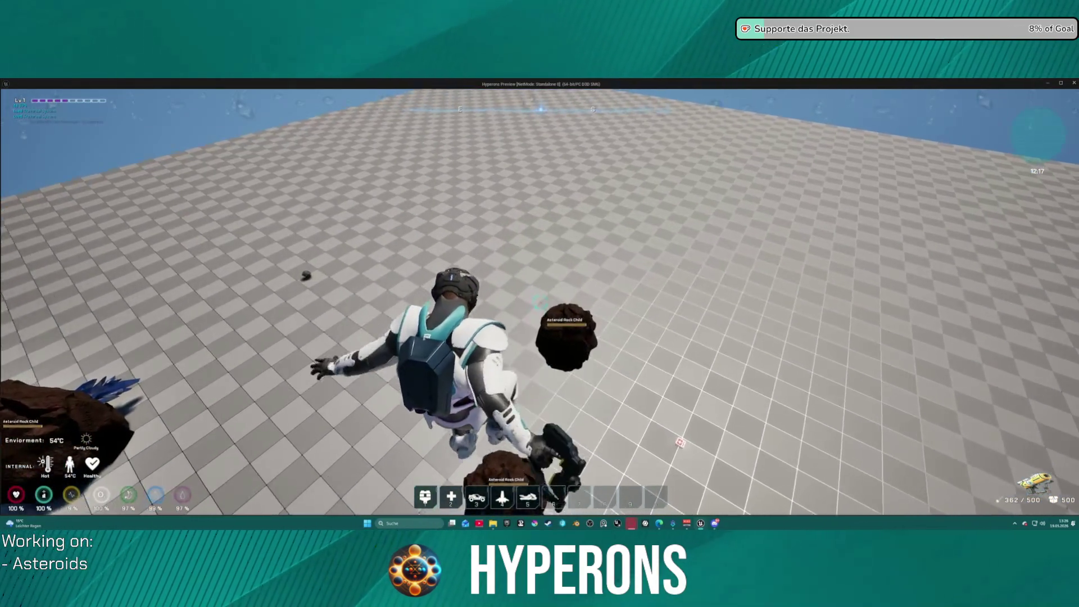
key(space)
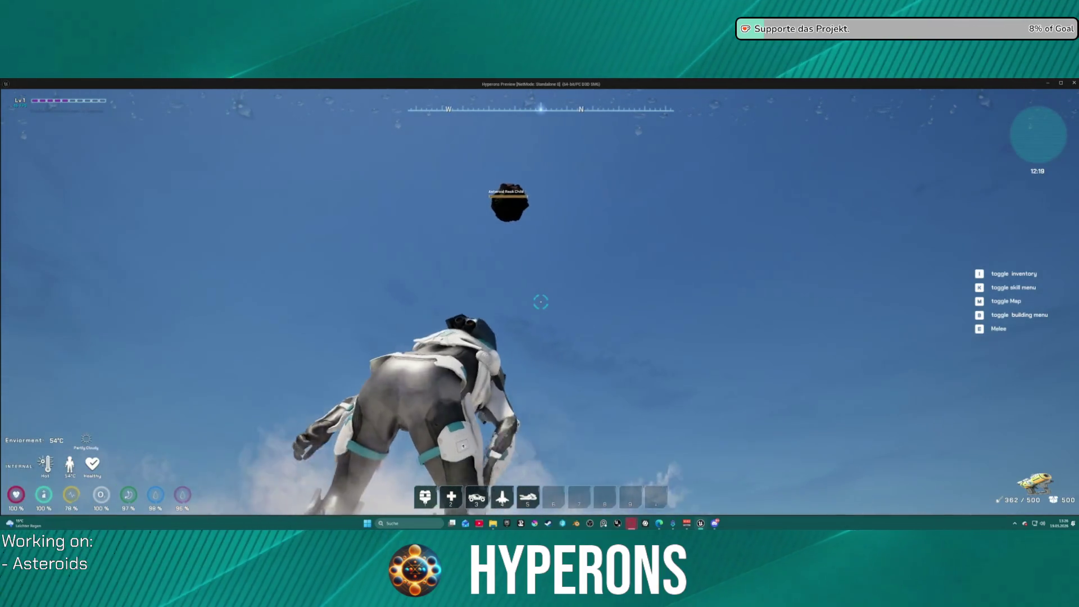
key(Escape)
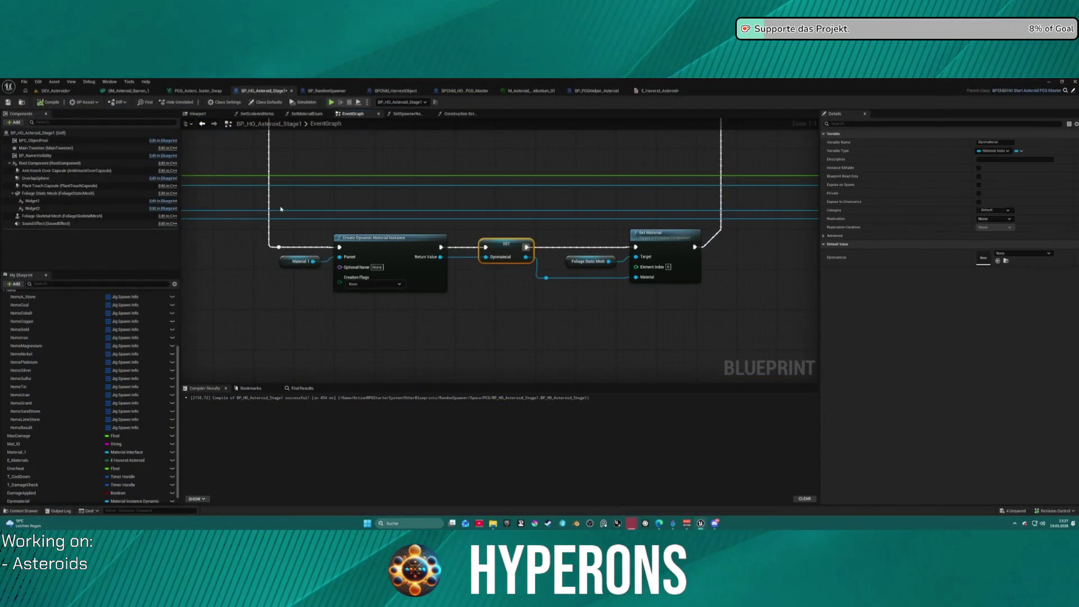
Open the Set Spawner Name and Items function from the Construction Script
scroll(337, 273, down, 7)
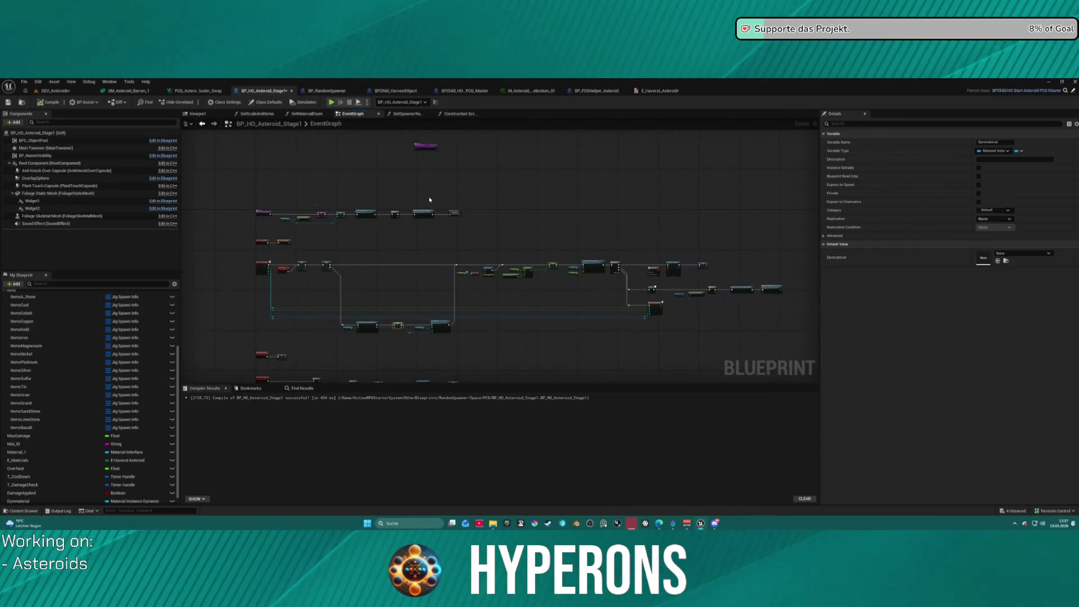
click(461, 114)
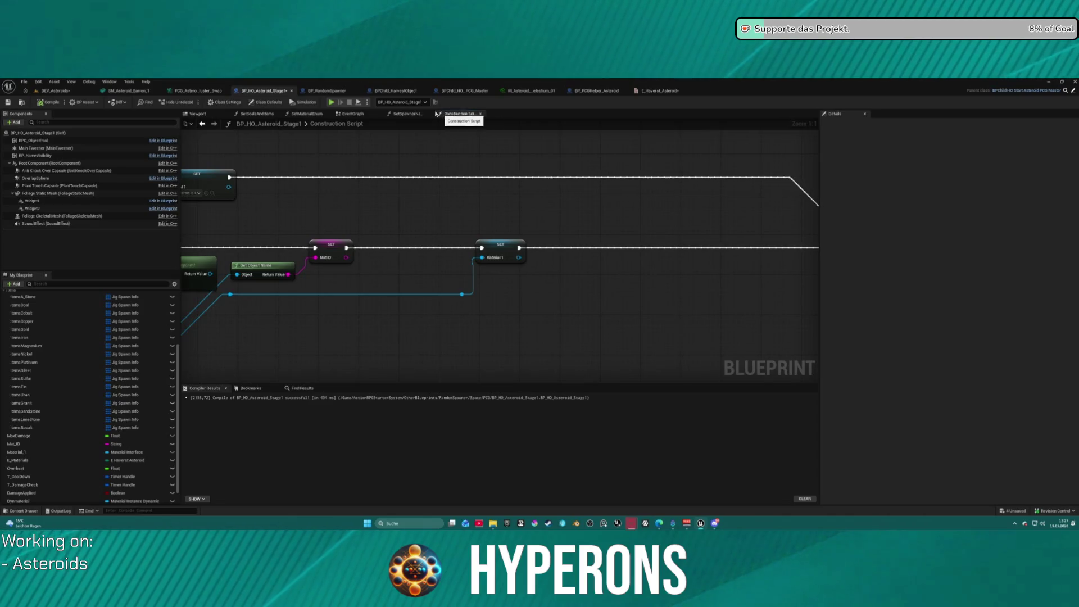
scroll(544, 205, down, 2)
mouse_move(560, 201)
mouse_down()
mouse_move(185, 185)
mouse_move(266, 188)
mouse_up()
click(642, 211)
double_click(642, 211)
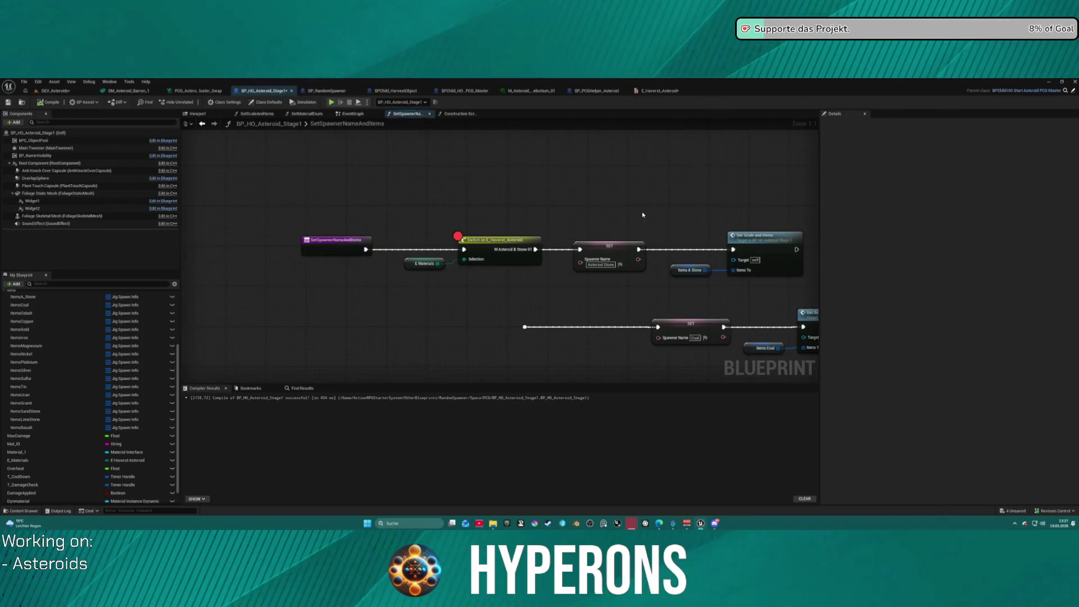
Open SetScaleAndItems and pan across its Set Material, For Each Loop and Branch nodes
double_click(764, 235)
mouse_move(517, 220)
mouse_down()
mouse_move(434, 197)
mouse_move(345, 198)
mouse_up()
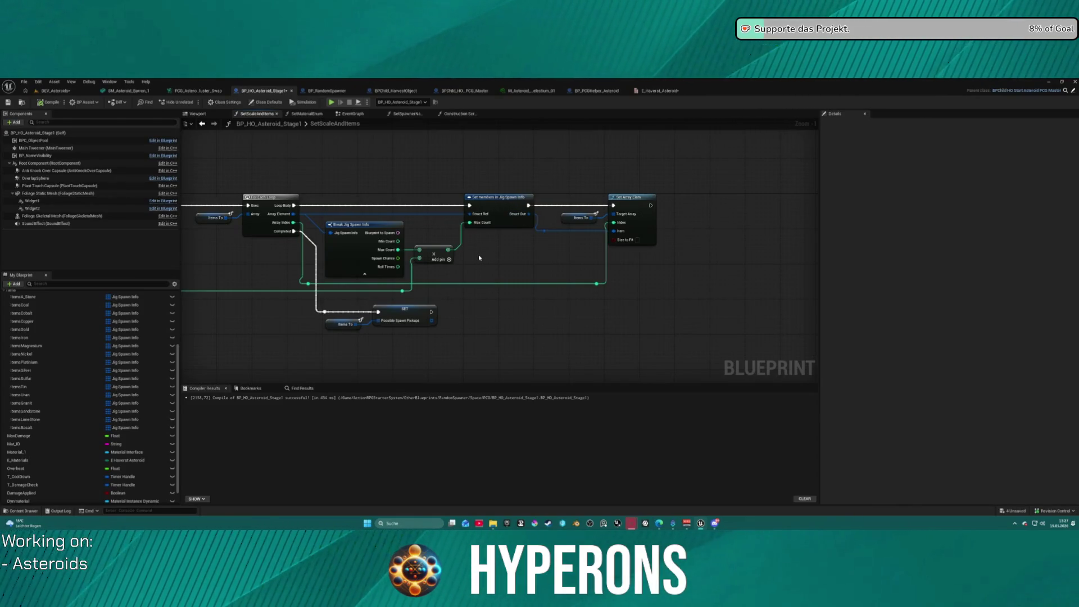
drag(375, 262, 1067, 259)
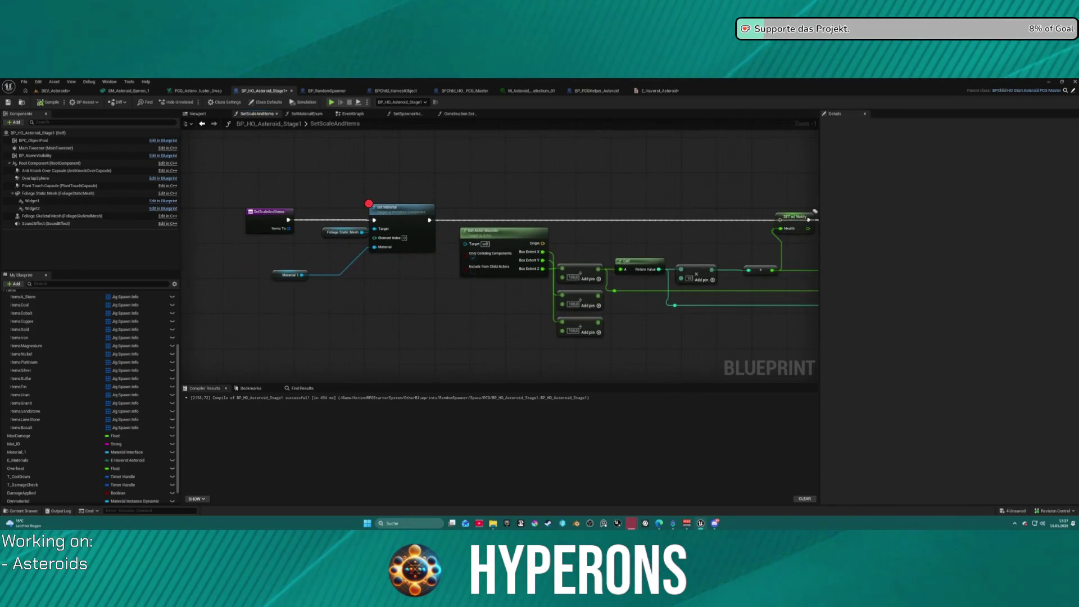
drag(911, 259, 906, 258)
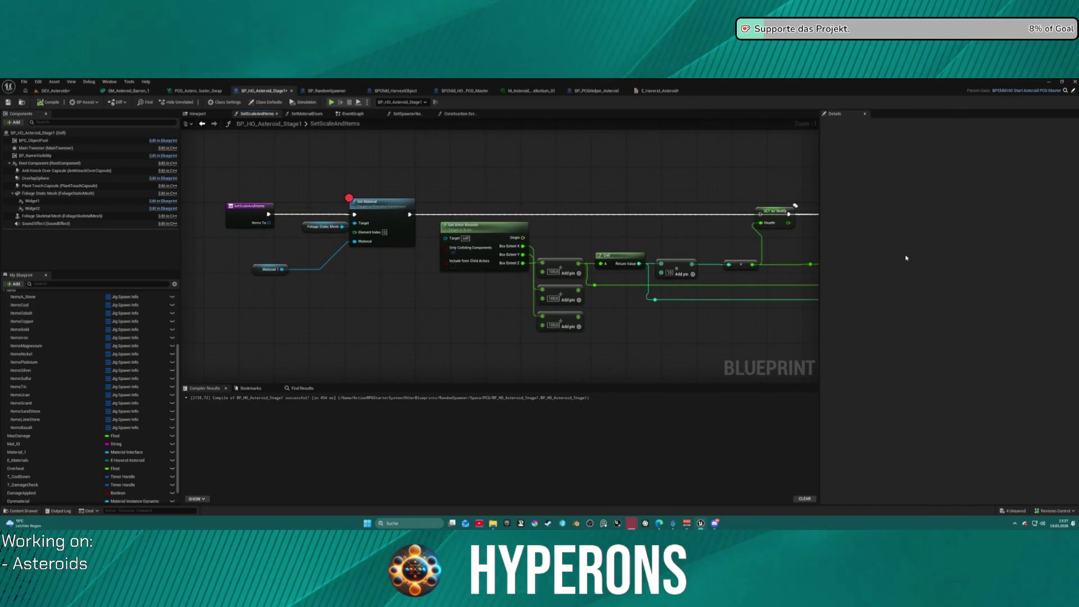
mouse_move(789, 182)
mouse_down()
mouse_move(272, 173)
mouse_move(181, 182)
mouse_up()
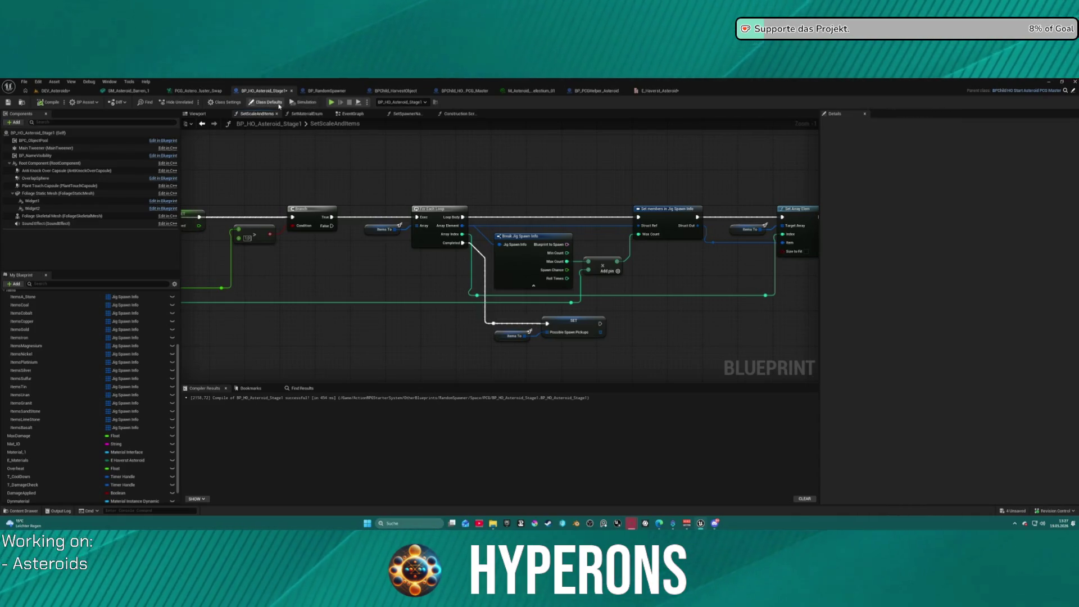
Show BP_HD_Asteroid_Stage1's class defaults, then switch to its SetSpawnerNameAndItems function graph
click(267, 102)
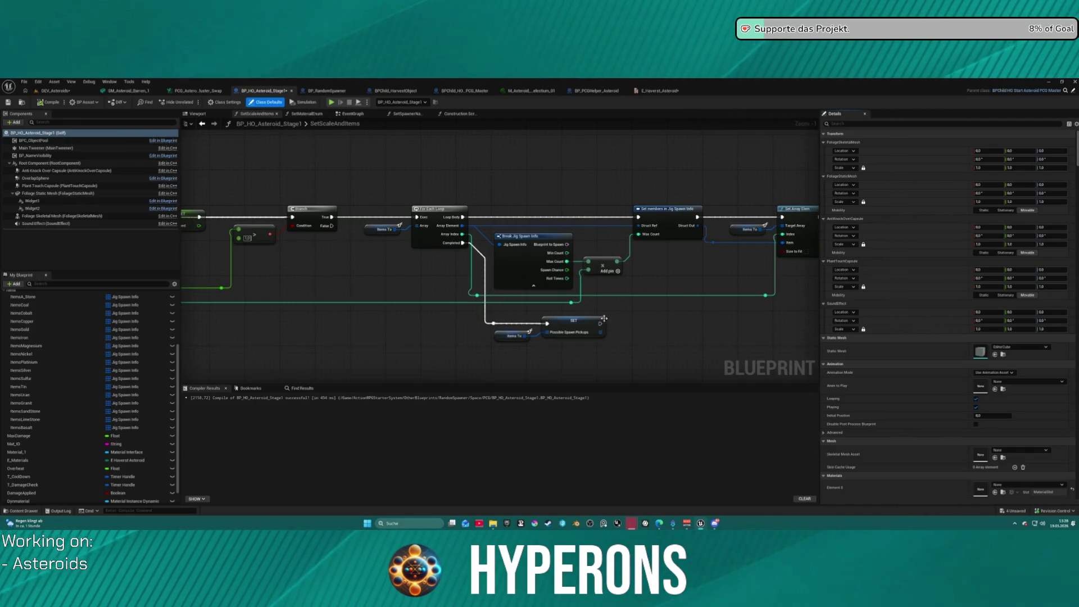
scroll(582, 200, down, 3)
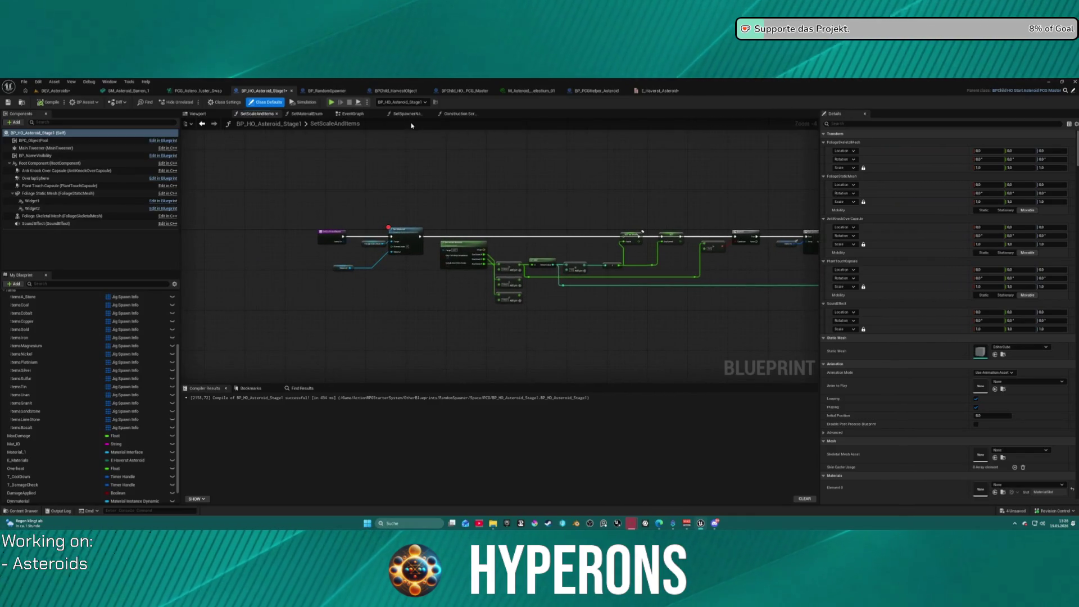
click(410, 114)
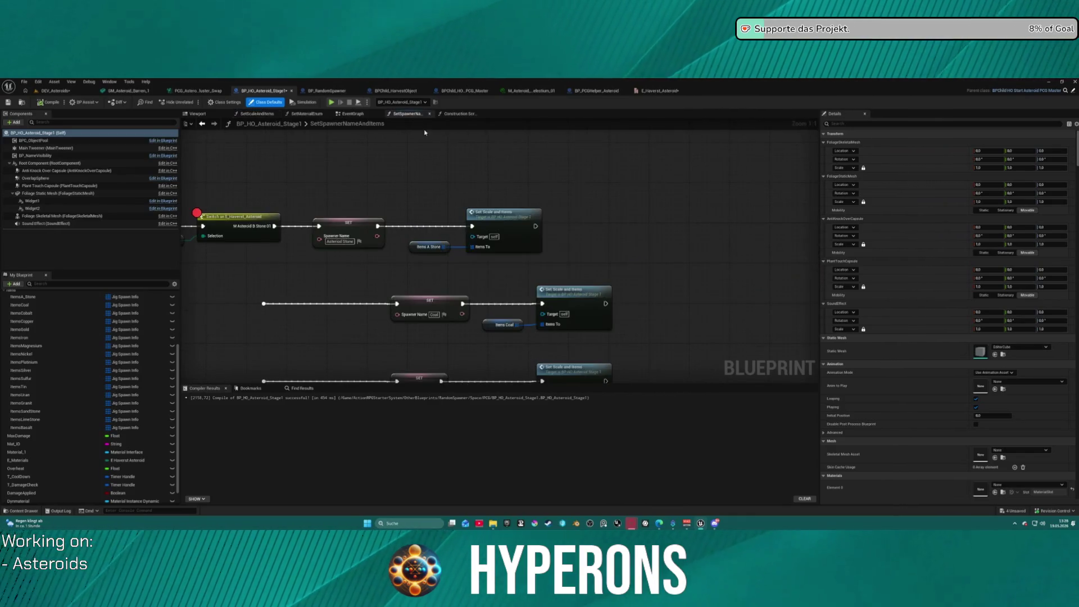
Inspect the Items A Stone variable's Index [0] entry and browse to the AsteroidStage2 folder
click(421, 247)
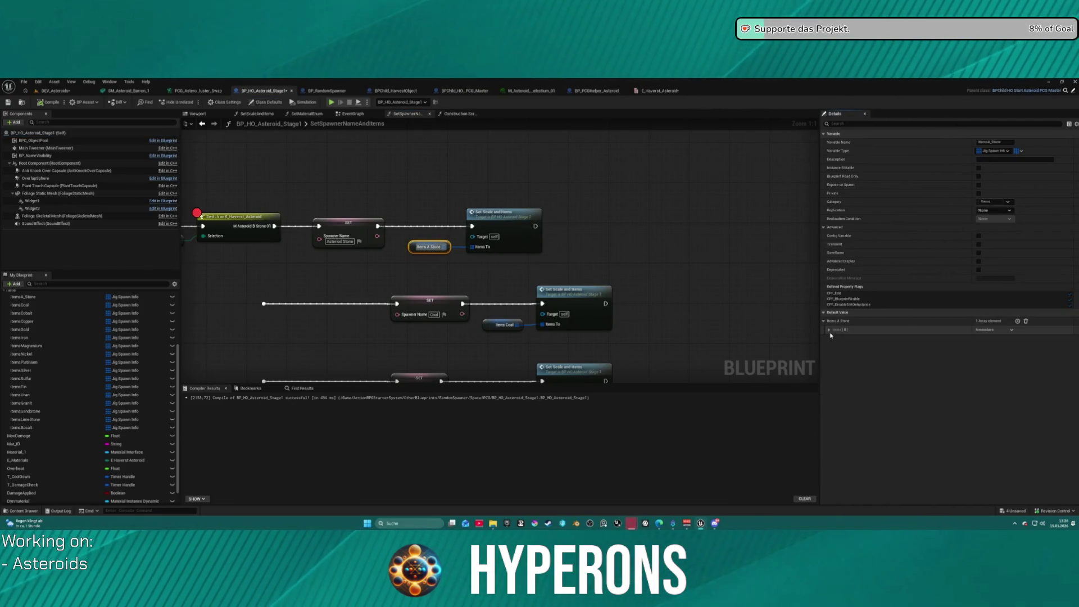
click(829, 330)
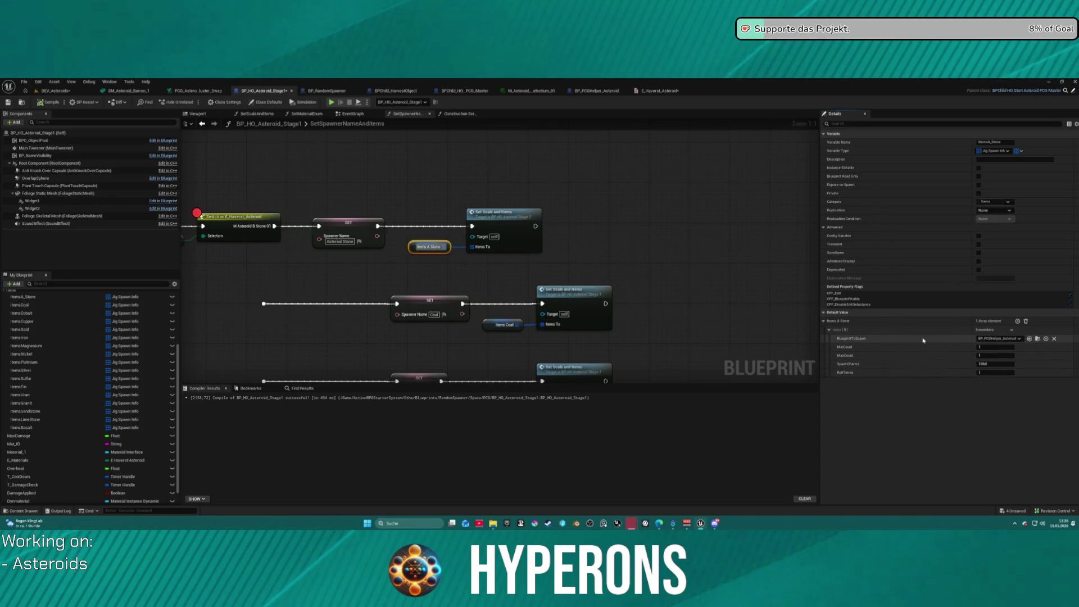
click(1038, 339)
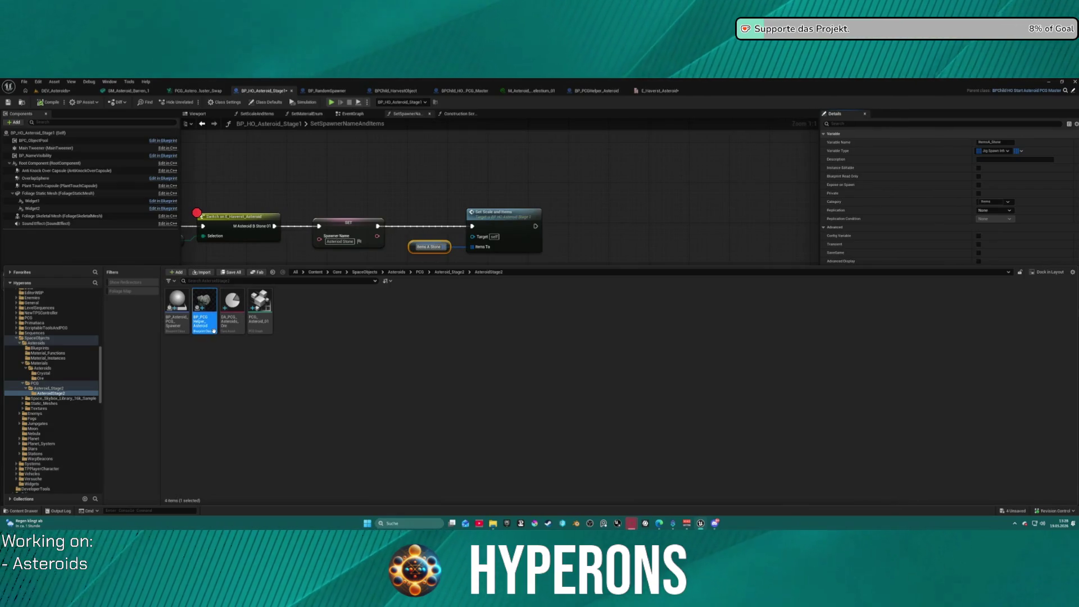
mouse_move(214, 331)
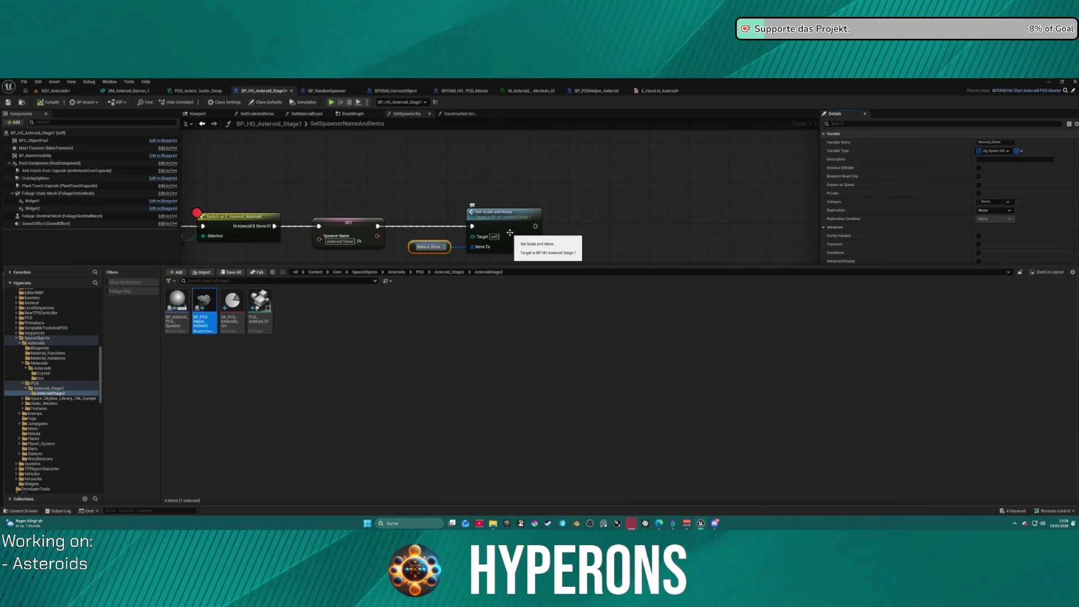
Look over the SetScaleAndItems graph, then switch to the BP_RandomSpawner blueprint
double_click(510, 232)
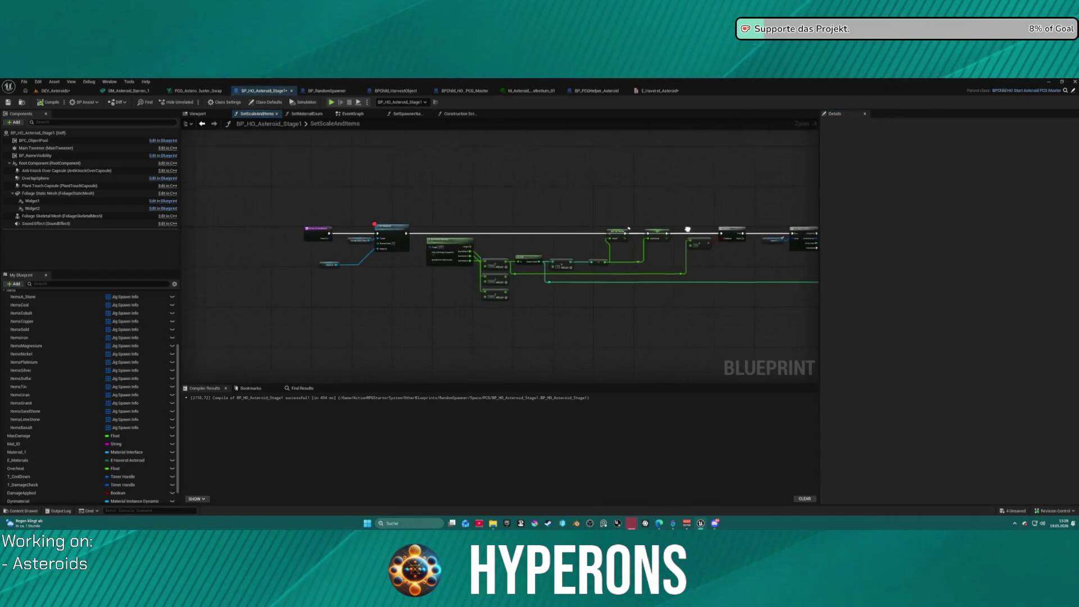
mouse_move(594, 221)
mouse_down()
mouse_move(571, 176)
mouse_move(699, 178)
mouse_move(375, 167)
mouse_move(431, 161)
mouse_up()
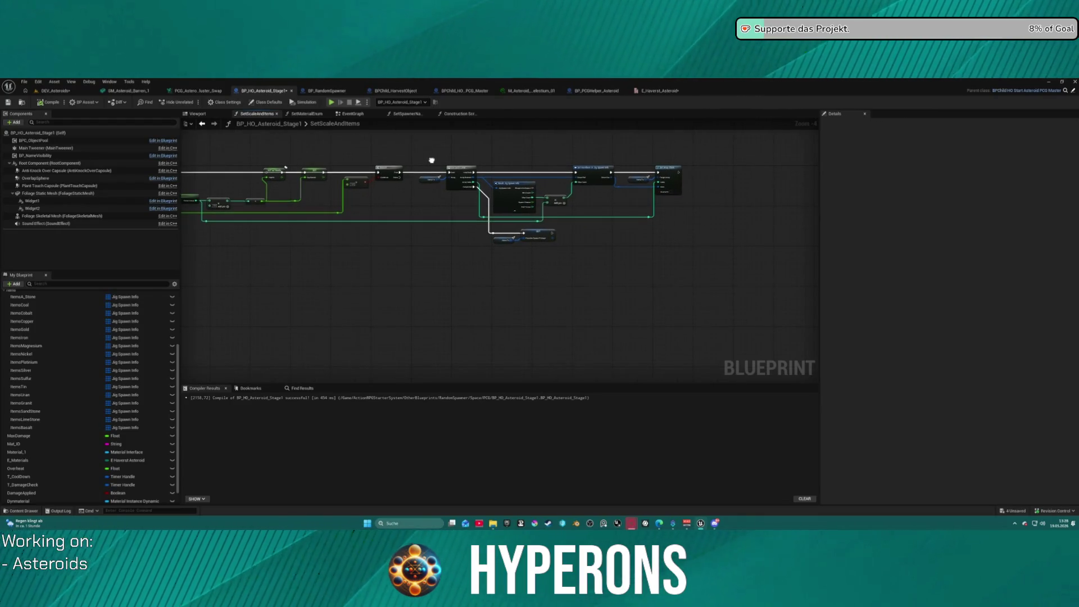
click(326, 91)
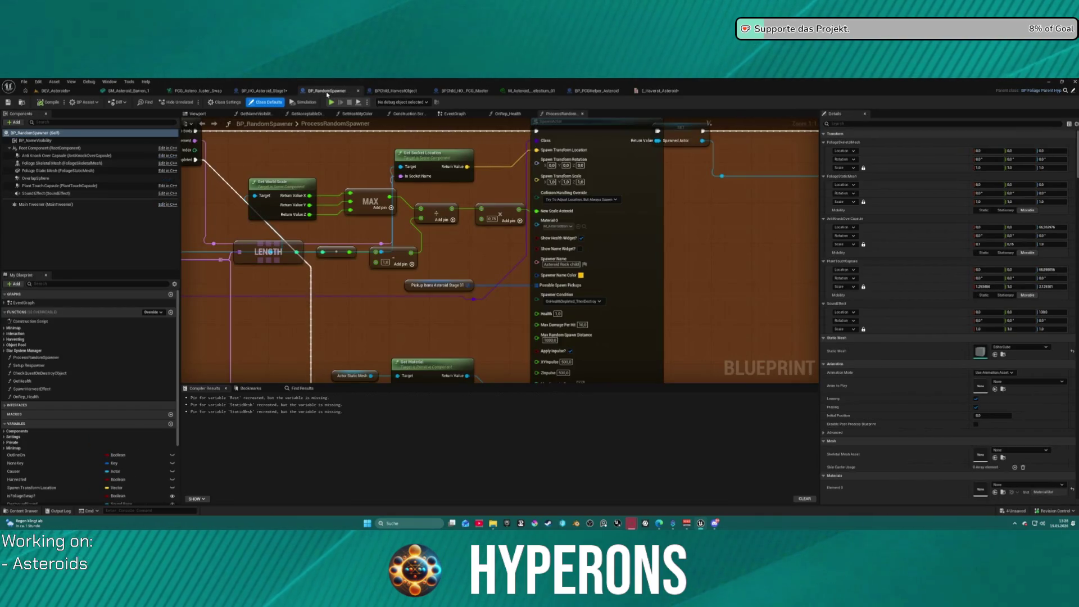
Shift the Actor Static Mesh and Get Material nodes about 200 px left in ProcessRandomSpawner
click(310, 206)
scroll(309, 206, down, 3)
mouse_move(309, 206)
mouse_down()
mouse_move(719, 225)
mouse_move(556, 227)
mouse_up()
scroll(375, 195, up, 3)
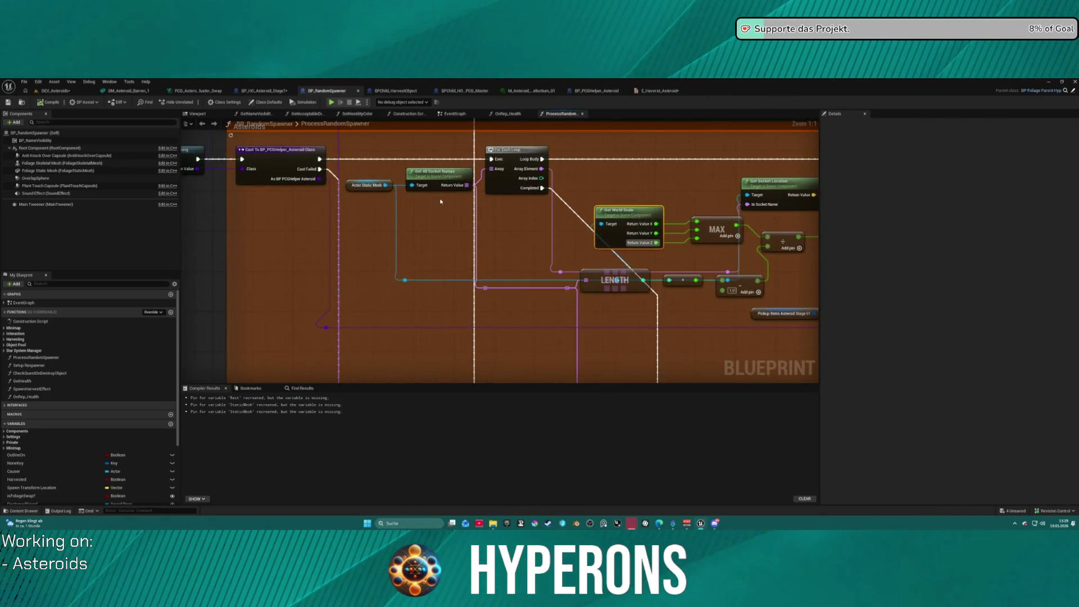
mouse_move(644, 197)
mouse_down()
mouse_move(212, 209)
mouse_move(490, 227)
mouse_move(591, 179)
mouse_move(524, 176)
mouse_move(403, 108)
mouse_move(362, 44)
mouse_up()
click(507, 183)
drag(436, 322, 425, 294)
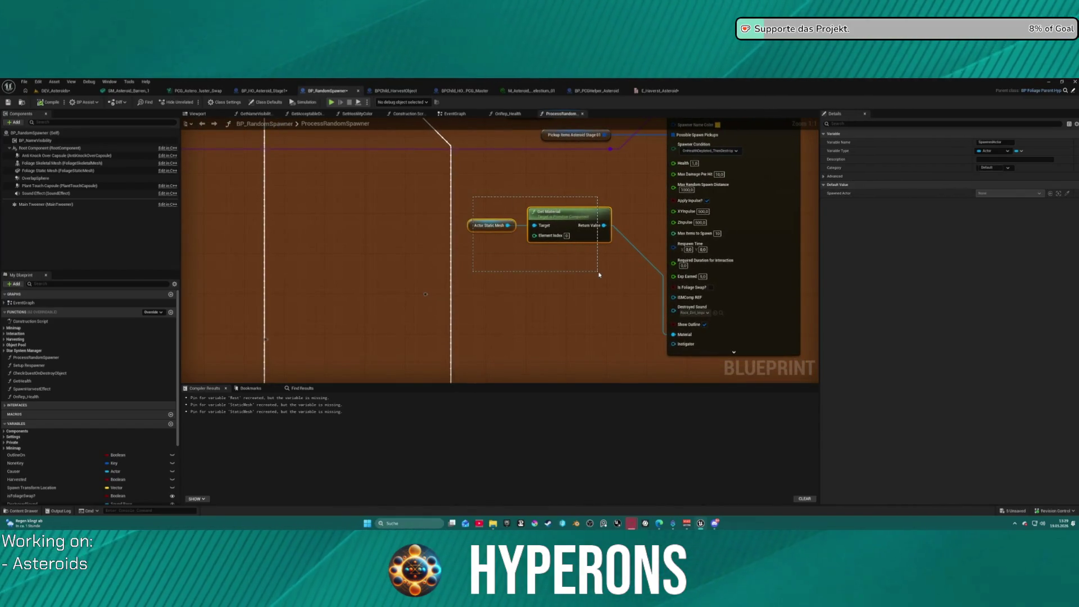
drag(599, 275, 598, 274)
drag(587, 220, 474, 215)
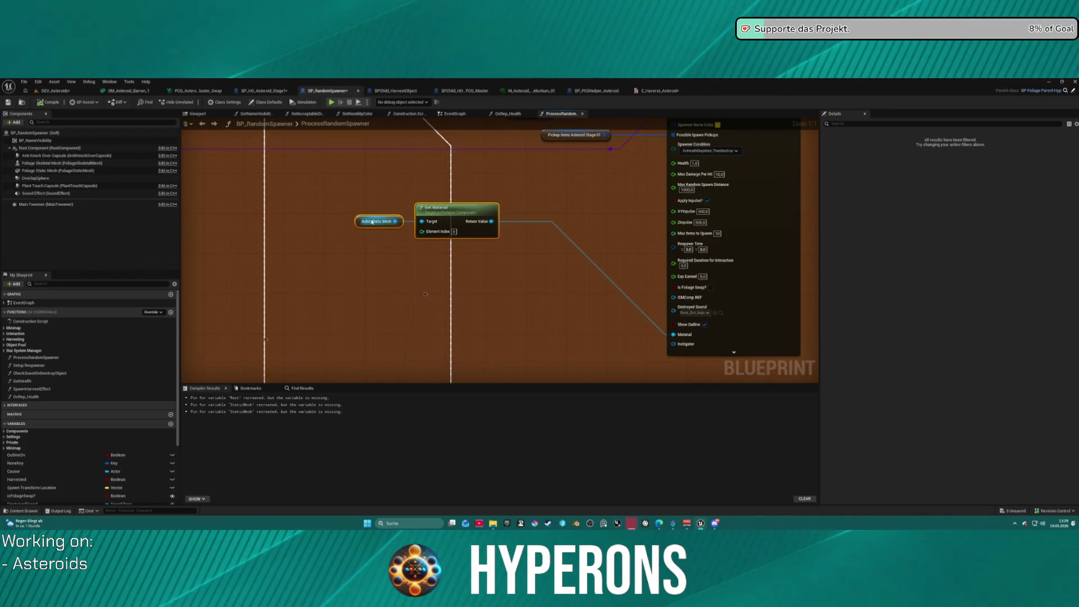
scroll(349, 203, down, 2)
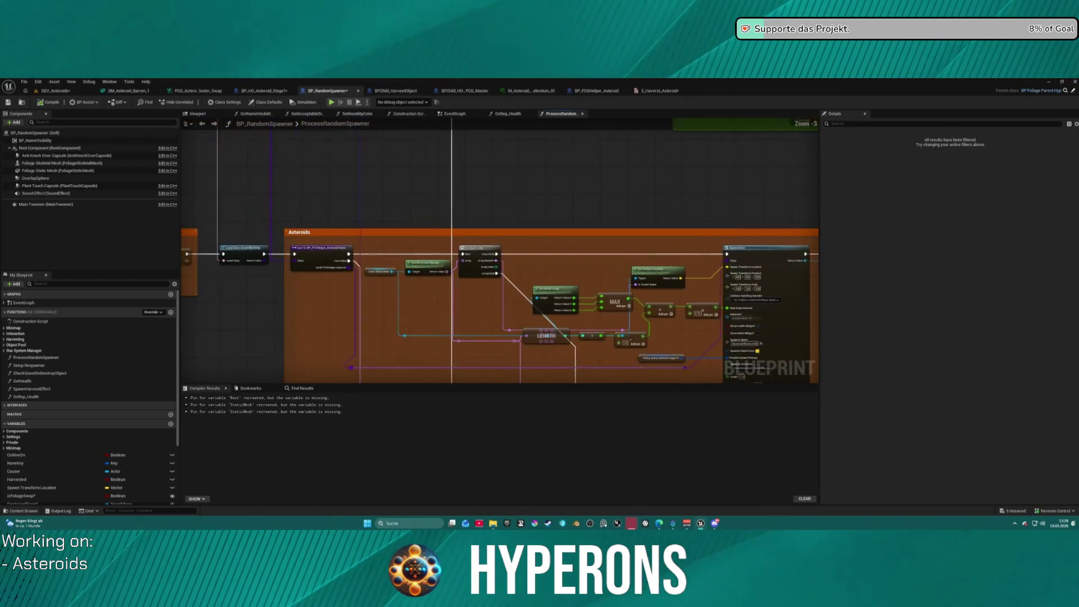
mouse_move(506, 380)
mouse_down()
mouse_move(395, 298)
mouse_move(182, 298)
mouse_up()
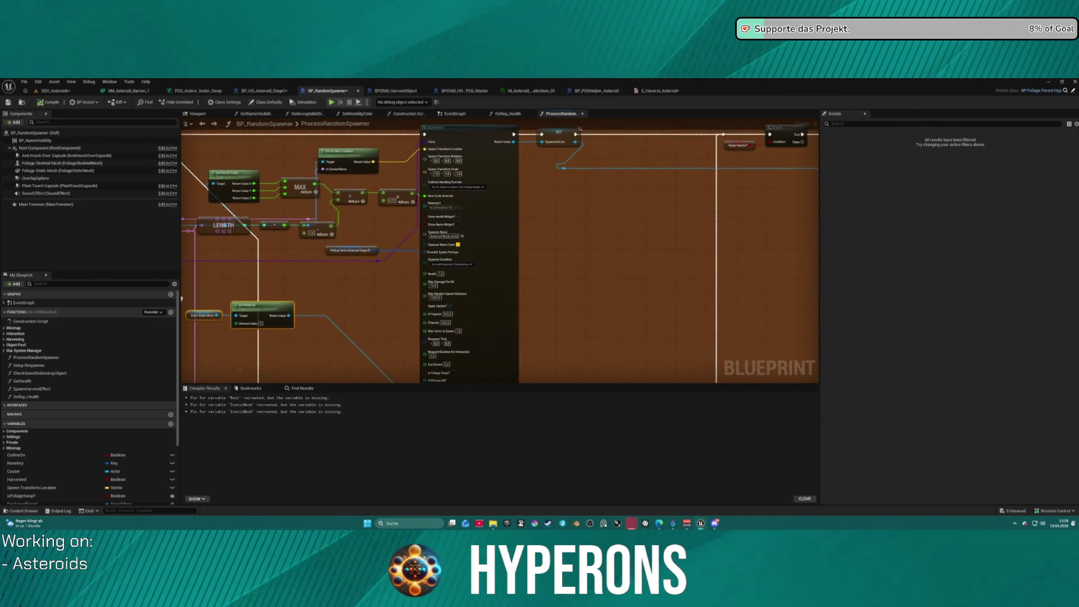
scroll(454, 235, up, 3)
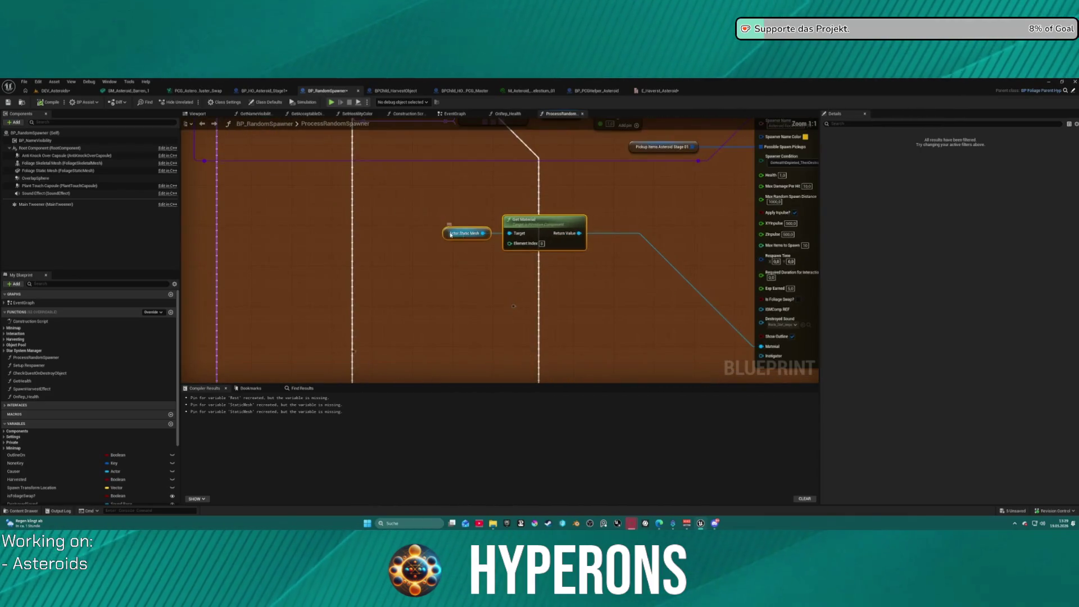
Find references to ActorStaticMesh and view where it is set in the EventGraph
right_click(445, 233)
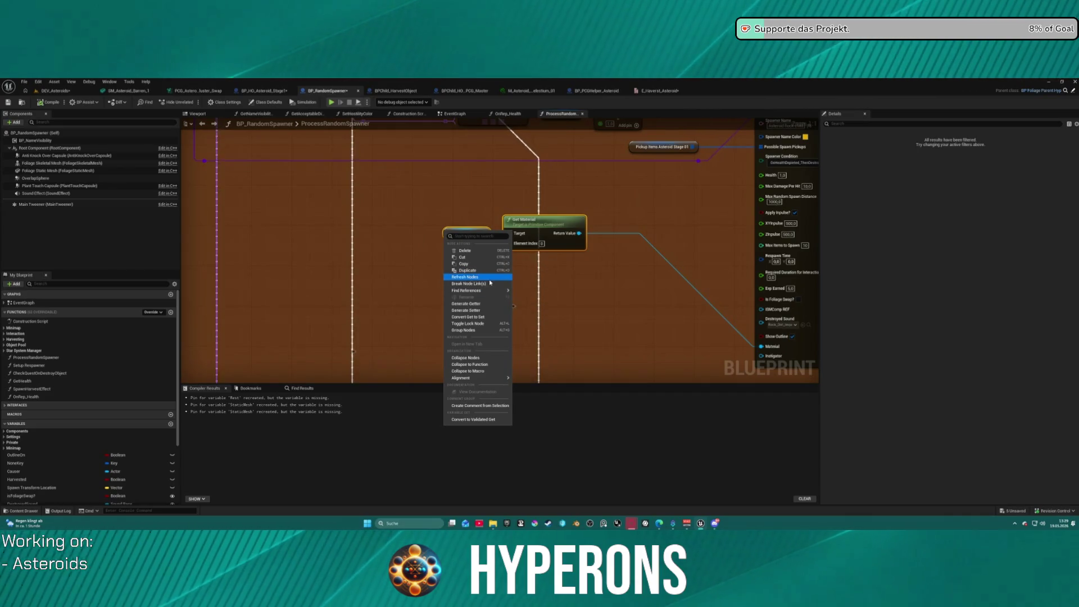
click(451, 195)
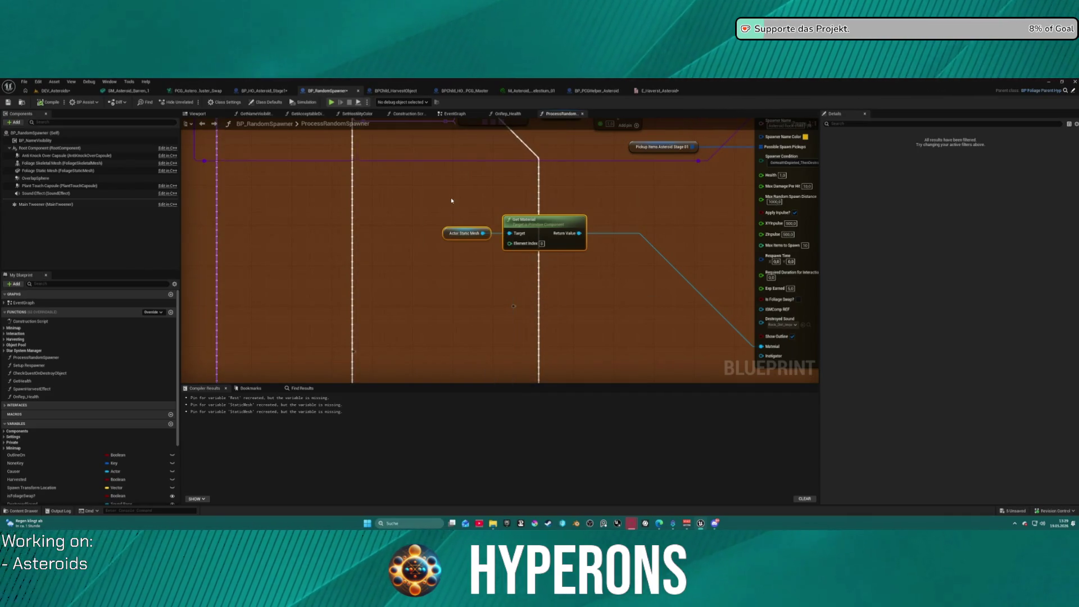
click(451, 233)
right_click(451, 233)
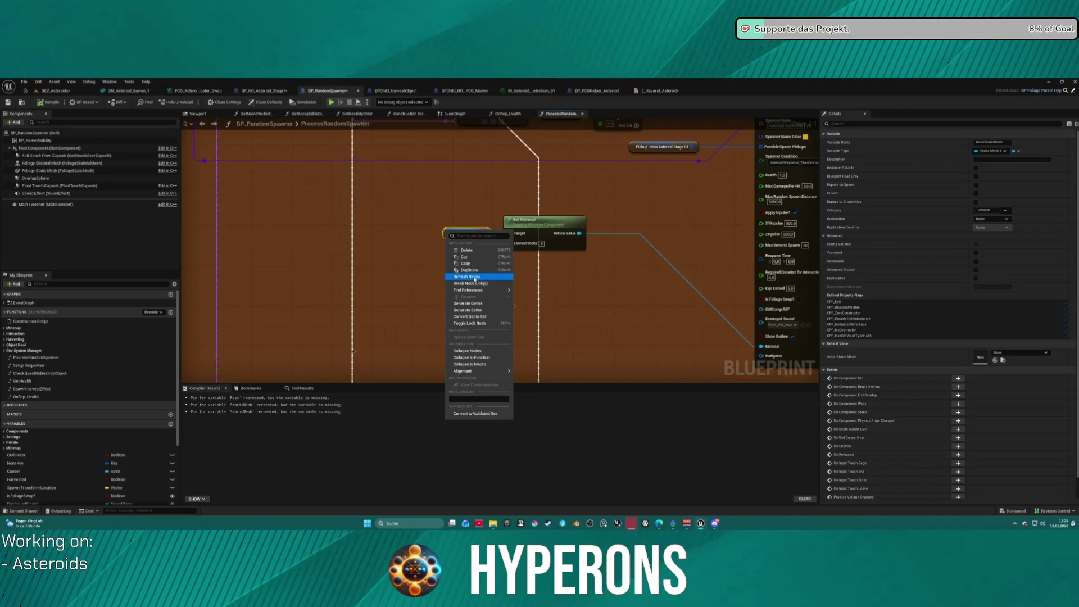
mouse_move(493, 292)
click(529, 293)
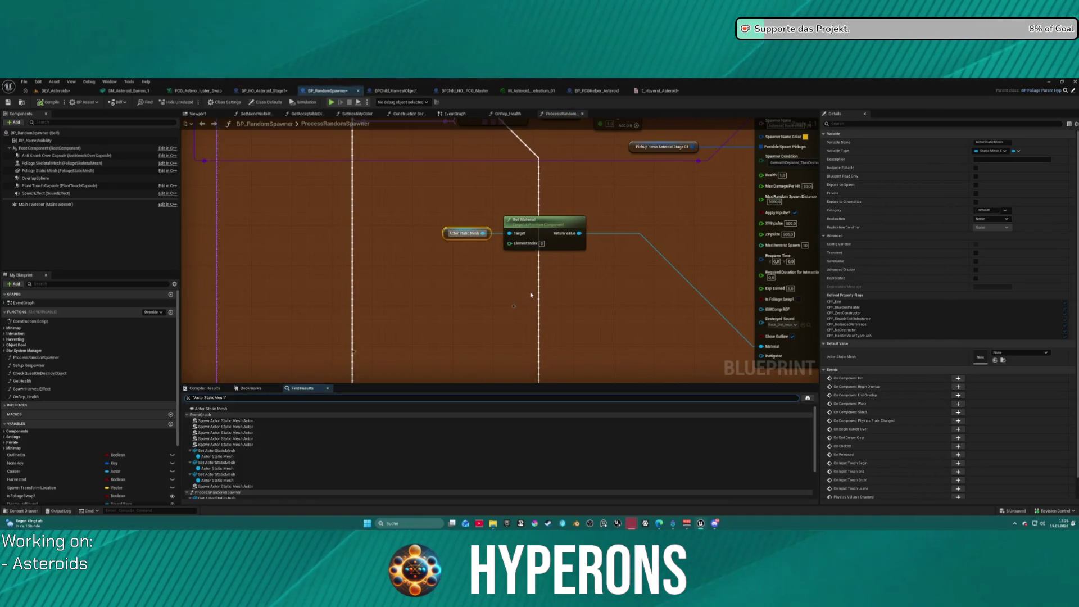
double_click(225, 451)
scroll(609, 315, down, 4)
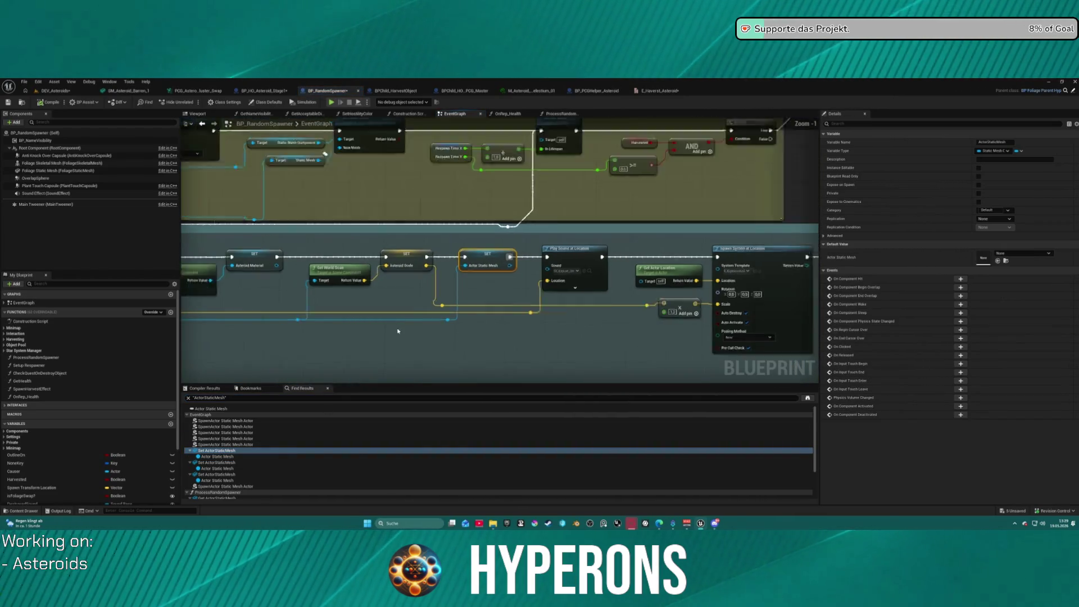
scroll(435, 275, up, 4)
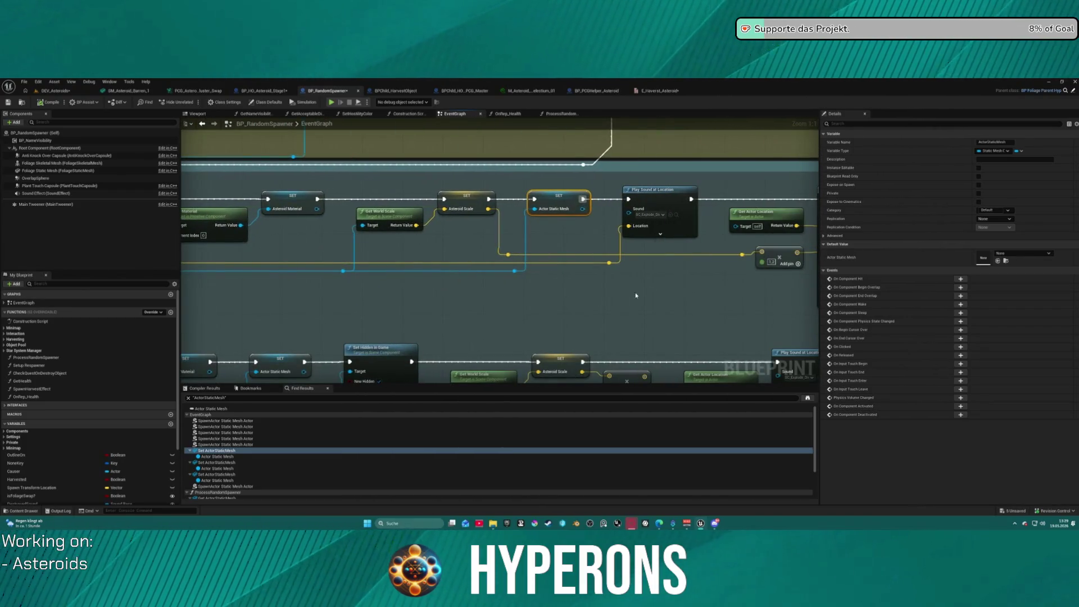
drag(622, 299, 449, 267)
drag(584, 268, 450, 225)
drag(667, 169, 666, 170)
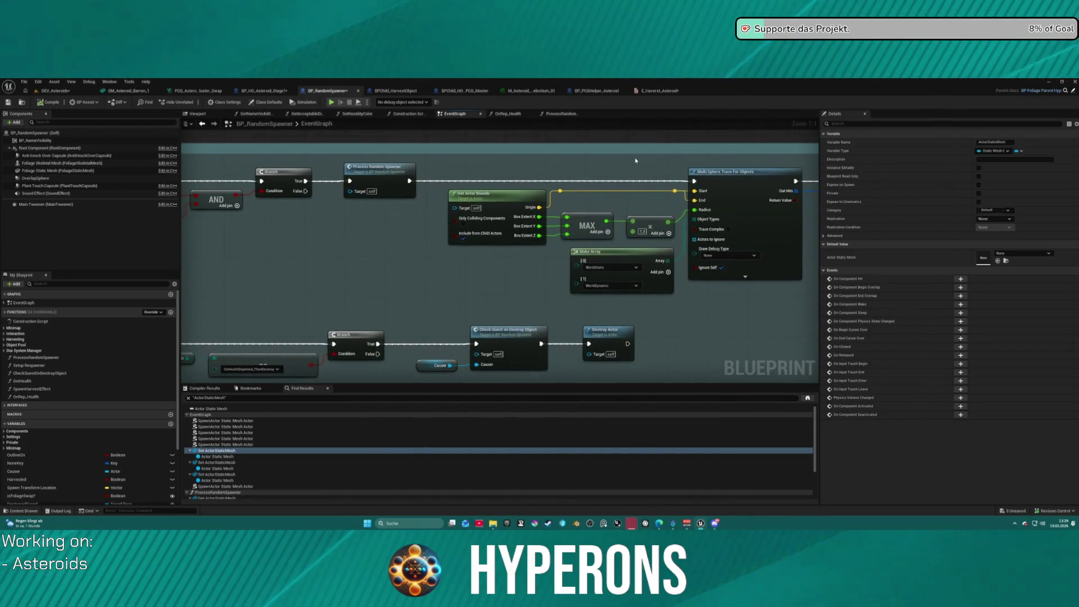
Back in ProcessRandomSpawner, wire Get Material's Return Value into the spawn node's Material 0 input
key(alt+Left)
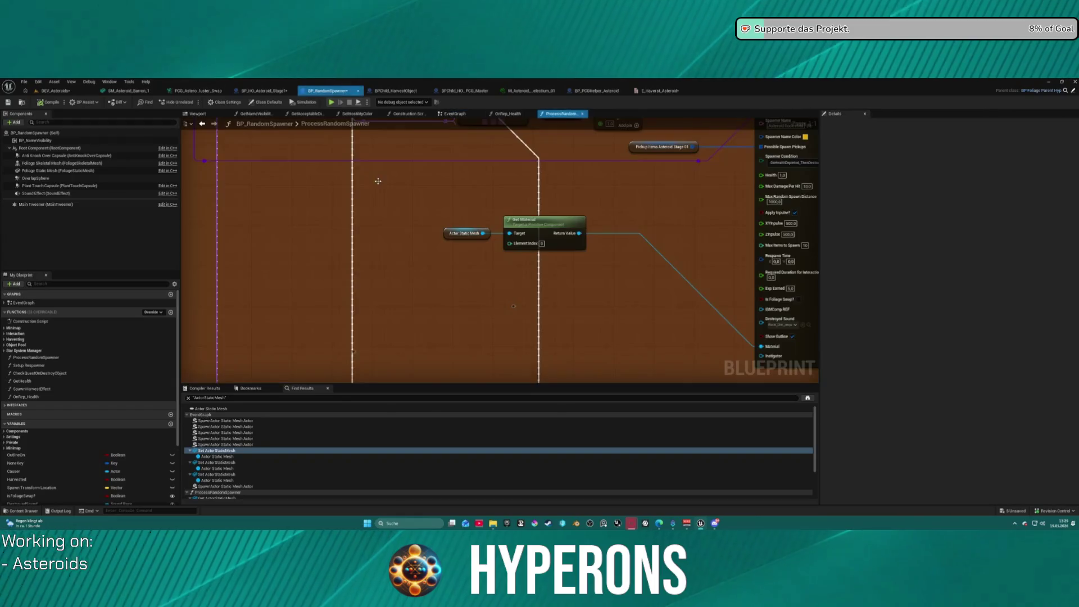
scroll(453, 263, down, 3)
drag(453, 262, 420, 315)
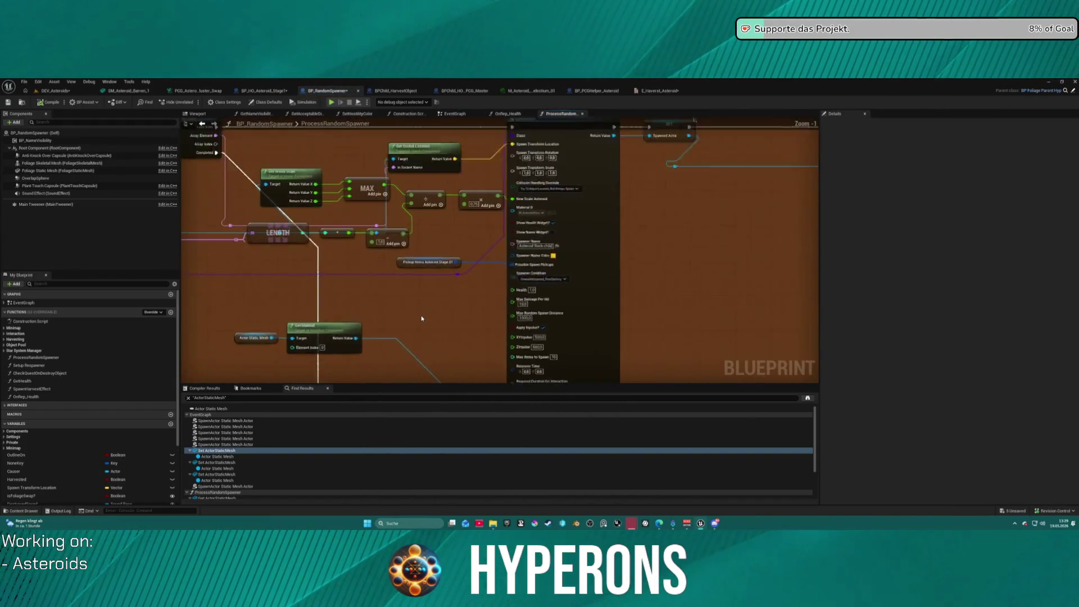
scroll(331, 166, up, 3)
mouse_move(534, 202)
mouse_down()
mouse_move(534, 339)
mouse_move(524, 202)
mouse_move(545, 220)
mouse_move(534, 315)
mouse_up()
mouse_move(420, 159)
mouse_down()
mouse_move(277, 290)
mouse_move(236, 304)
mouse_up()
mouse_move(346, 286)
mouse_down()
mouse_move(377, 268)
mouse_move(447, 267)
mouse_move(397, 110)
mouse_move(404, 145)
mouse_up()
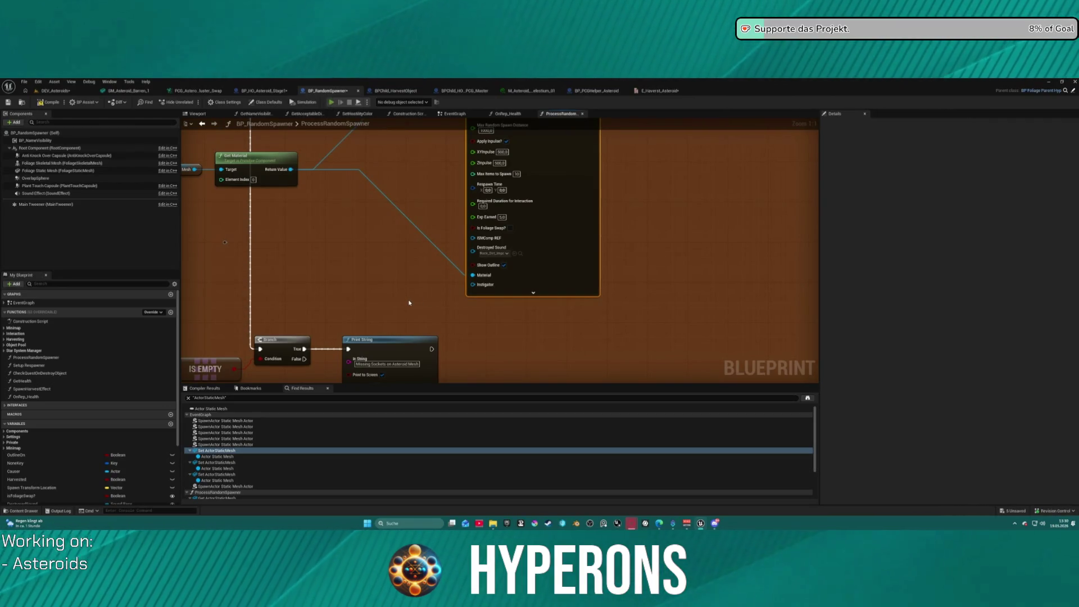
Play-test by firing the laser at the asteroid until it shatters into crystal chunks, then exit with Esc
key(i)
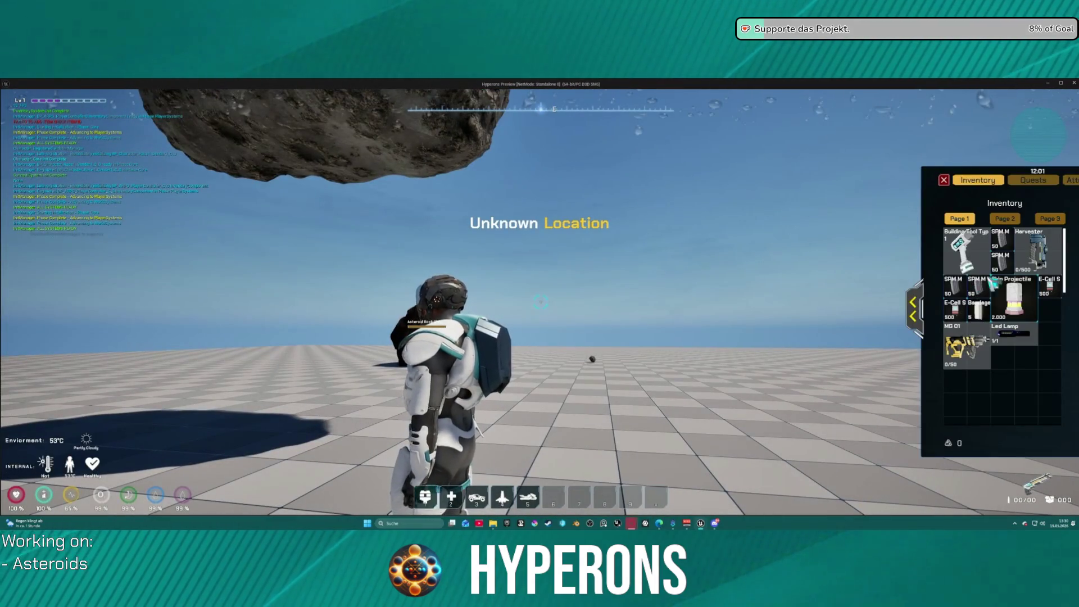
key(i)
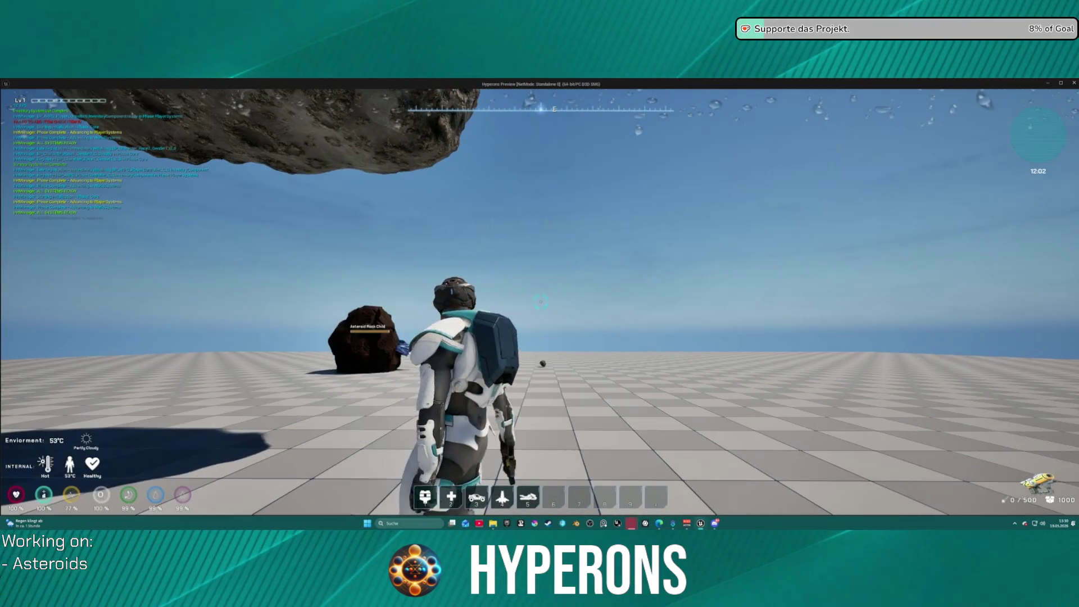
key(r)
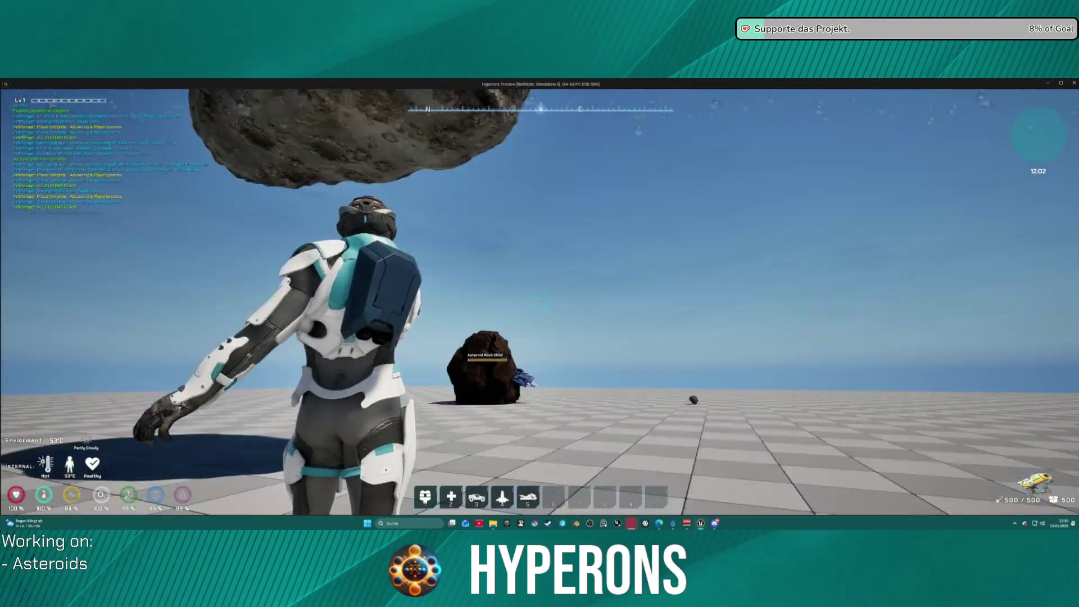
click(541, 302)
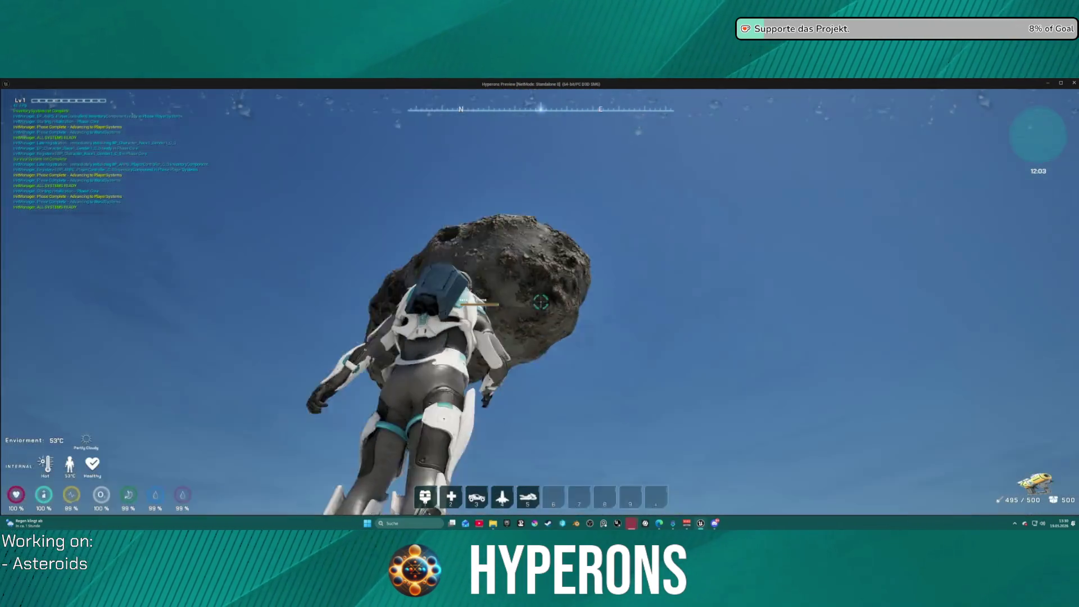
click(540, 301)
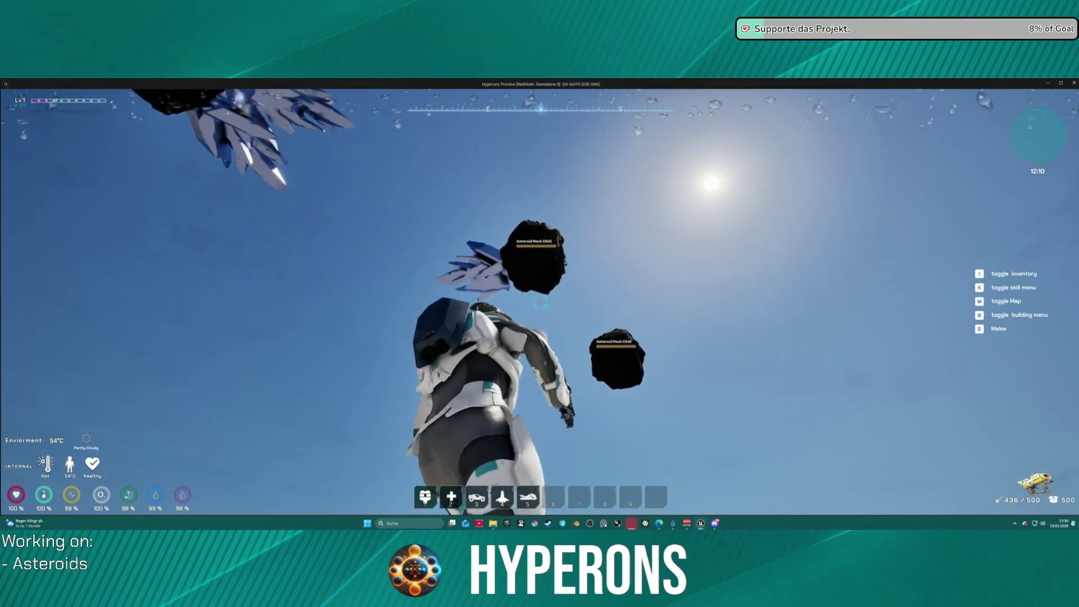
key(Escape)
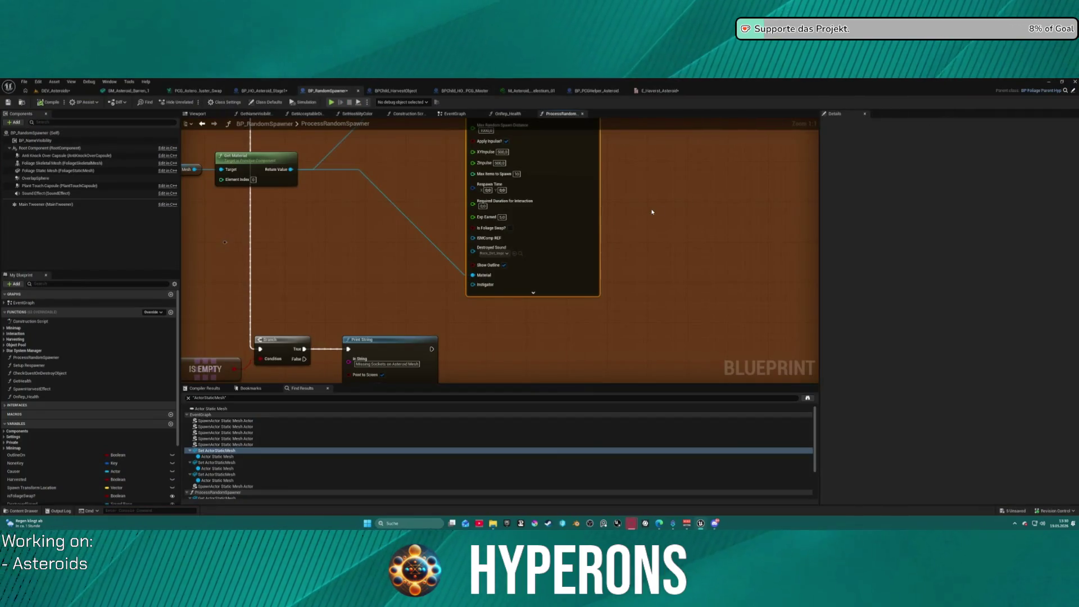
drag(659, 208, 574, 296)
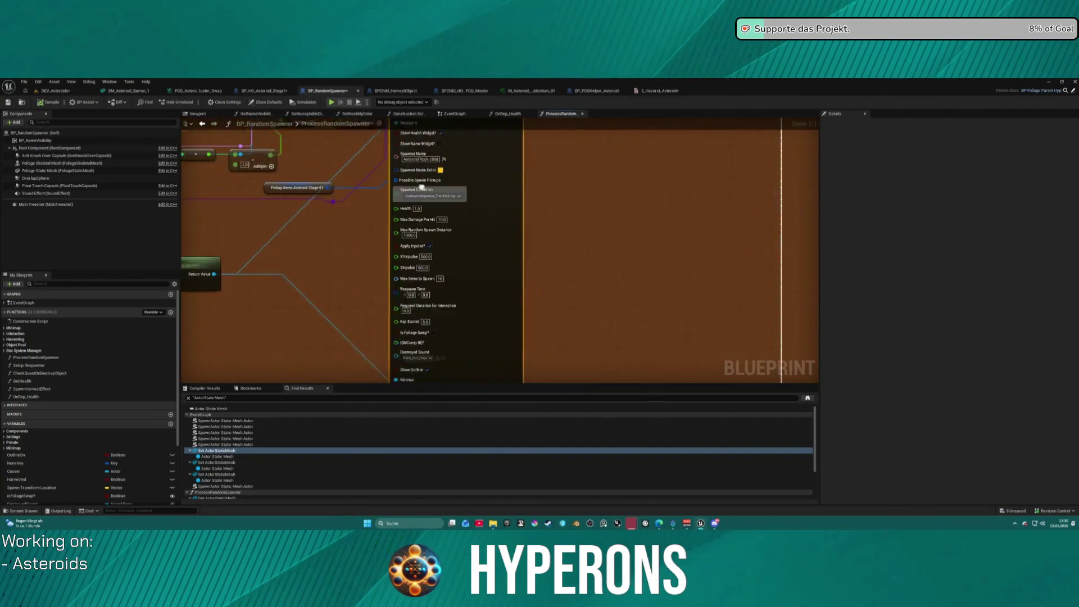
drag(418, 194, 453, 143)
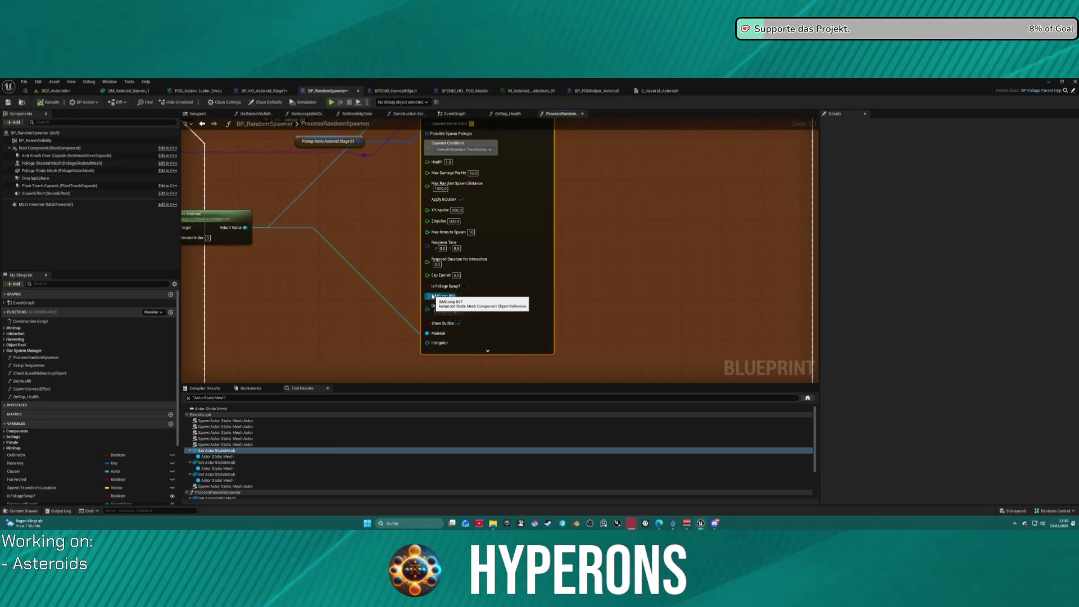
mouse_move(230, 234)
mouse_down()
mouse_move(404, 227)
mouse_move(610, 327)
mouse_up()
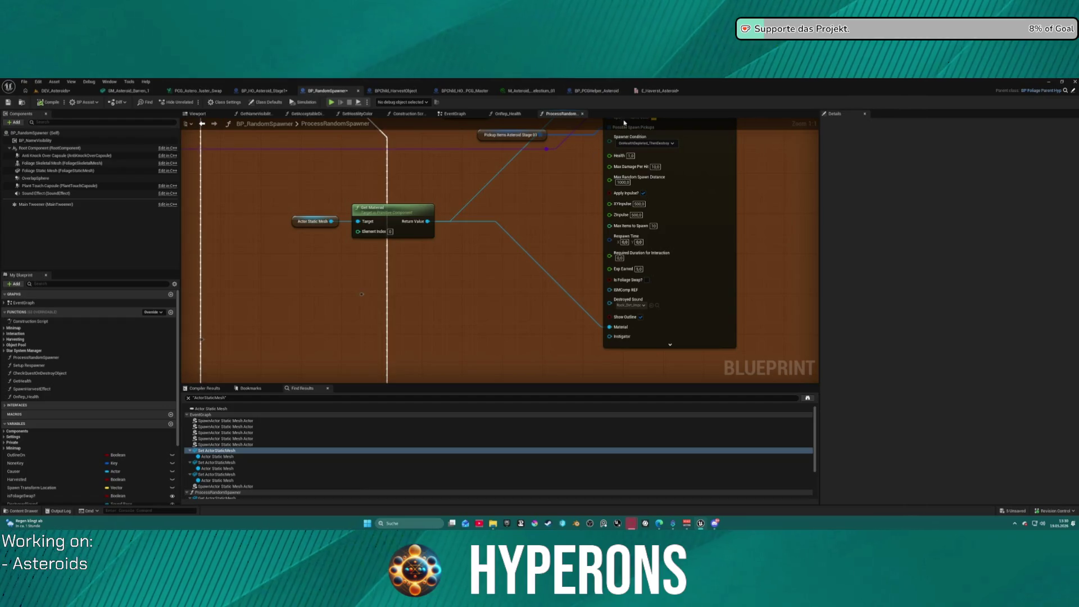
Switch to BP_PCGHelper_Asteroid and inspect its Material_0 variable
click(596, 92)
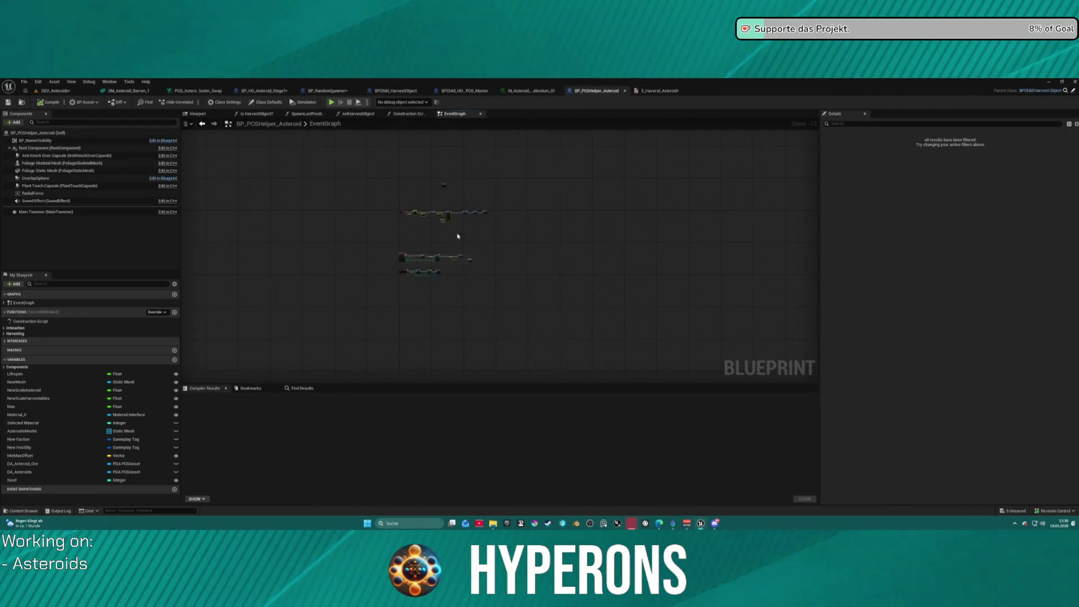
scroll(461, 240, up, 12)
mouse_move(440, 207)
mouse_down()
mouse_move(544, 162)
mouse_move(602, 154)
mouse_move(491, 154)
mouse_move(450, 207)
mouse_up()
scroll(385, 204, down, 5)
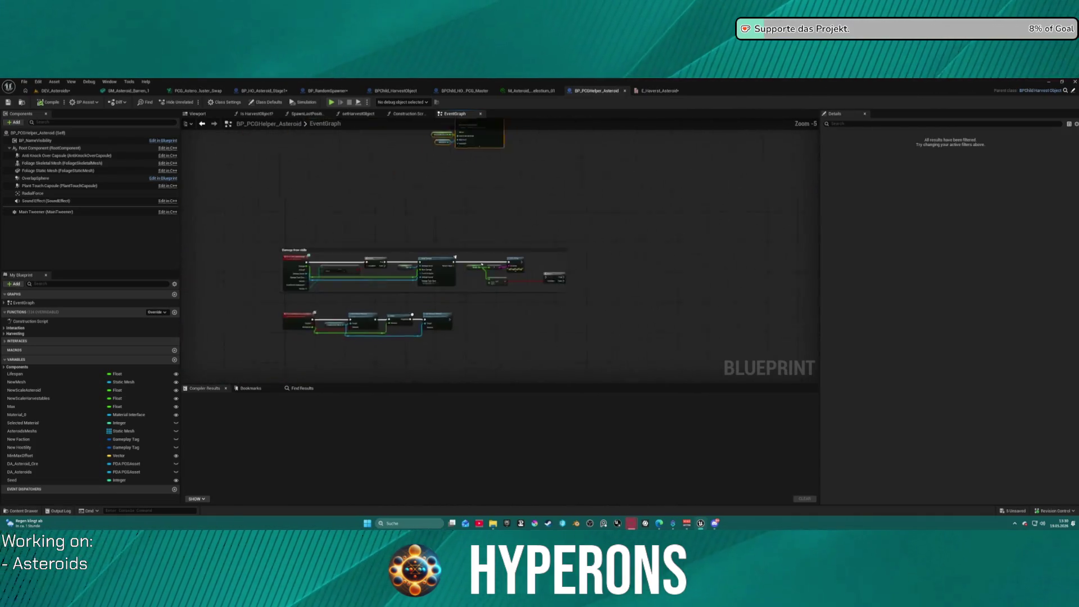
drag(386, 204, 418, 154)
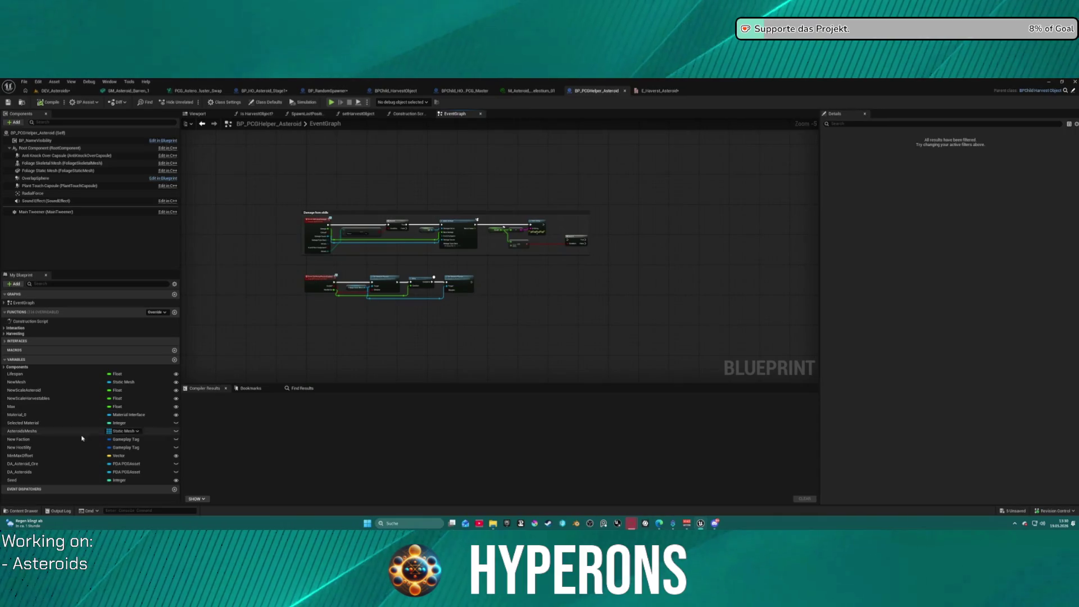
click(22, 414)
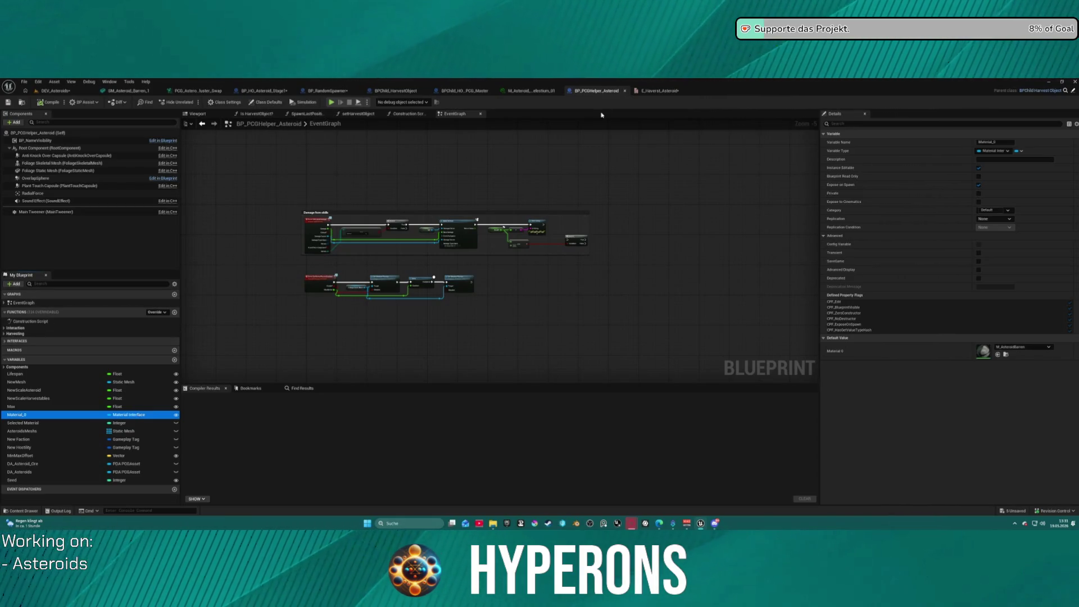
In the Content Drawer, locate BP_PCG_Helper_Asteroid in the Asteroid_Stage2/AsteroidStage2 folder
key(ctrl+space)
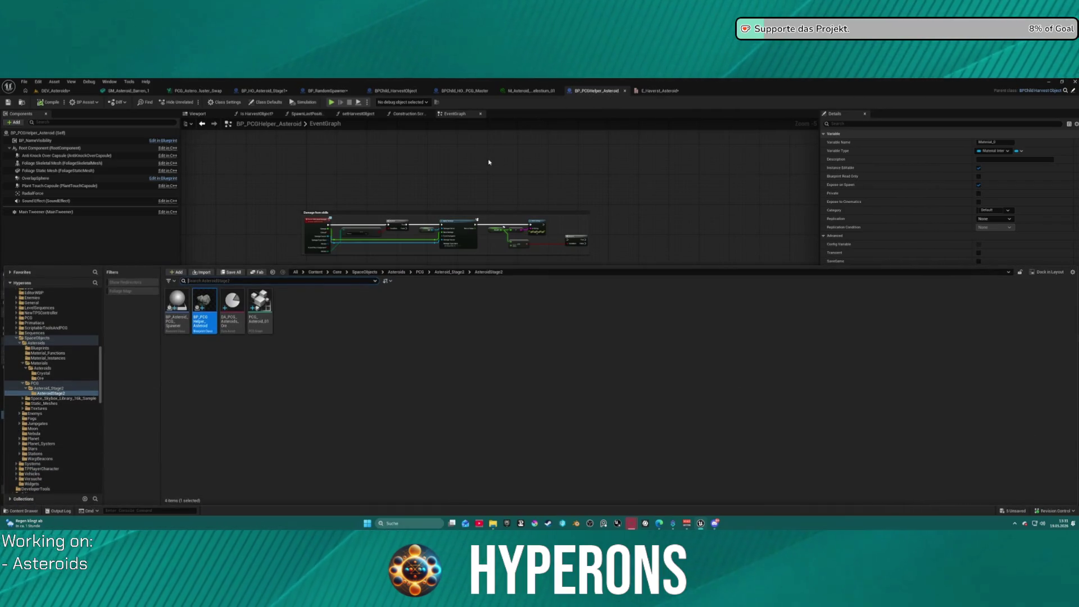
click(33, 389)
double_click(182, 298)
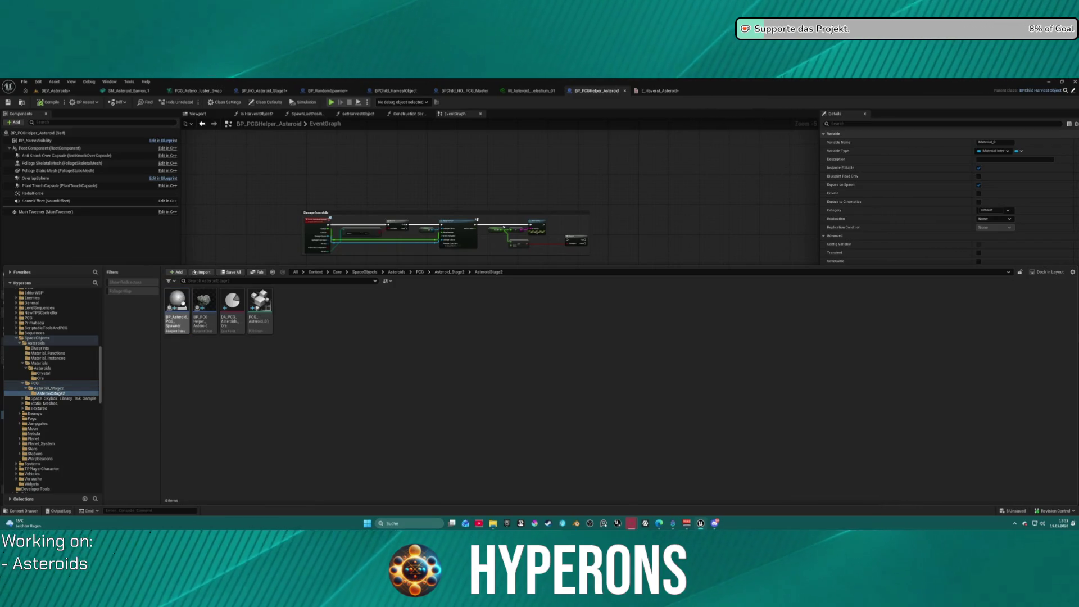
click(196, 328)
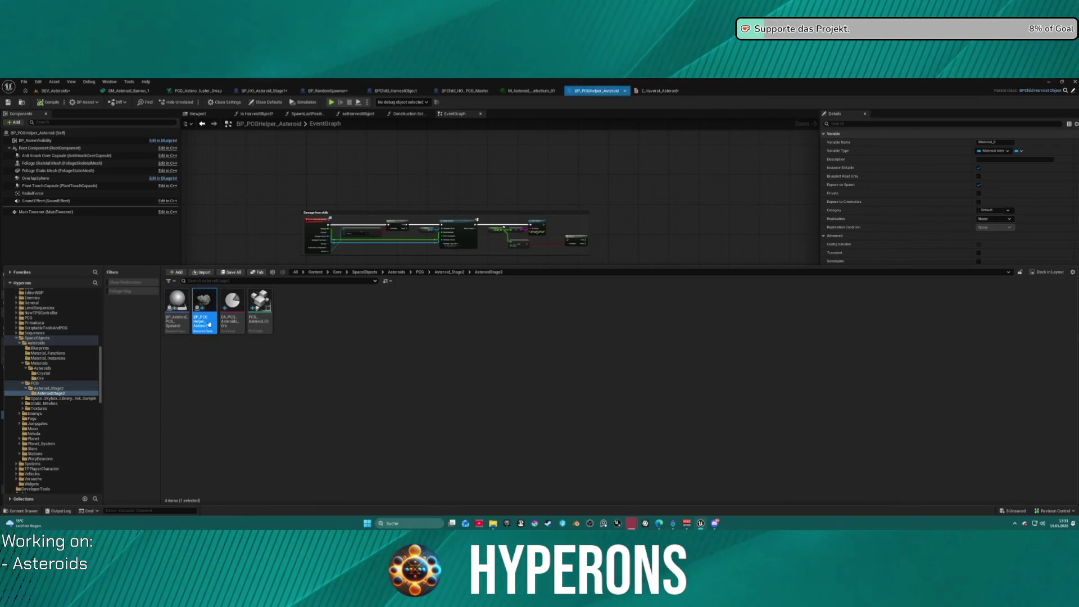
click(324, 192)
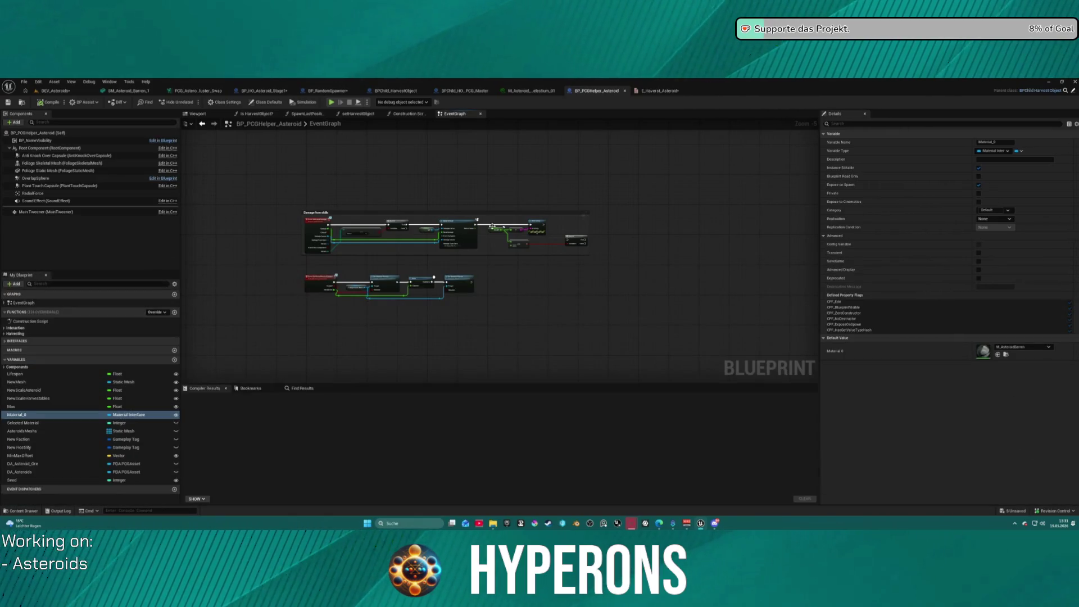
Browse to the SpawnActor class asset and open BP_Asteroid_PCG_Spawner
scroll(471, 279, up, 2)
scroll(496, 376, down, 3)
scroll(435, 230, up, 7)
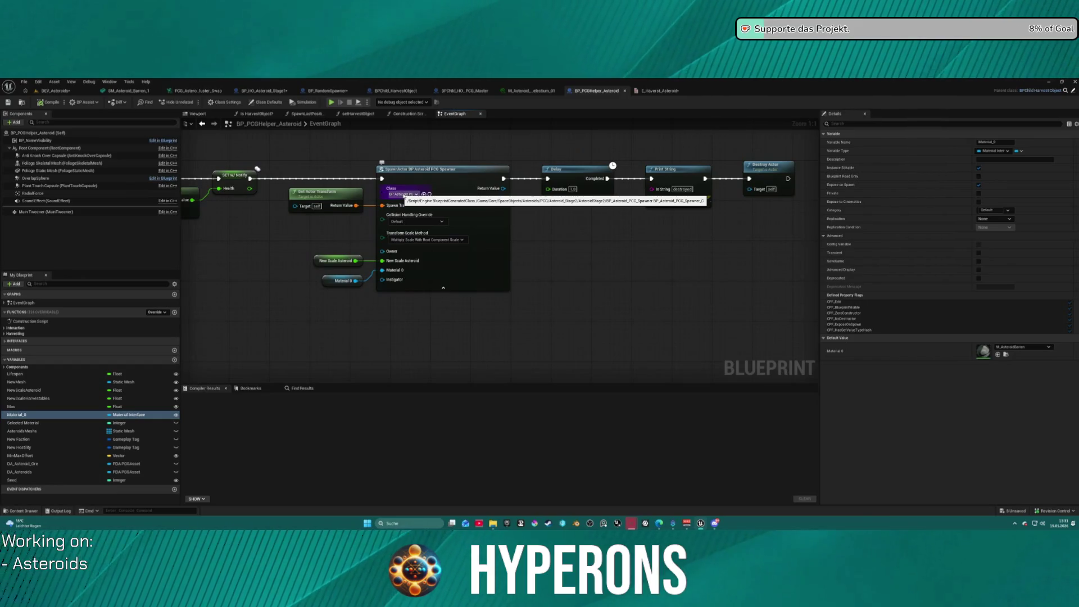
click(424, 194)
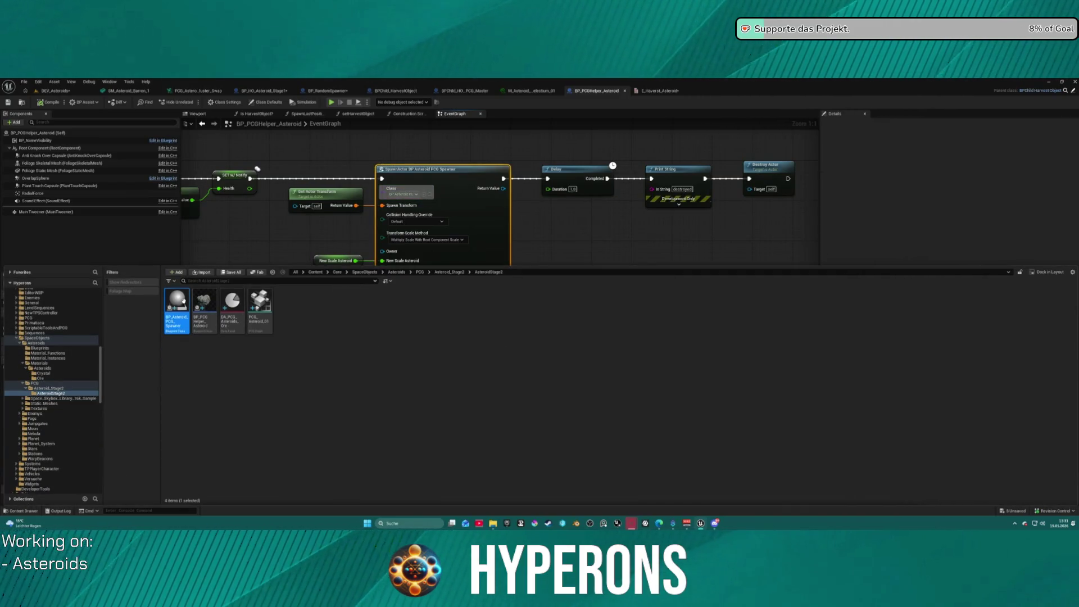
double_click(181, 301)
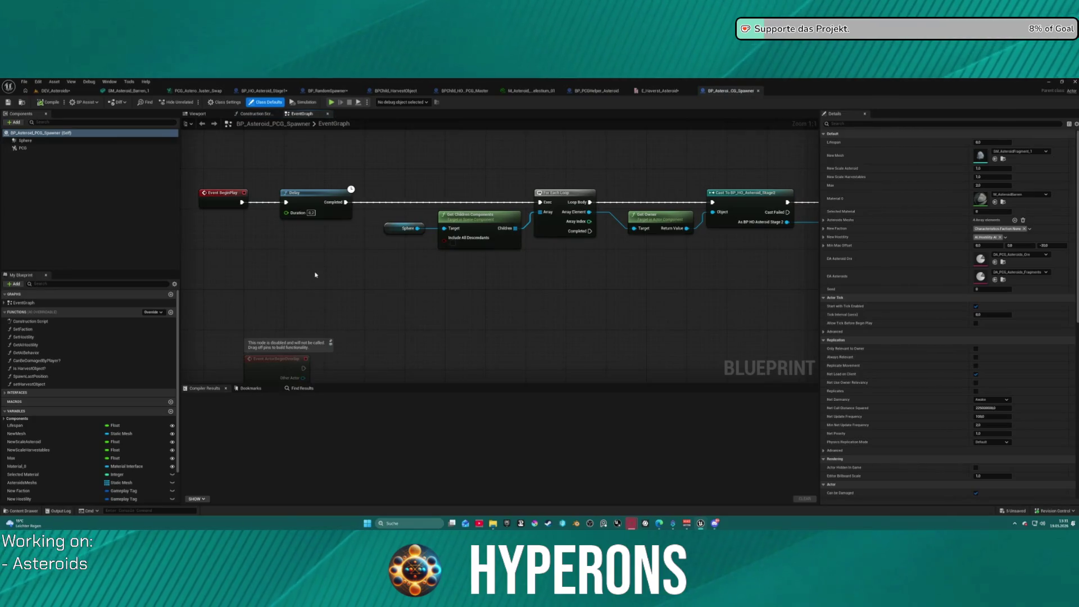
Rename the spawner's Material_0 variable to NewMaterial
mouse_move(513, 271)
mouse_down()
mouse_move(460, 268)
mouse_move(463, 210)
mouse_up()
scroll(23, 460, down, 2)
double_click(22, 436)
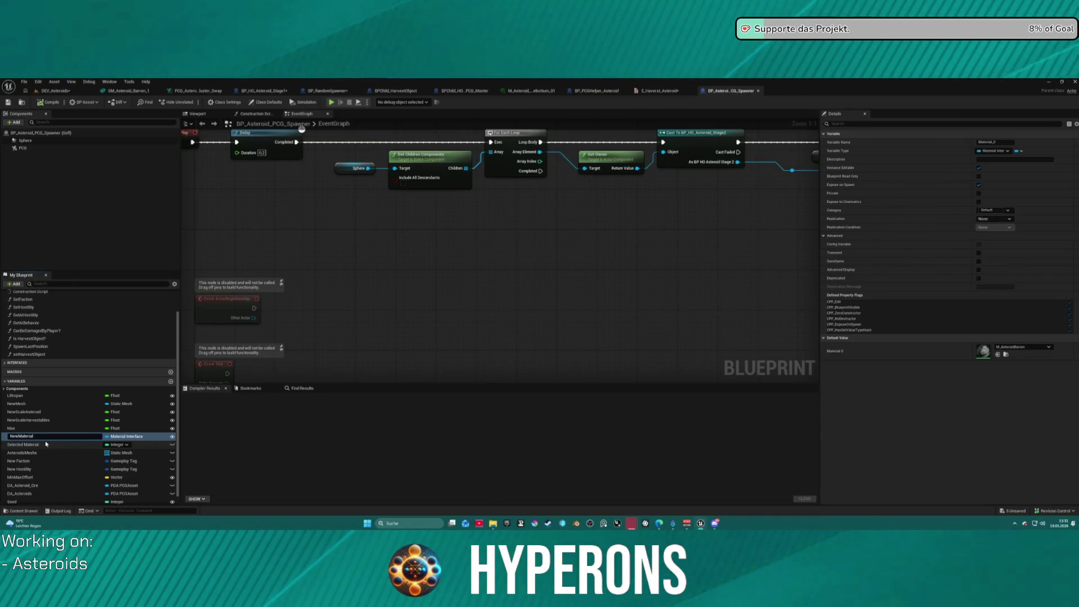
key(Return)
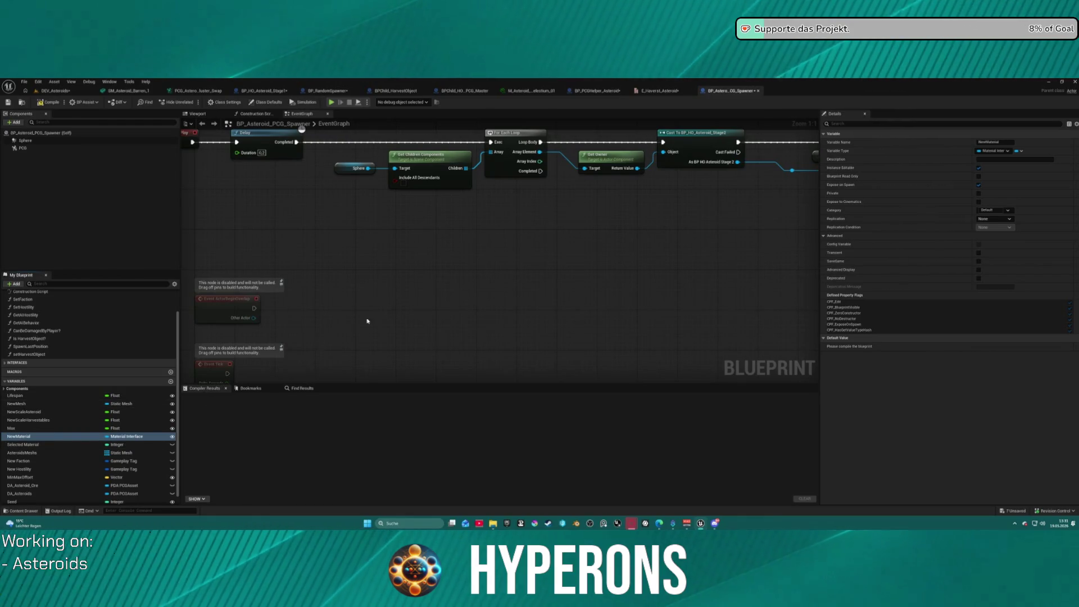
drag(558, 279, 291, 354)
mouse_move(400, 293)
mouse_down()
mouse_move(573, 302)
mouse_move(582, 277)
mouse_up()
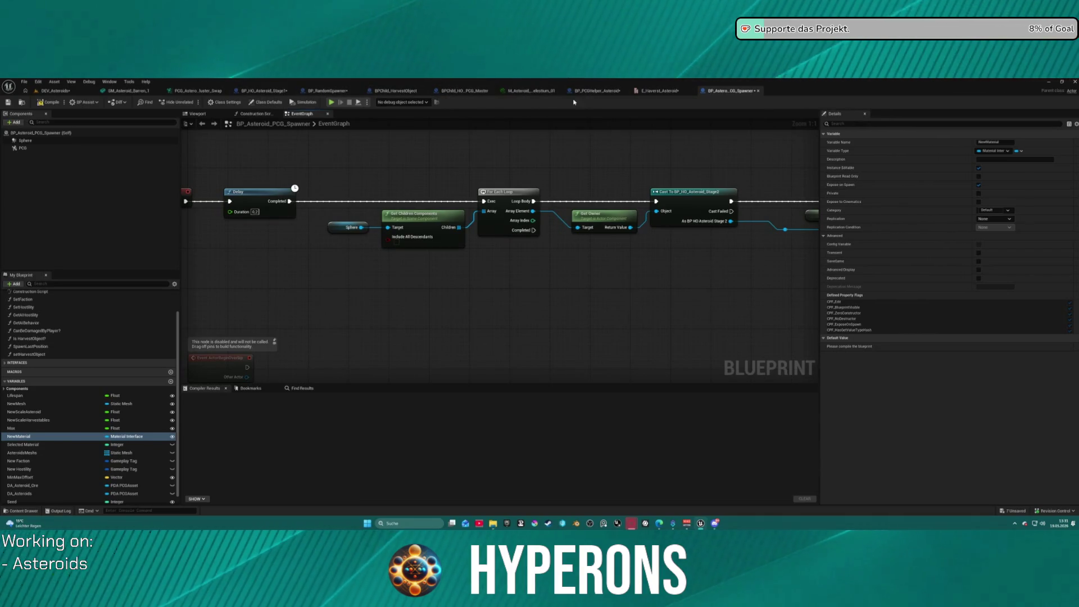
Close the cluster-swap PCG graph, select the PCG component, and open its PCG_Asteroid_01 graph
click(198, 91)
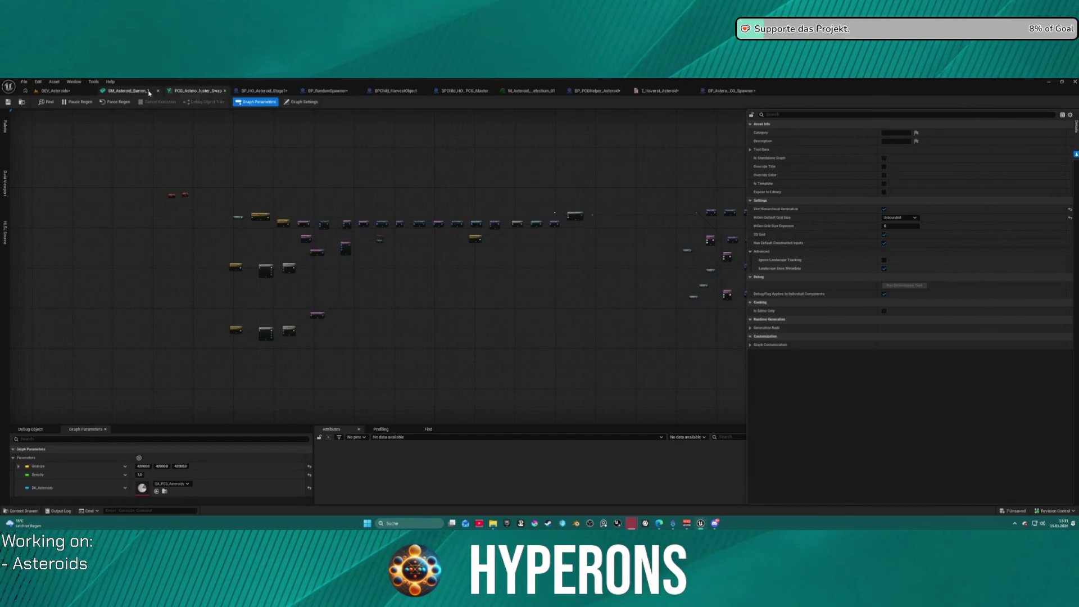
middle_click(200, 91)
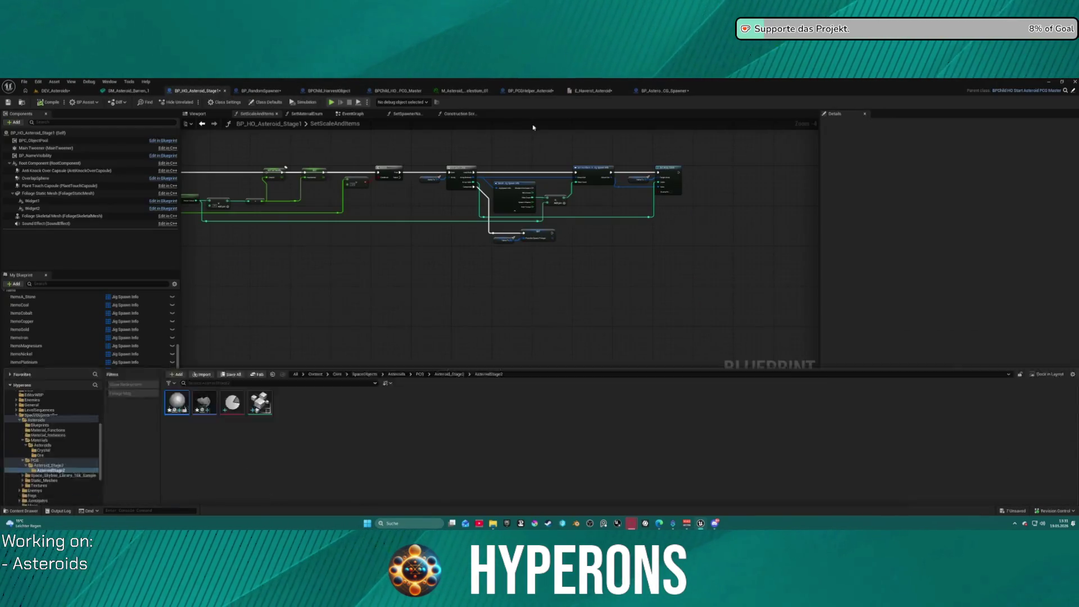
click(537, 92)
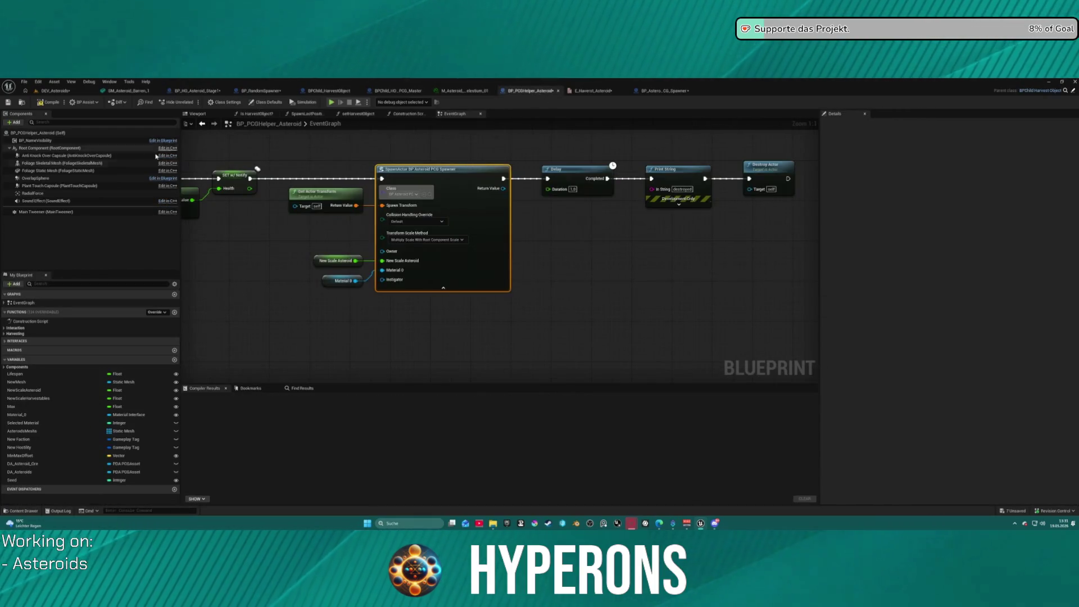
click(683, 91)
click(23, 141)
click(23, 148)
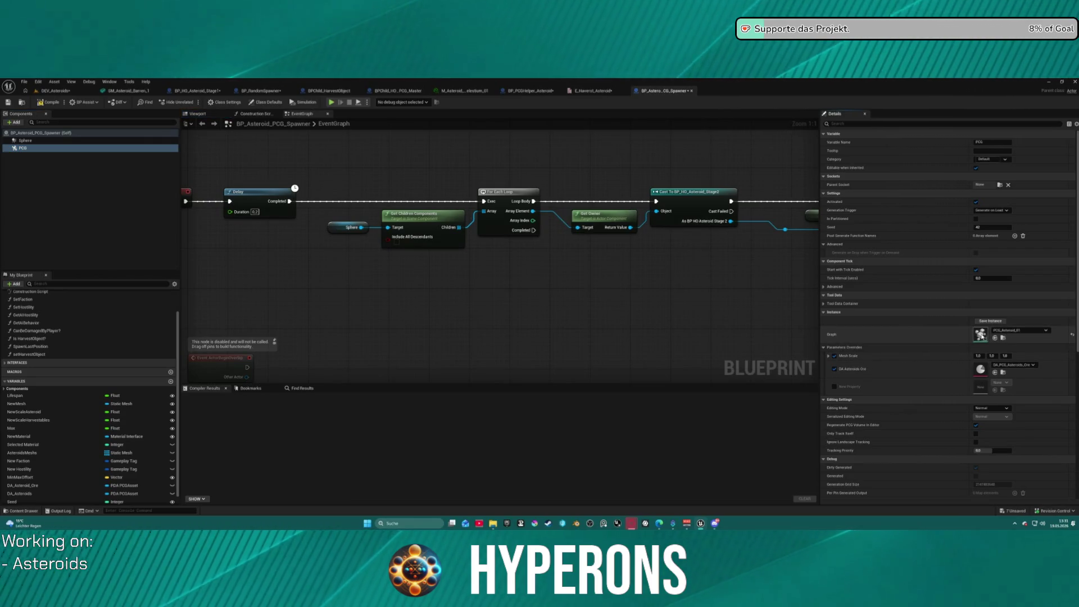
double_click(981, 336)
scroll(219, 233, up, 6)
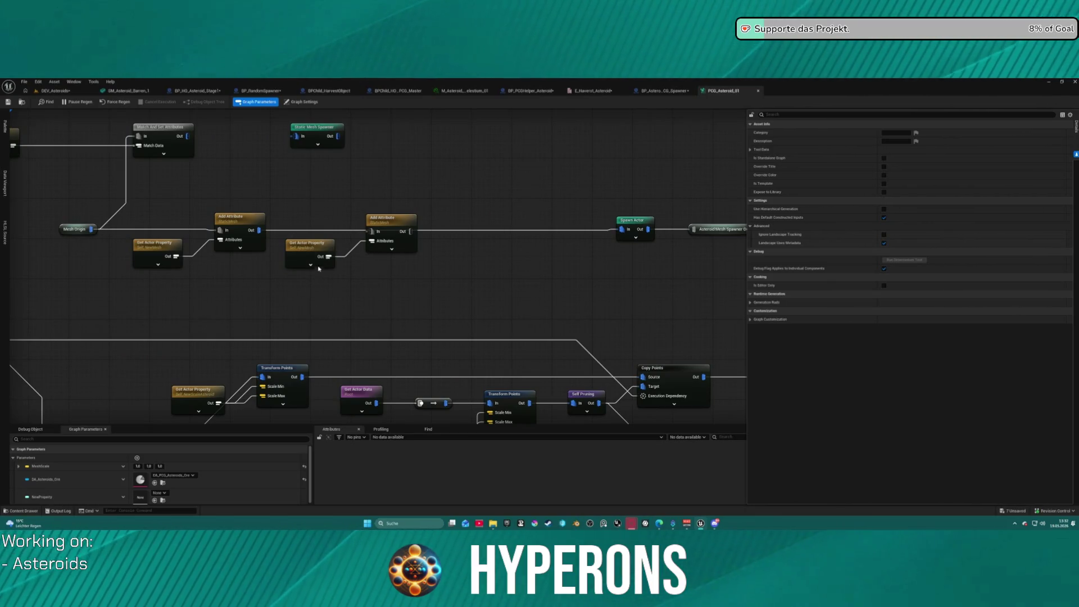
Chain the Add Attribute nodes and set the second one's output target to NewMaterial
drag(304, 258, 304, 272)
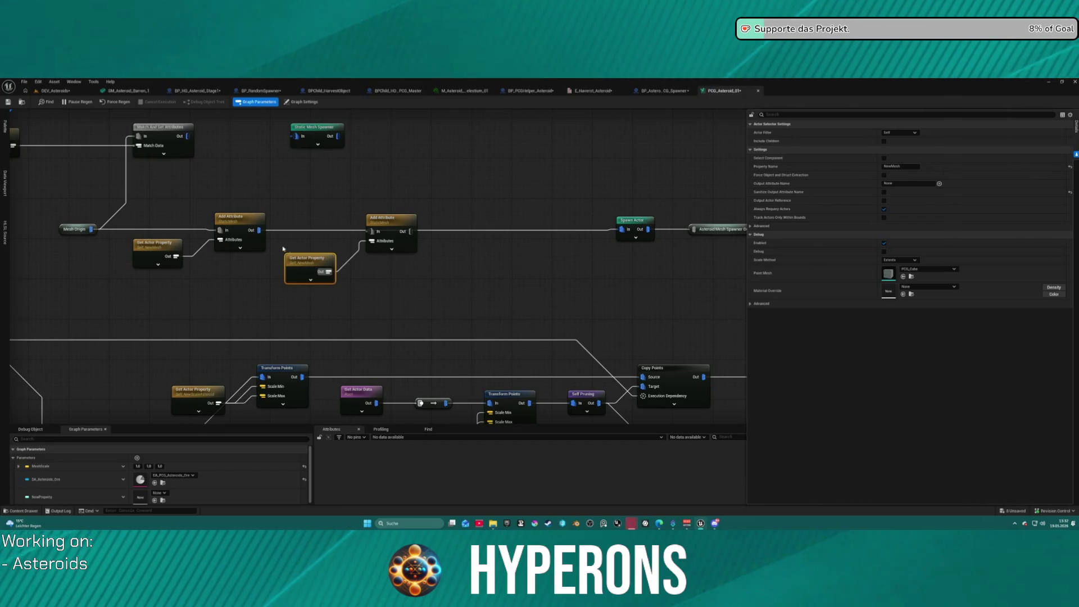
mouse_move(258, 230)
mouse_down()
mouse_move(377, 237)
mouse_move(258, 230)
mouse_up()
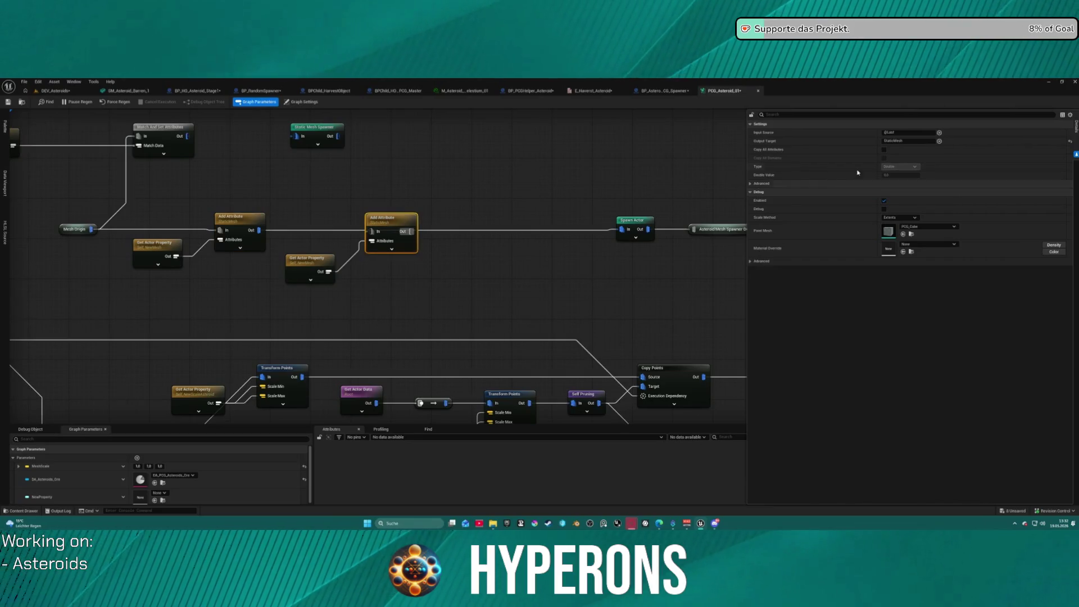
click(909, 141)
text(NewMaterial)
key(Return)
click(914, 140)
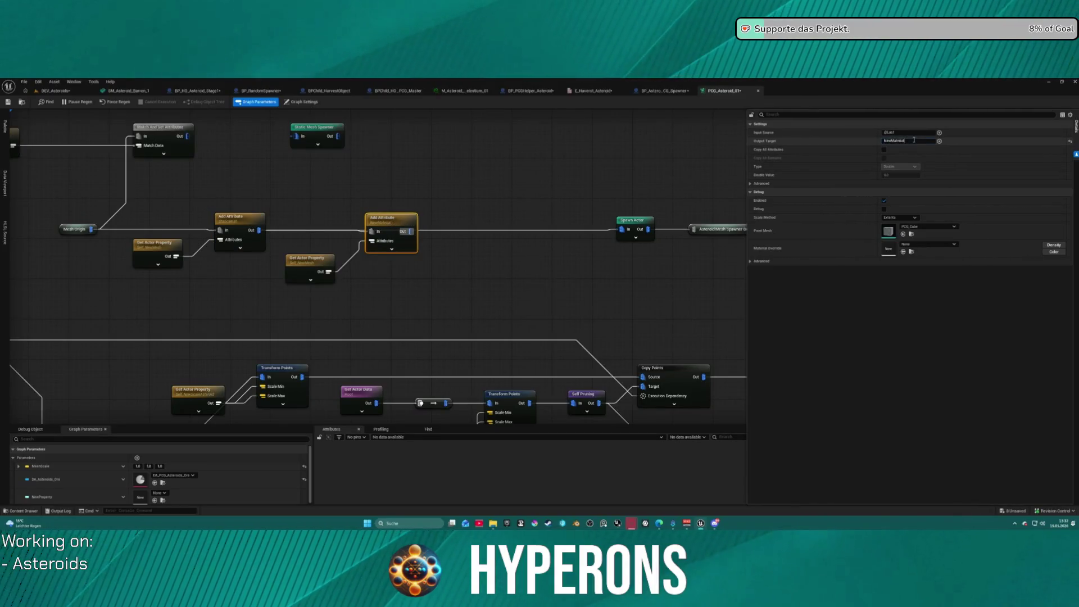
Wire the NewMaterial Add Attribute into Spawn Actor and inspect the erroring Get Actor Property node
click(310, 266)
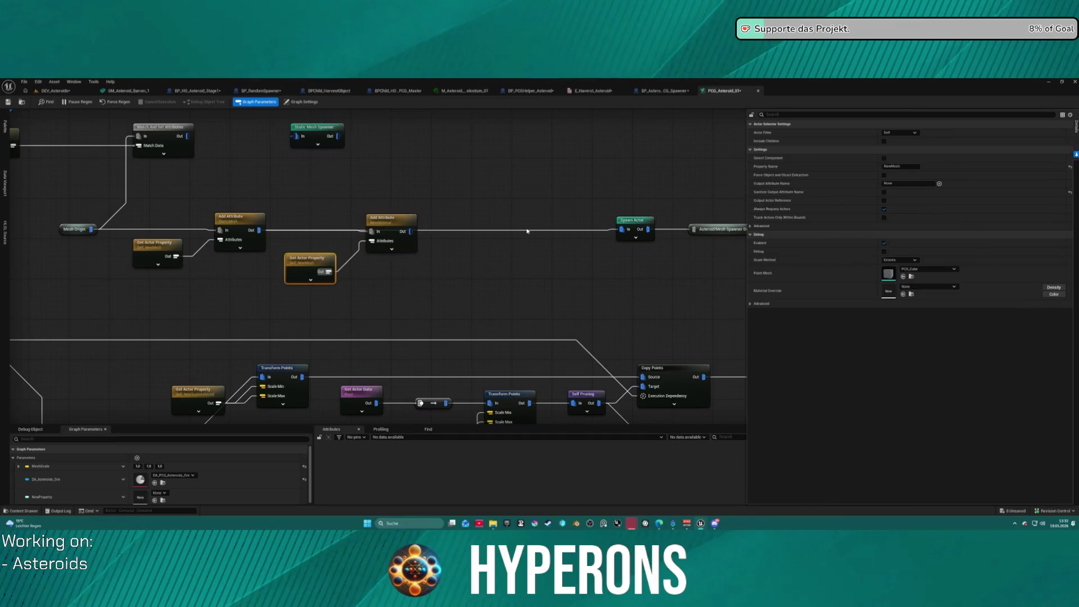
mouse_move(411, 231)
mouse_down()
mouse_move(647, 223)
mouse_move(620, 230)
mouse_up()
mouse_move(388, 218)
mouse_down()
mouse_move(394, 243)
mouse_move(389, 228)
mouse_up()
click(240, 218)
click(313, 260)
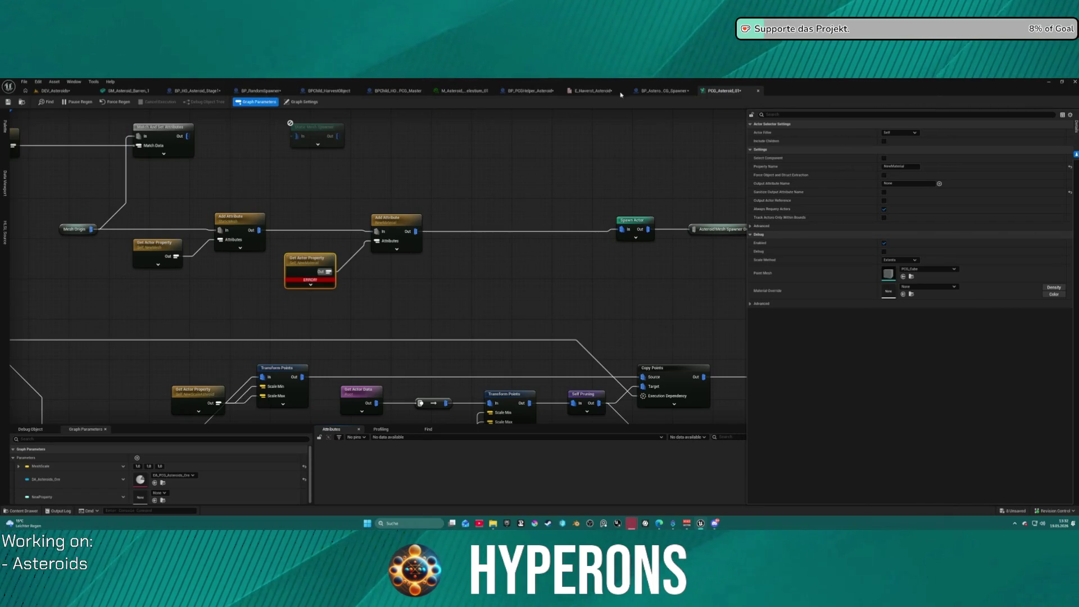
click(206, 94)
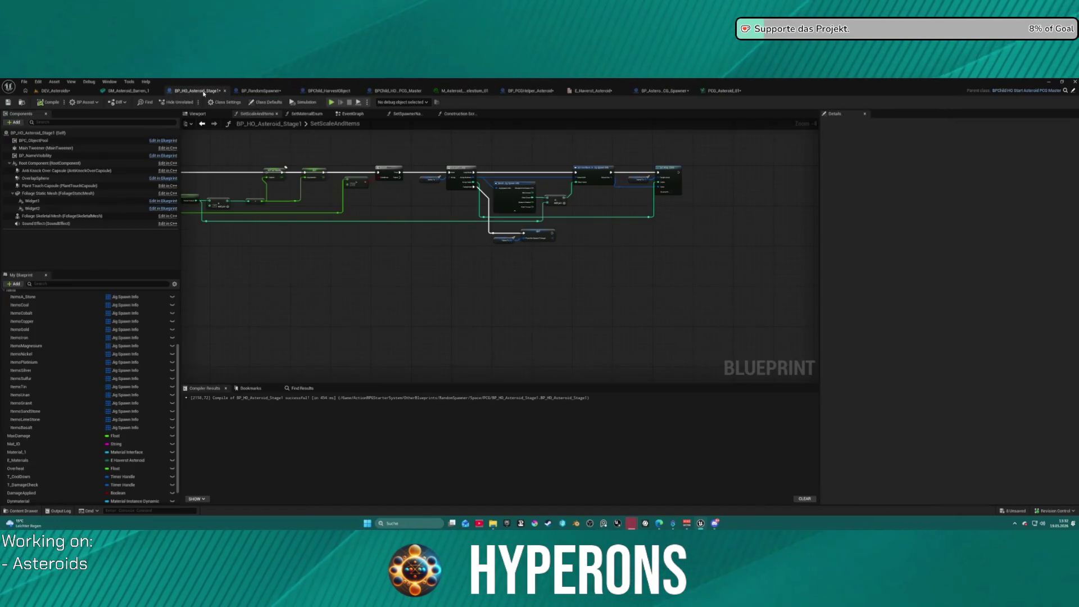
Check the NewMaterial variable in BP_Asteroid_PCG_Spawner, compile it, and return to PCG_Asteroid_01
click(655, 91)
scroll(427, 193, down, 3)
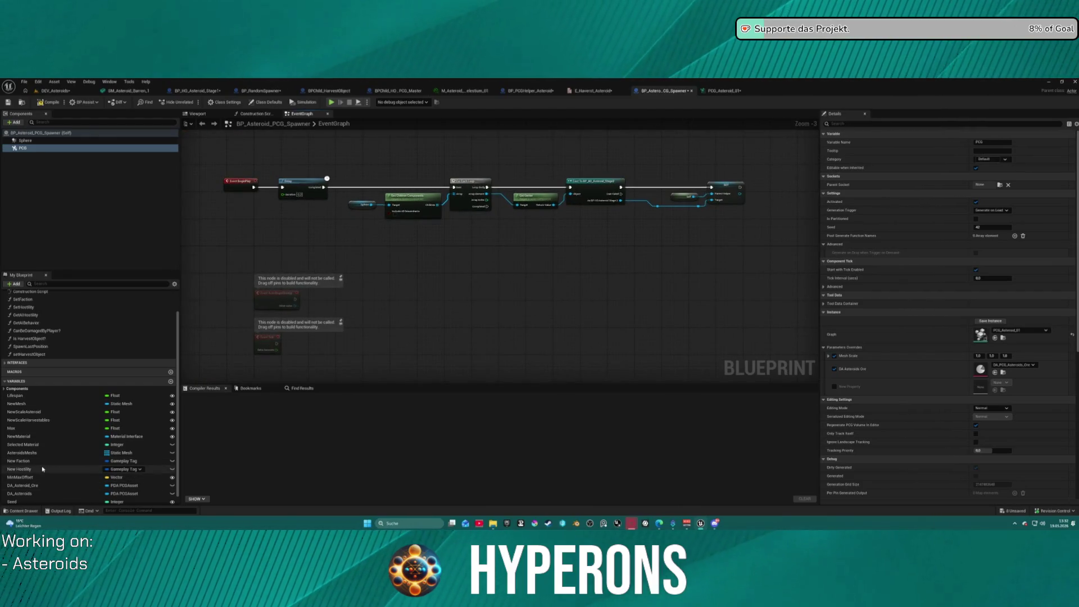
click(168, 437)
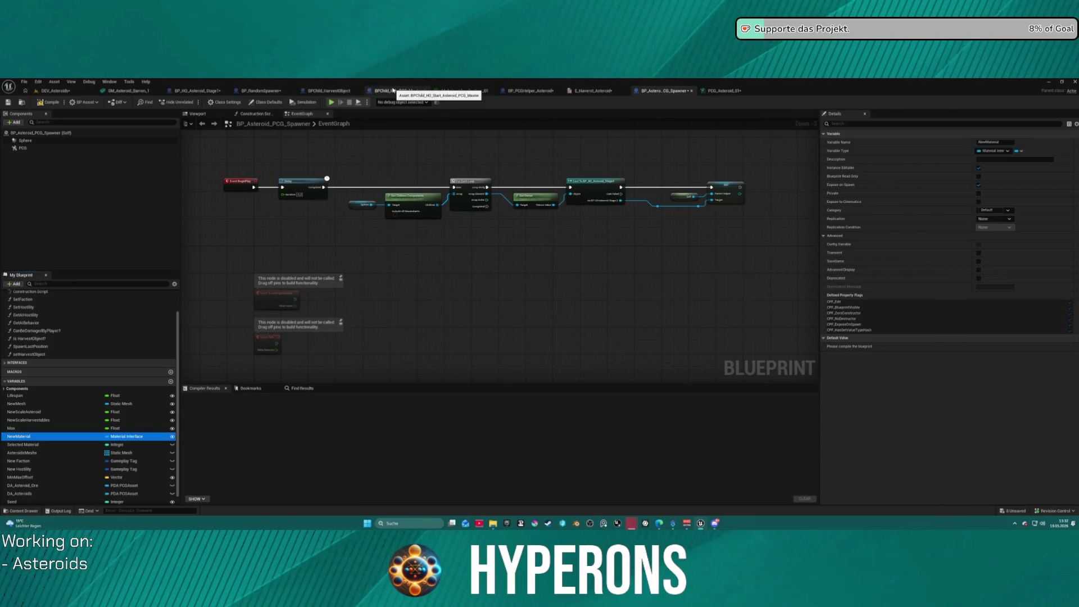
click(509, 93)
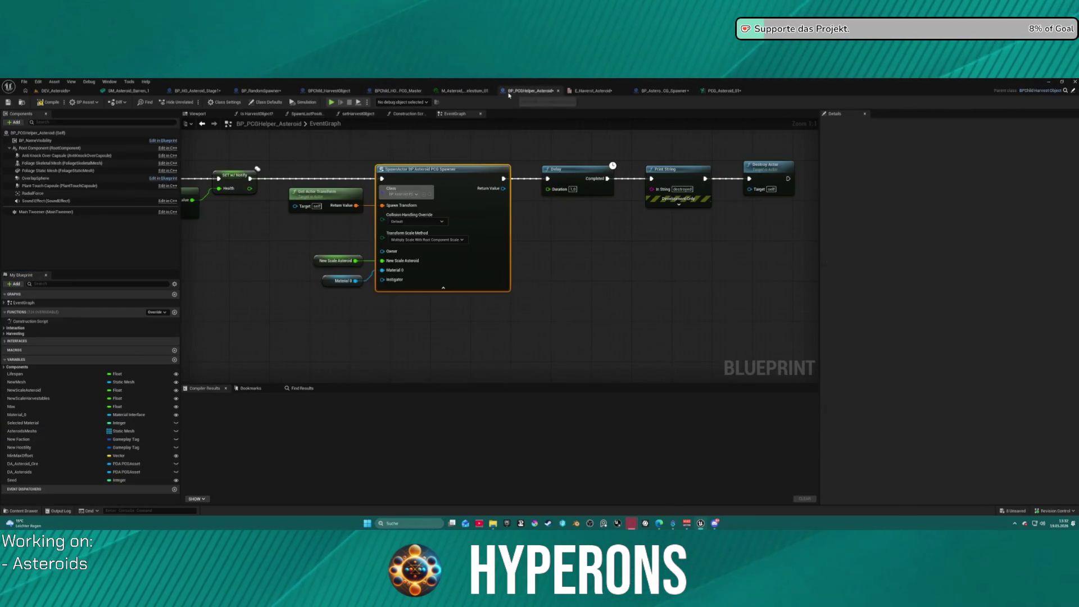
click(399, 91)
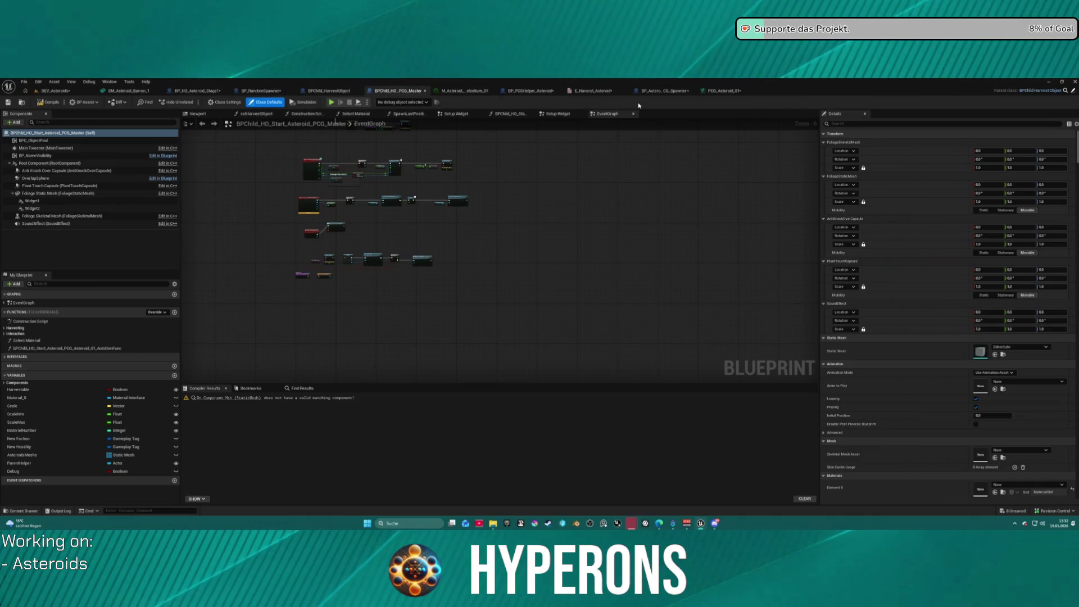
click(660, 94)
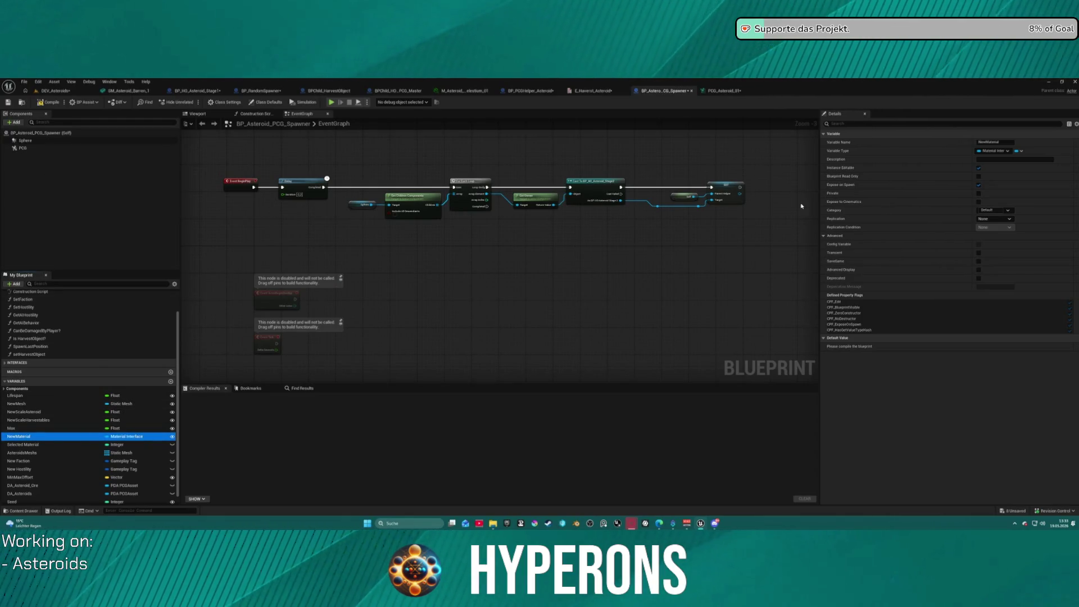
click(48, 102)
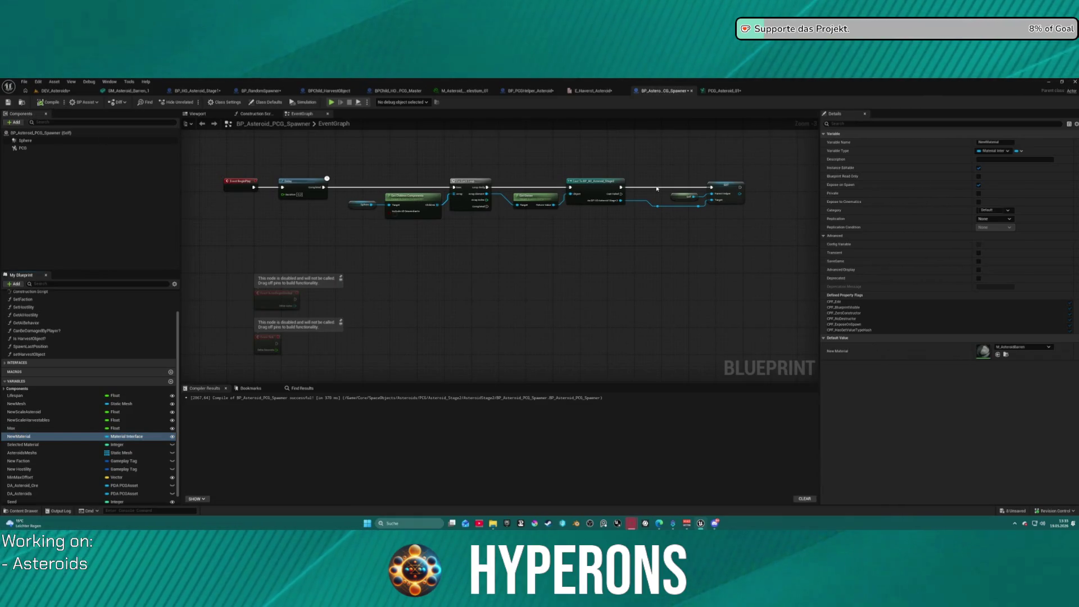
click(722, 91)
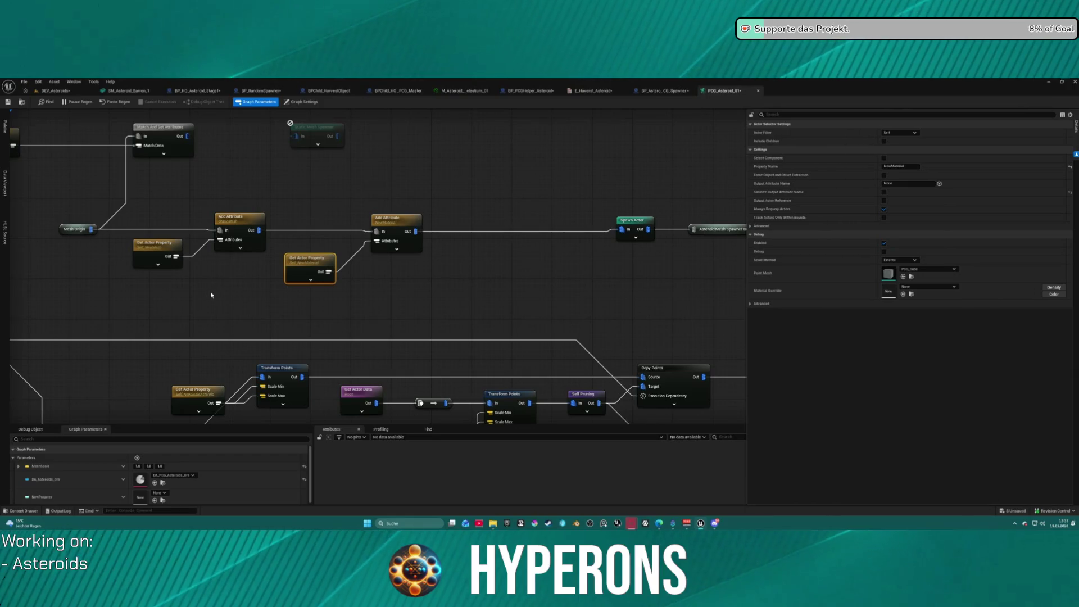
Move the Spawn Actor and Asteroid Mesh Spawner Out nodes about 200 px left
drag(551, 265, 454, 264)
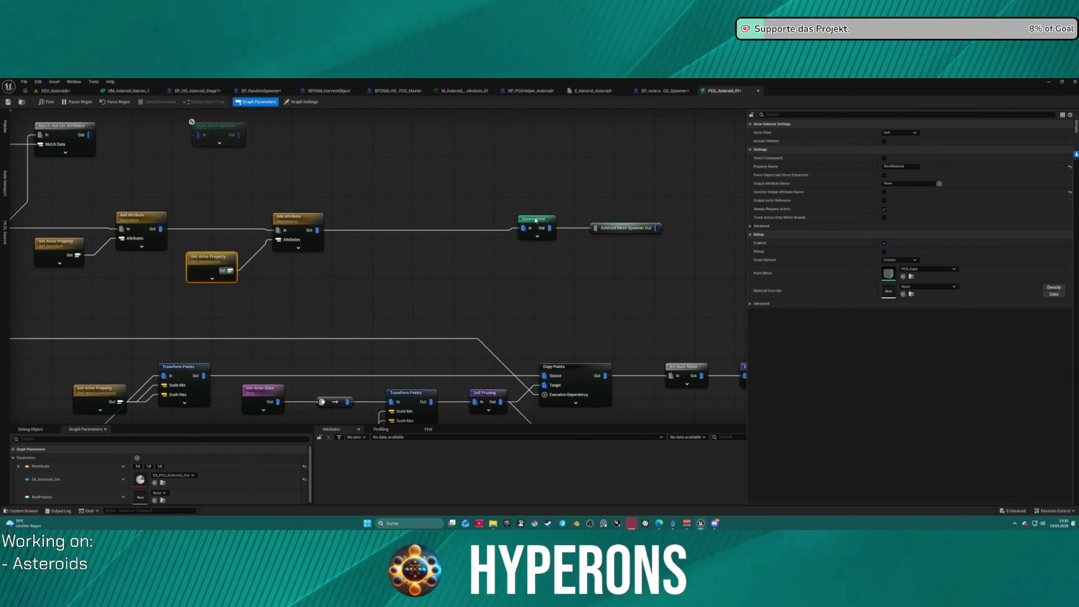
click(534, 219)
scroll(843, 222, down, 5)
scroll(914, 190, up, 1)
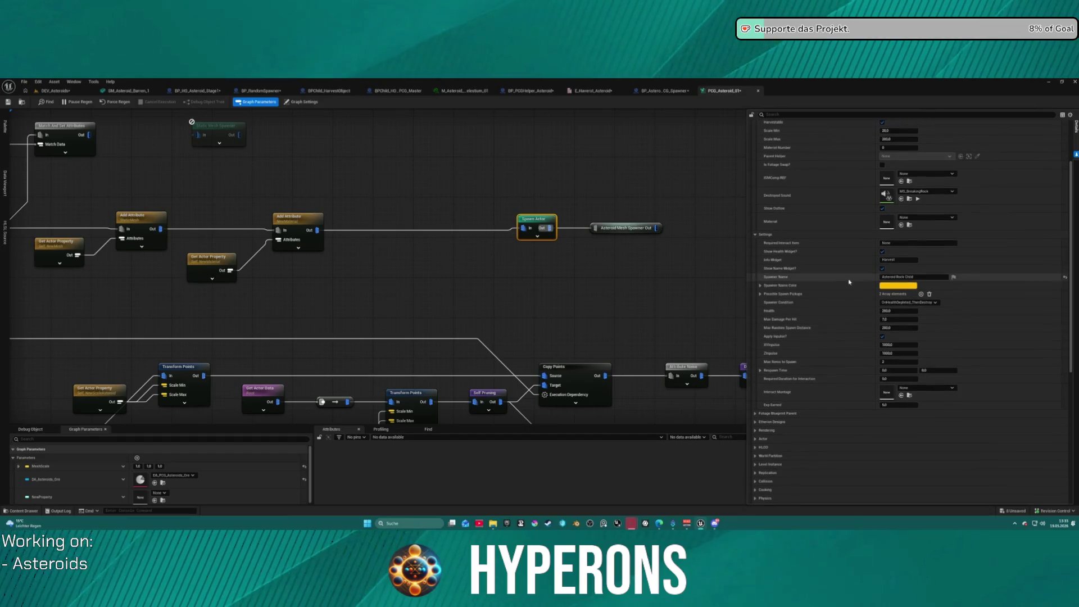
drag(550, 223, 419, 224)
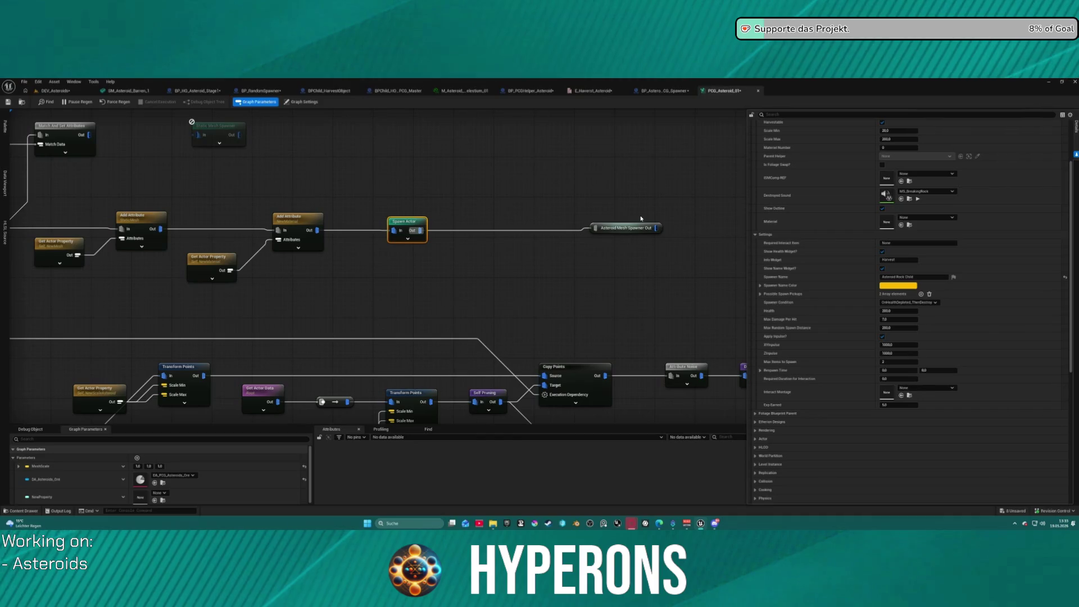
drag(632, 228, 515, 227)
Enable Spawn Actor's Spawn Attribute override and set it to NewMaterial
click(408, 225)
scroll(857, 221, down, 1)
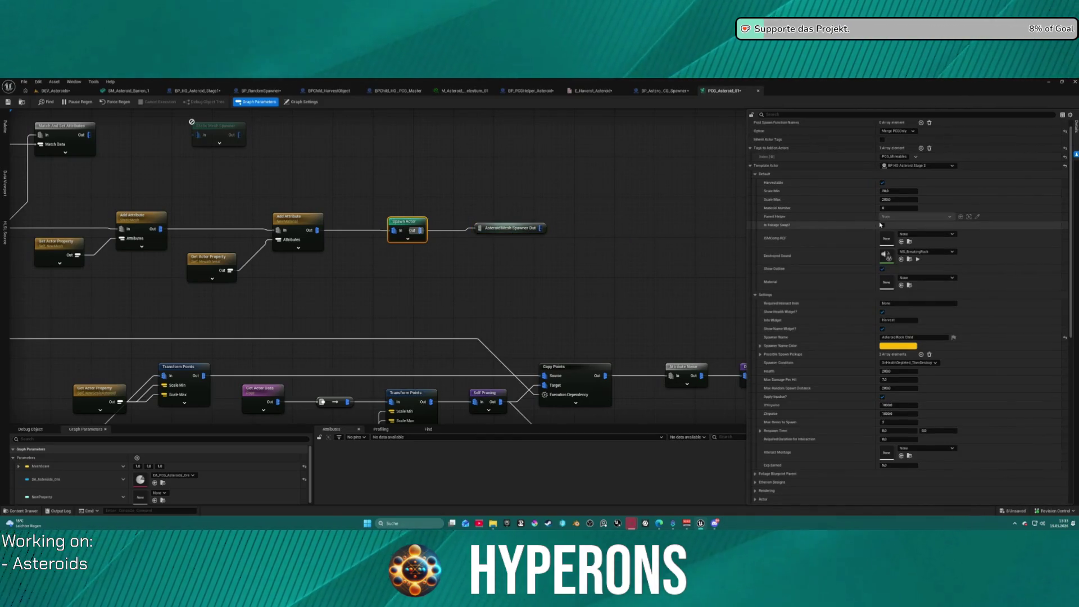
scroll(831, 256, up, 1)
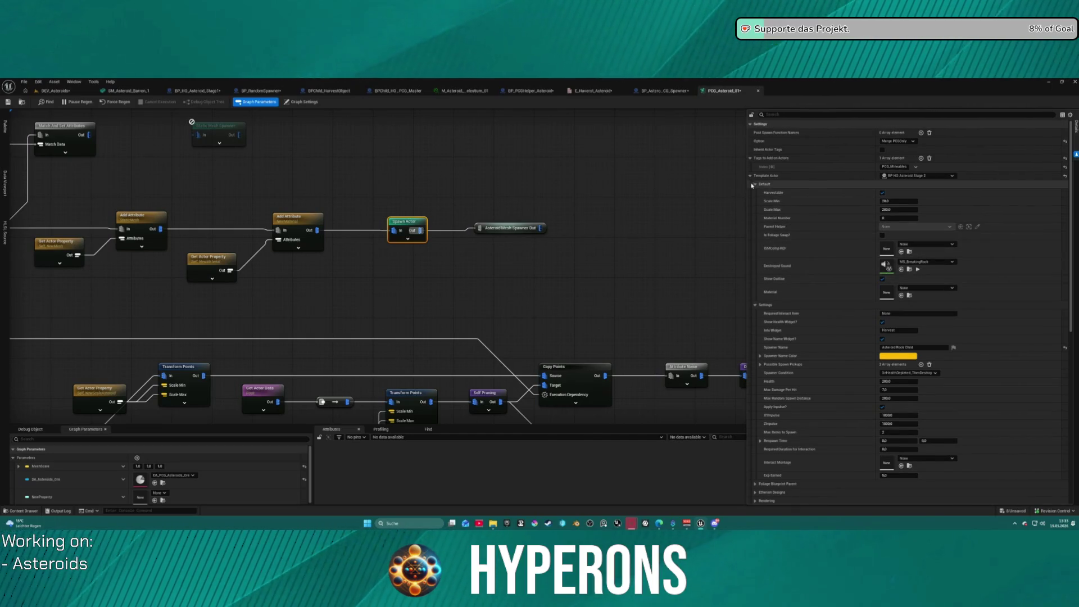
click(753, 184)
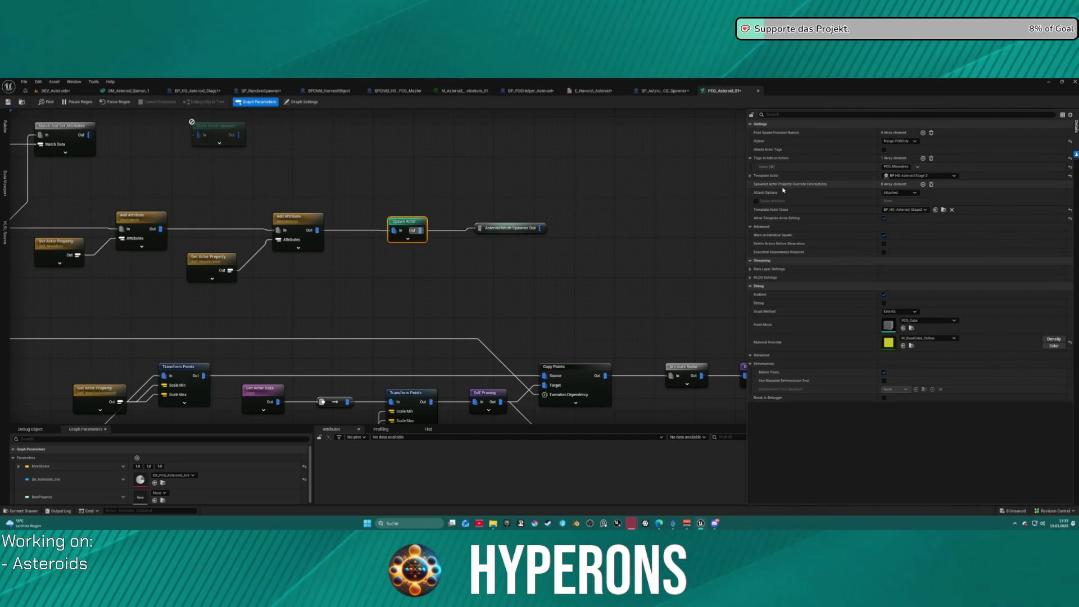
click(756, 201)
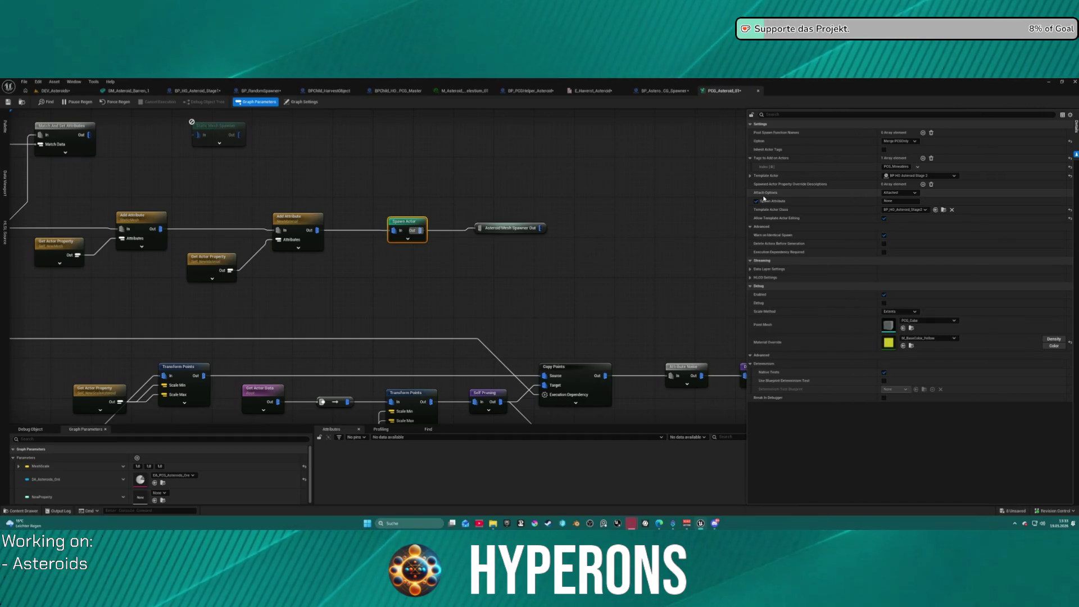
click(893, 201)
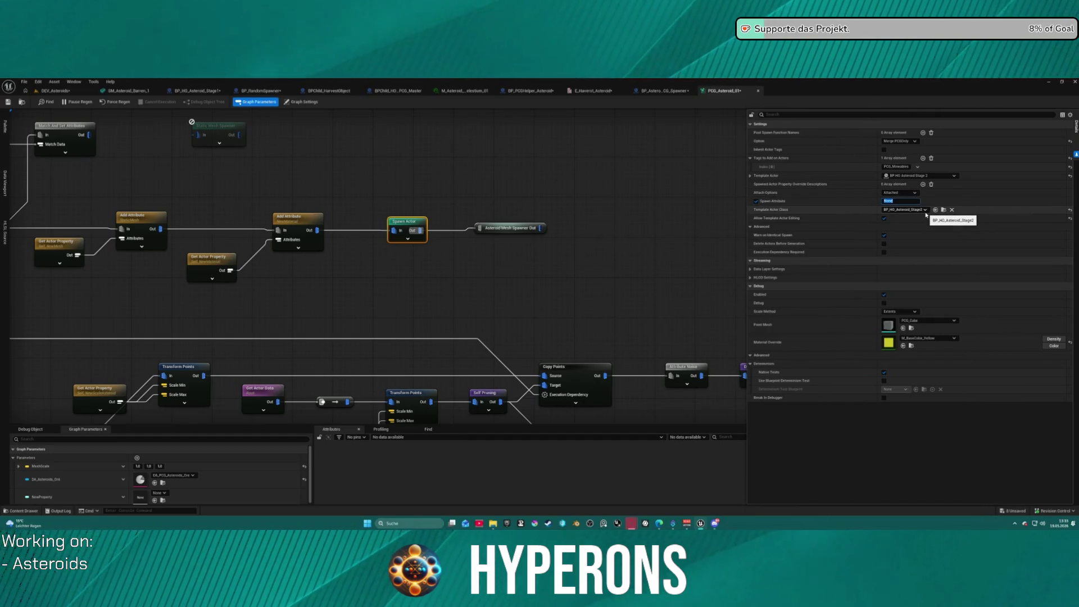
click(665, 198)
Locate the Template Actor Class asset, BP_HO_Asteroid_Stage2, in the content browser
click(403, 223)
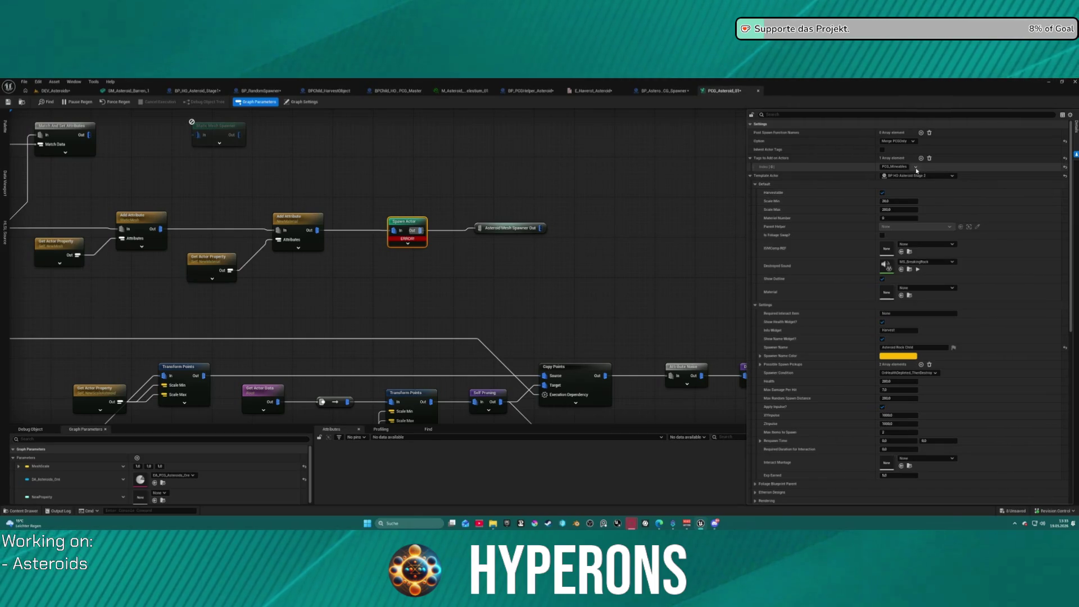
scroll(894, 456, down, 10)
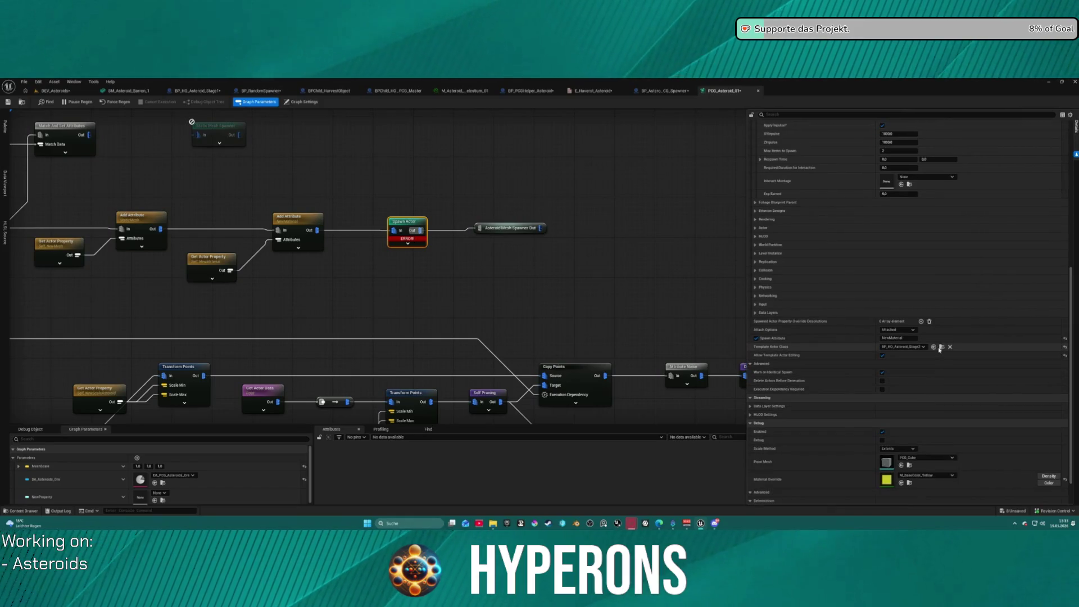
click(942, 347)
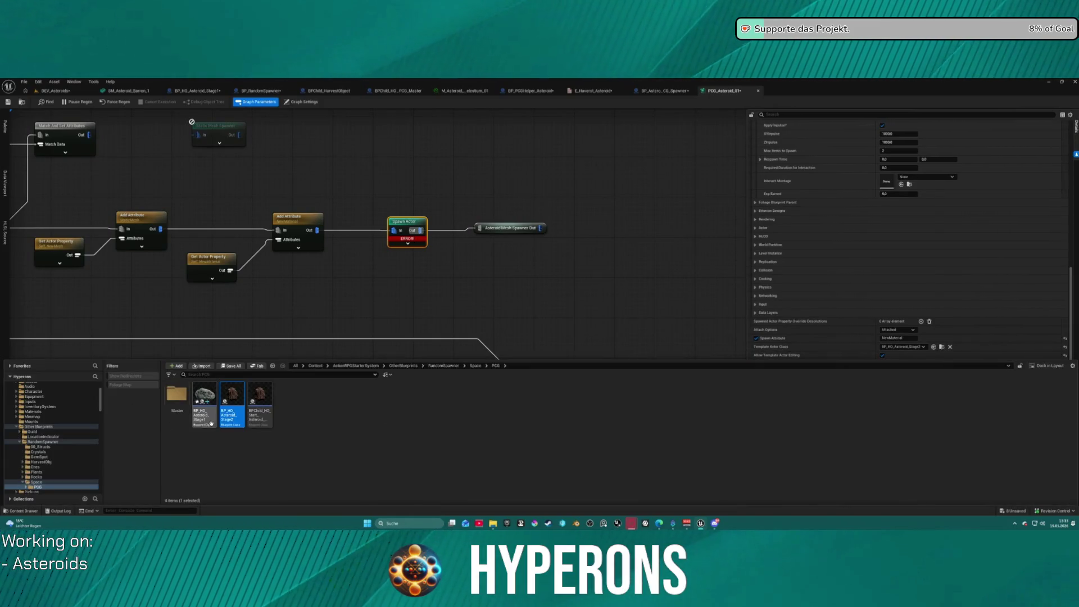
In BP_HO_Asteroid_Stage2, rename the Material_1 variable to NewMaterial
double_click(237, 396)
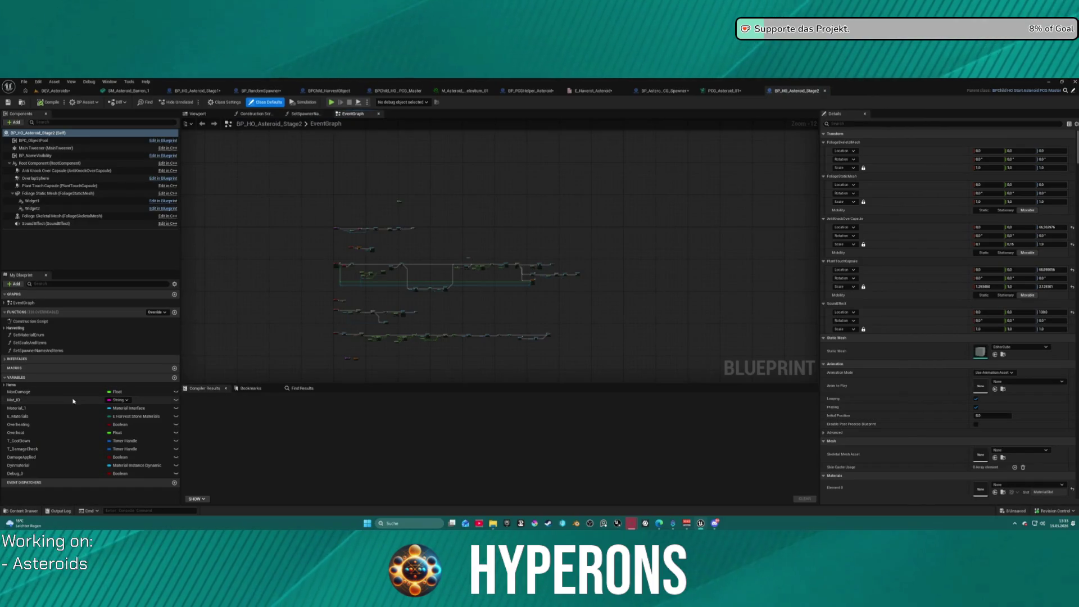
click(50, 407)
click(50, 408)
text(NewMaterial)
key(Return)
Make NewMaterial instance editable and exposed on spawn, compile, and return to PCG_Asteroid_01
click(177, 409)
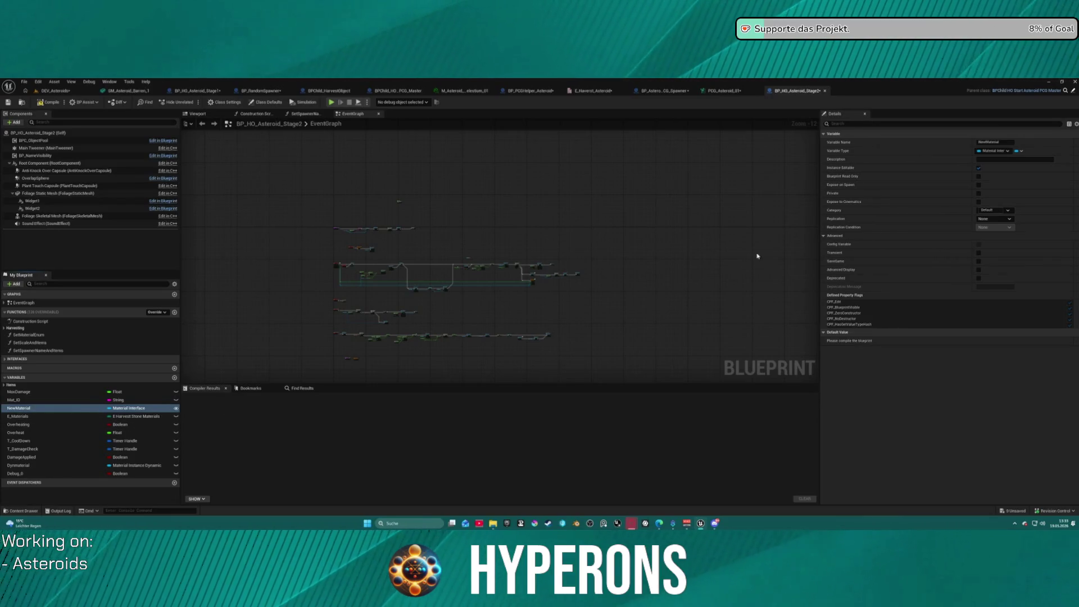
click(979, 185)
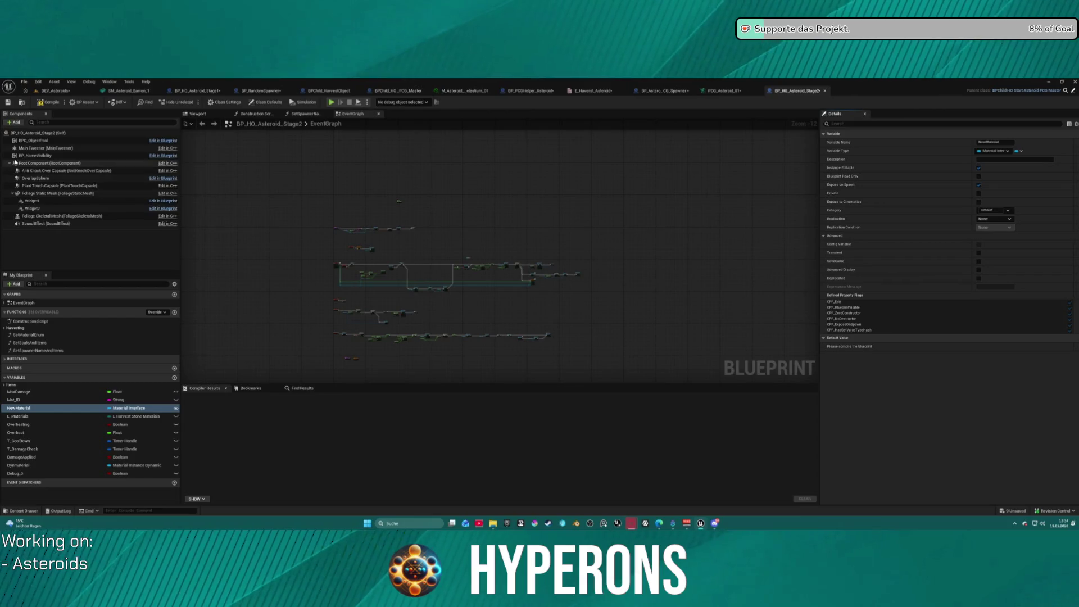
key(F7)
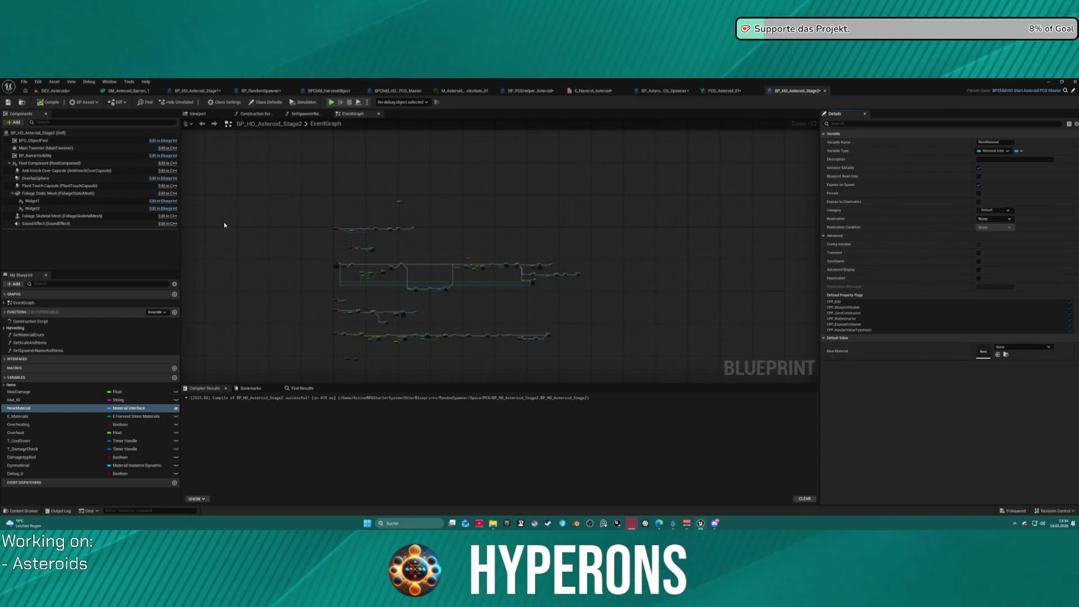
click(729, 93)
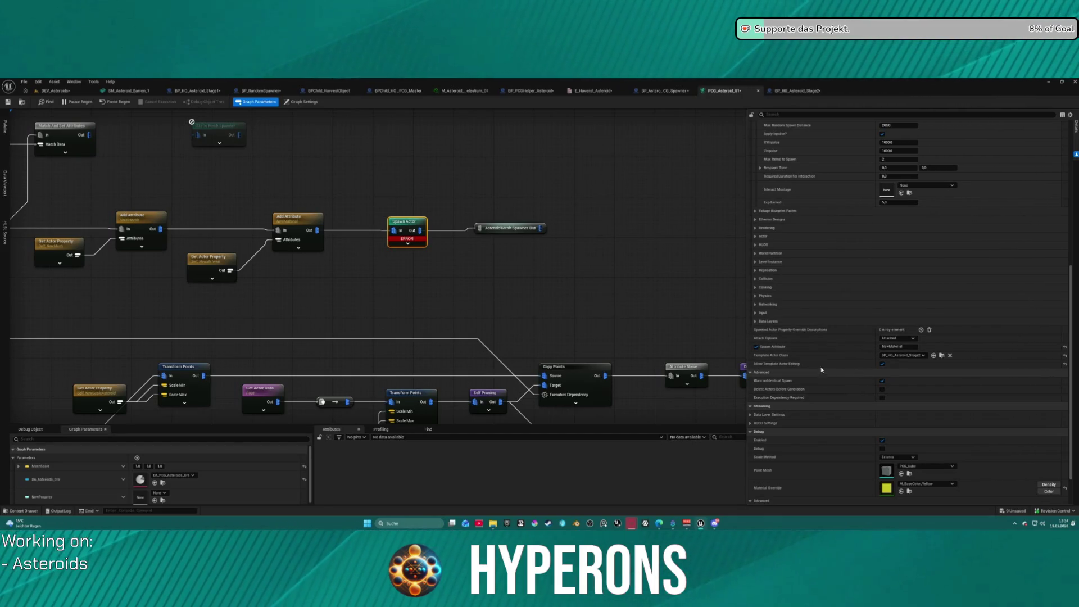
Collapse the Settings details category, then expand the Spawn Actor node and move it upward
scroll(763, 303, up, 6)
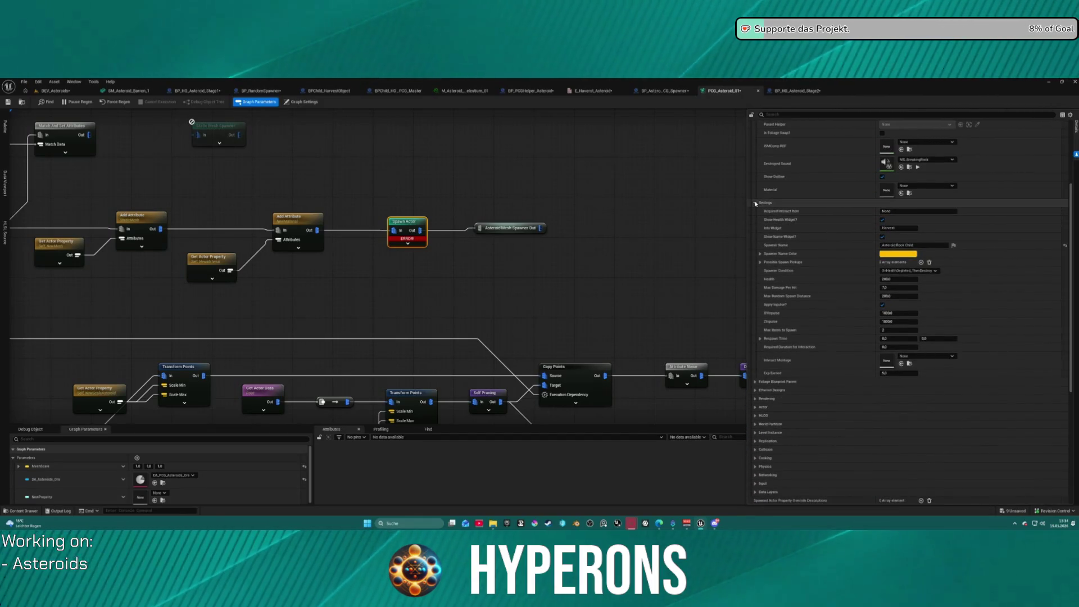
click(755, 202)
scroll(855, 216, up, 4)
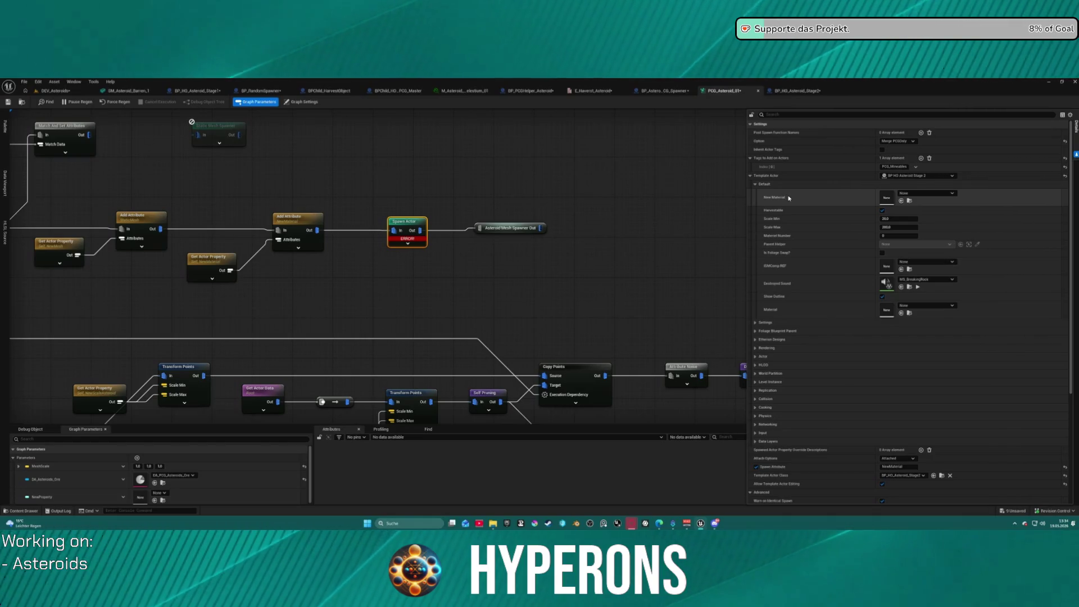
click(408, 244)
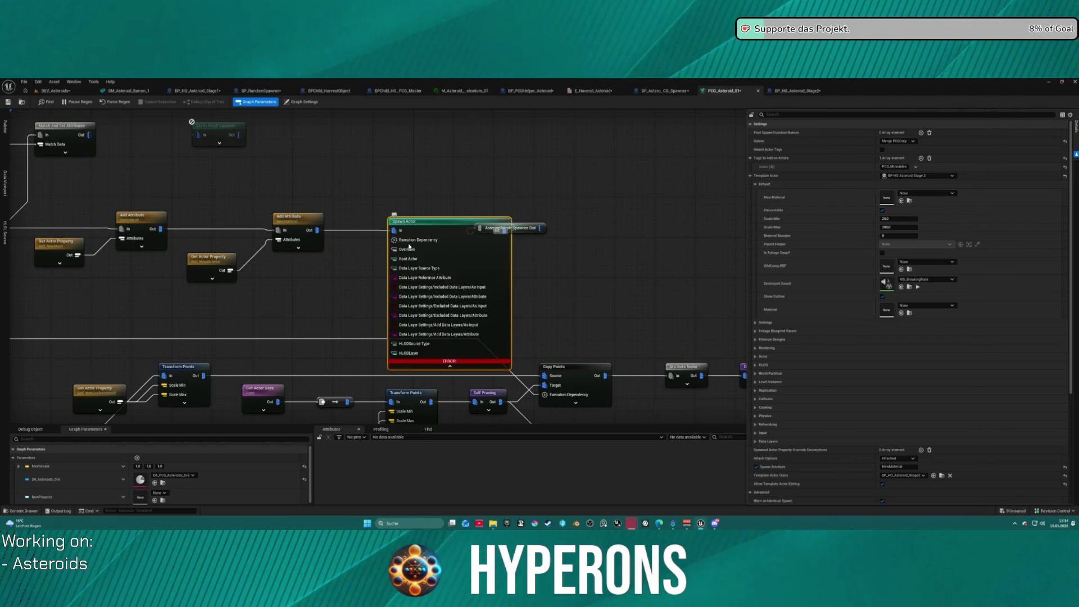
drag(472, 274, 462, 225)
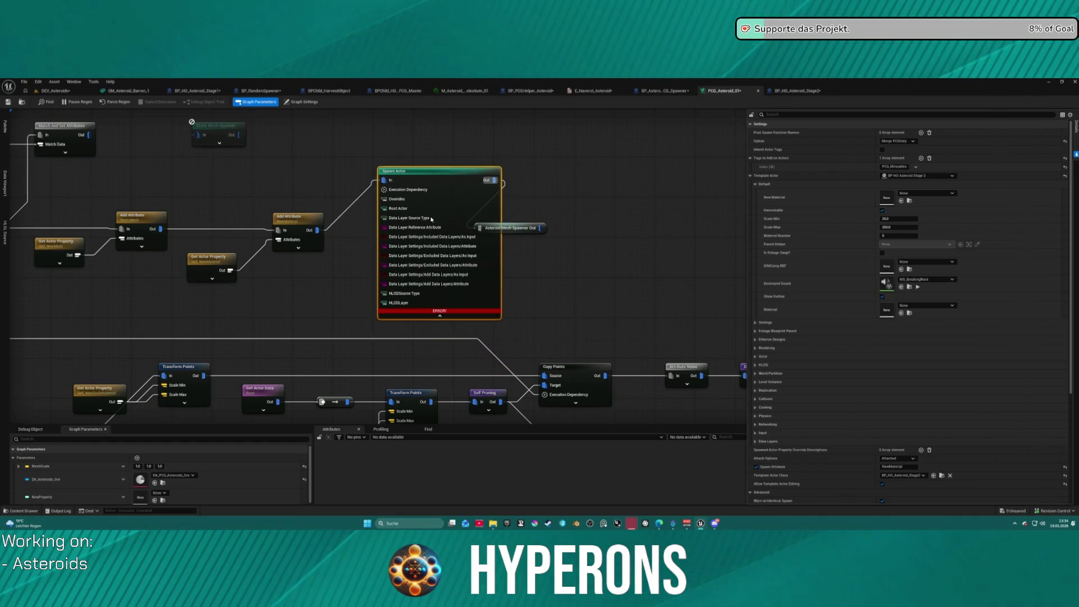
drag(384, 209, 367, 243)
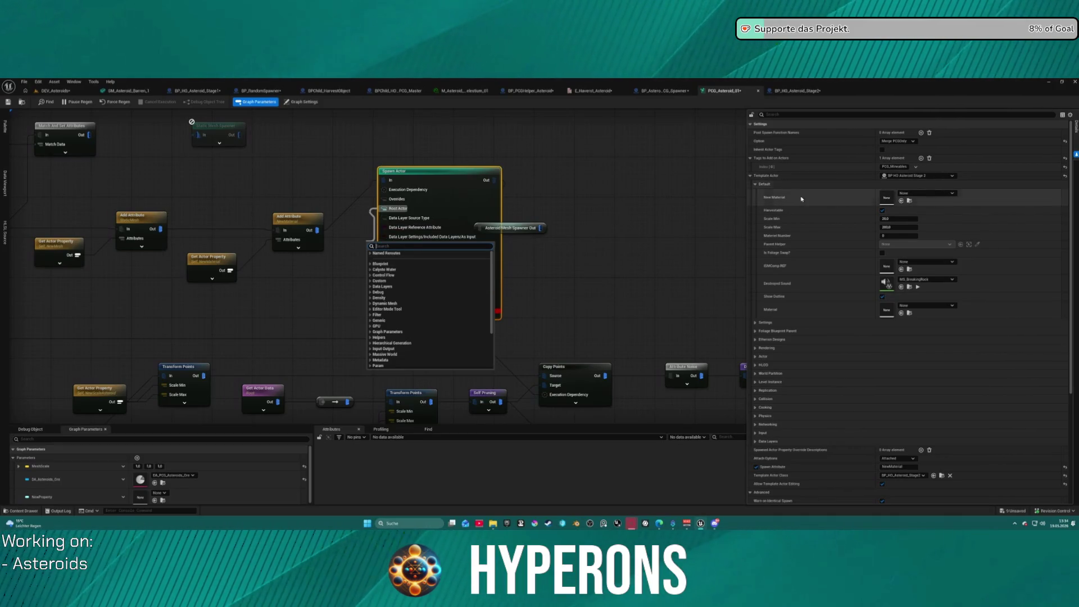
Move Asteroid Mesh Spawner Out to the upper right, then collapse Spawn Actor and set it below
click(668, 214)
click(668, 215)
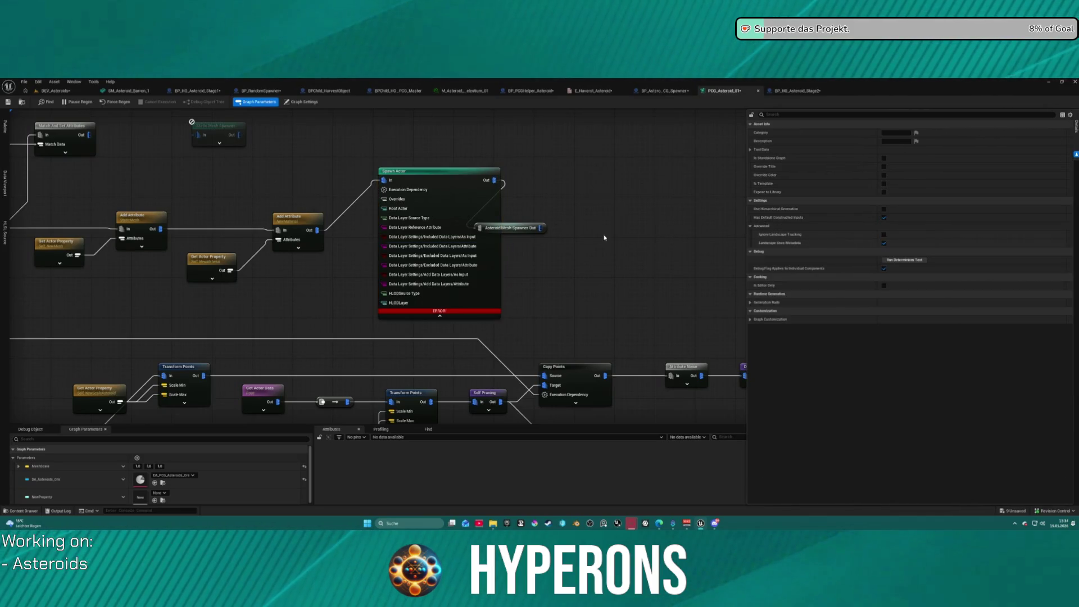
mouse_move(509, 228)
mouse_down()
mouse_move(598, 203)
mouse_move(611, 187)
mouse_up()
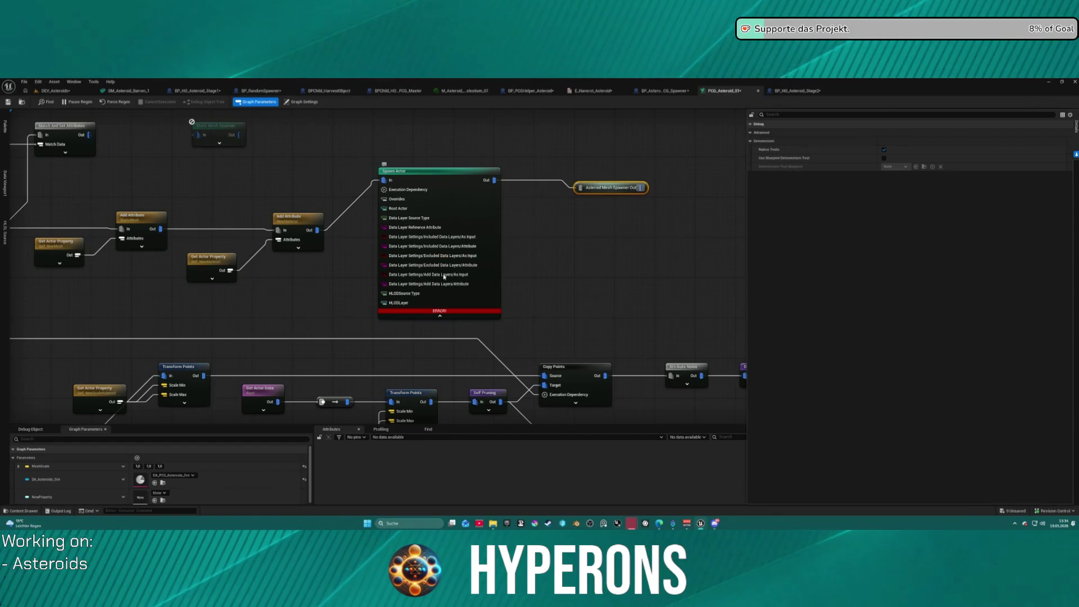
click(440, 316)
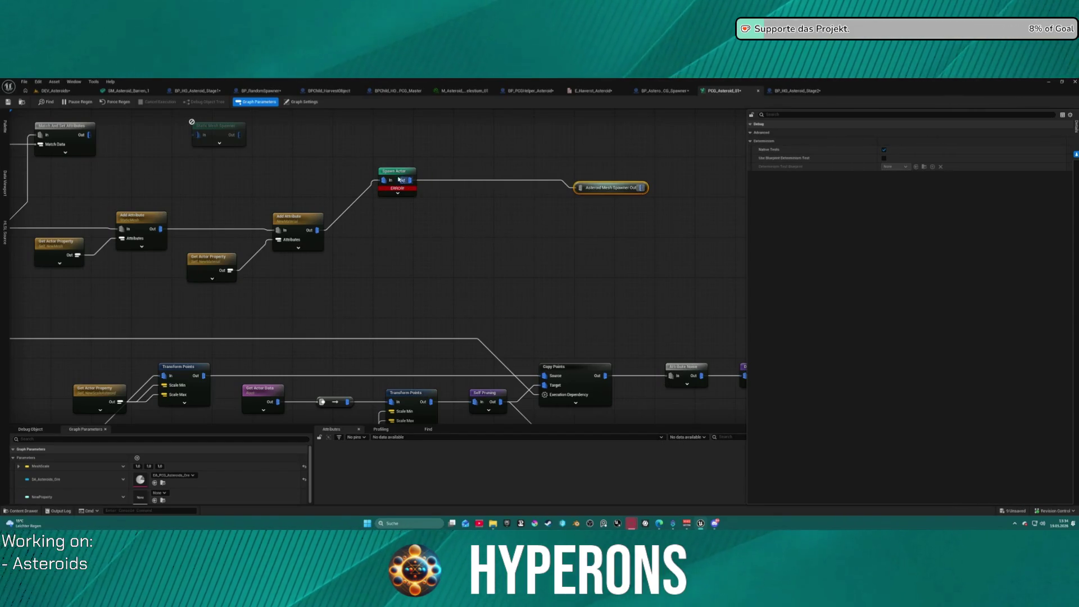
mouse_move(396, 172)
mouse_down()
mouse_move(400, 231)
mouse_move(400, 217)
mouse_move(418, 225)
mouse_up()
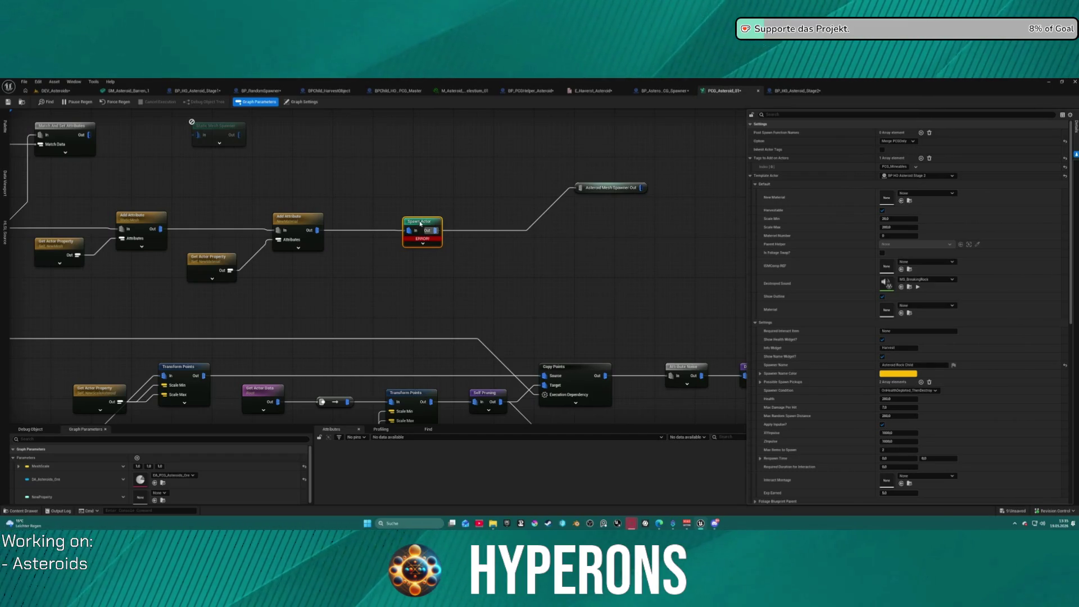
drag(421, 223, 425, 223)
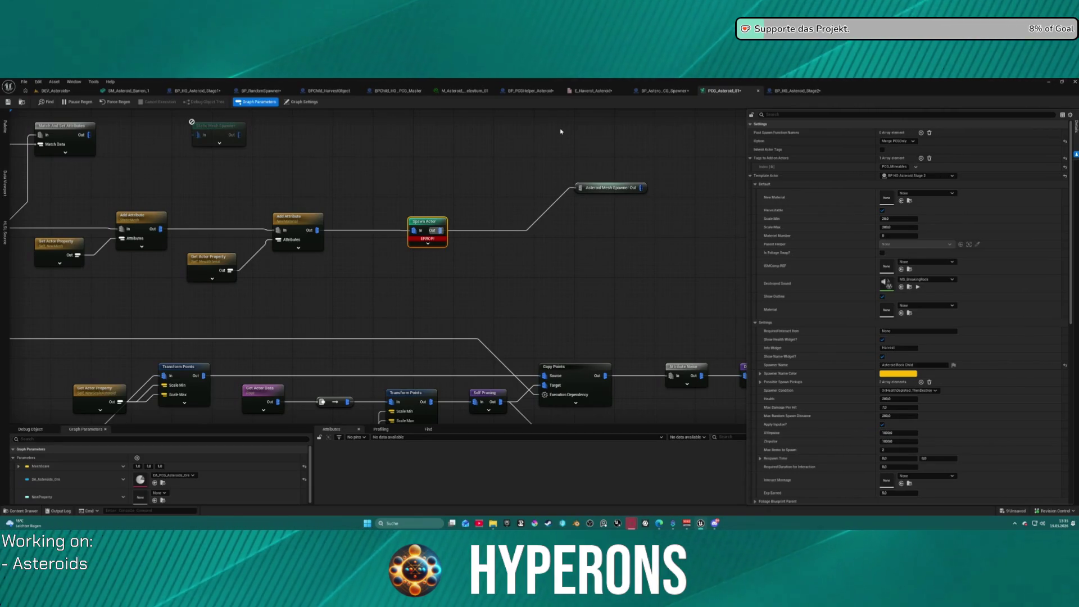
click(525, 92)
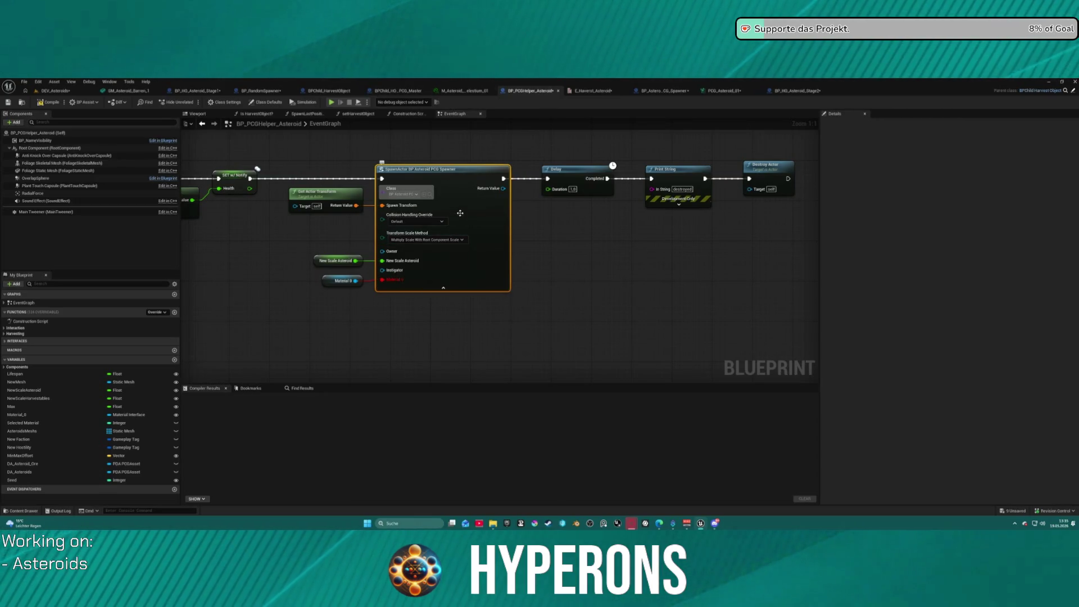
Refresh the SpawnActor node and wire the Material 0 variable into its New Material input
right_click(466, 268)
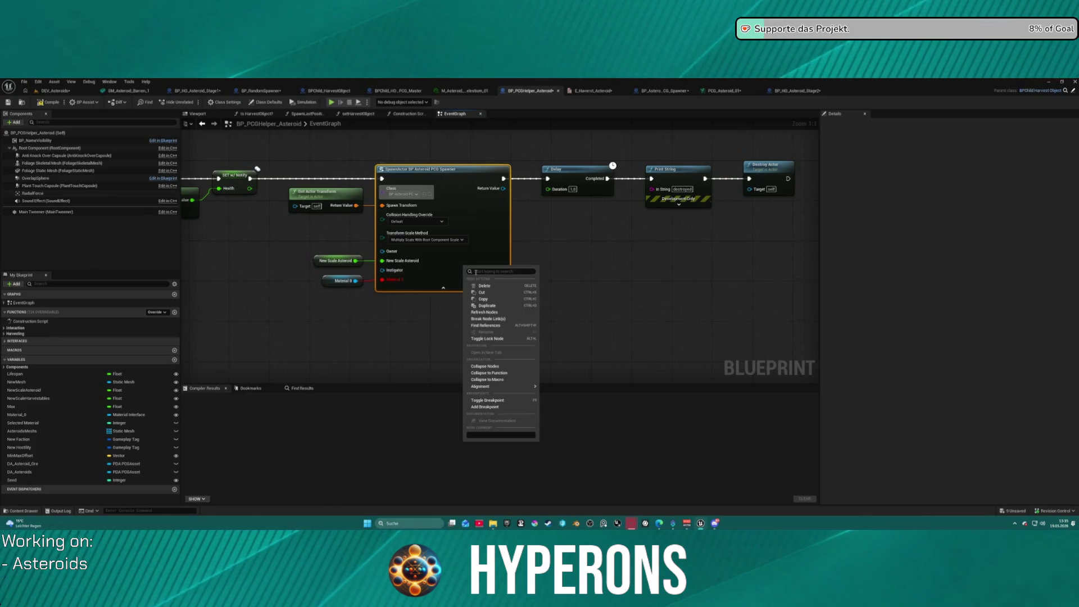
click(481, 312)
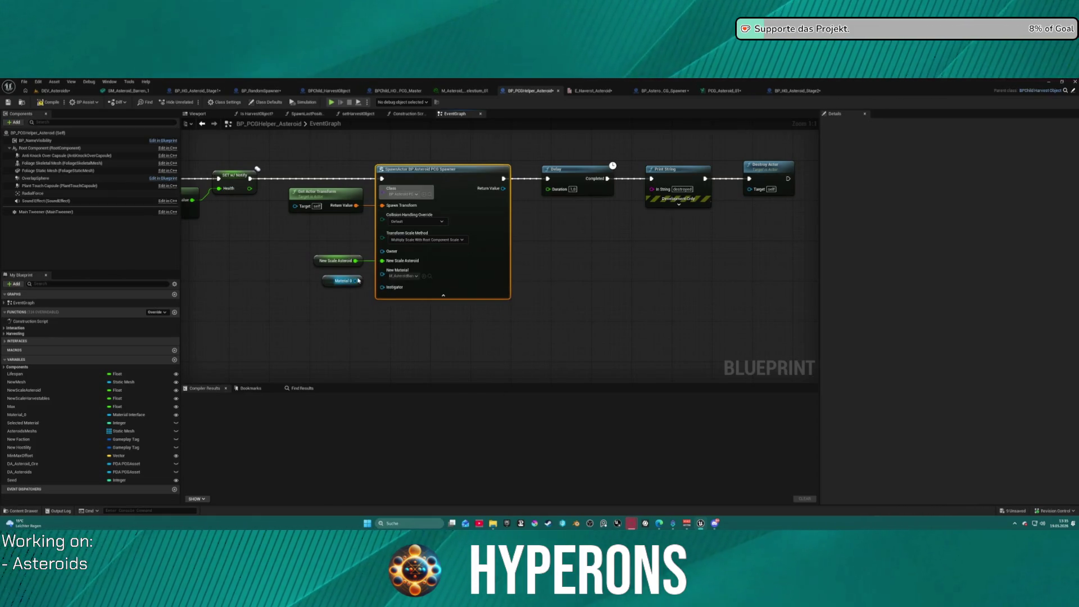
drag(355, 280, 382, 271)
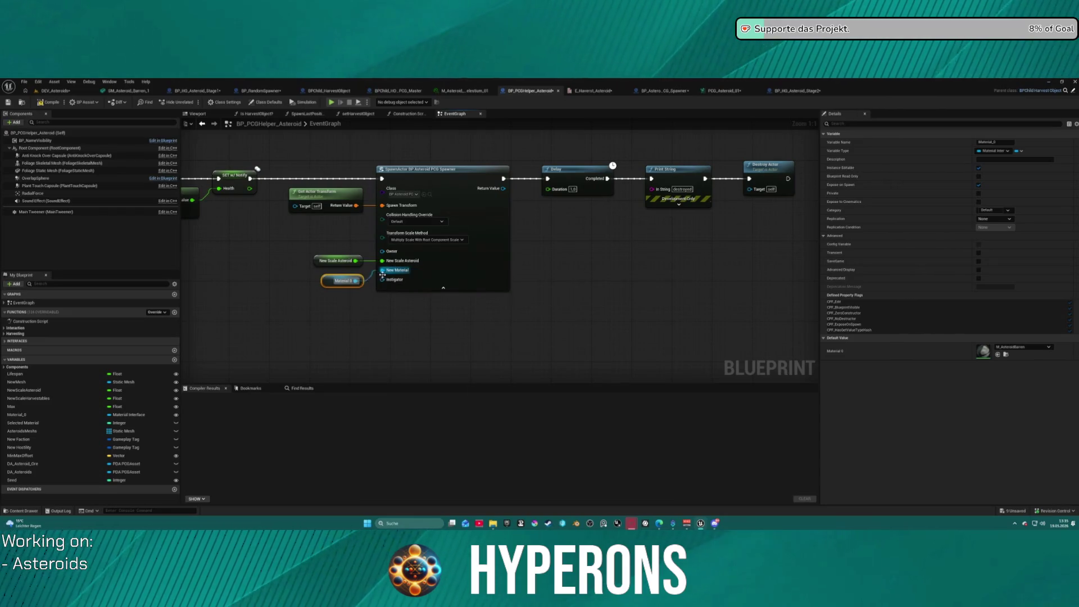
Rename the Material_0 variable to NewMaterial and return to the PCG_Asteroid_01 graph
click(20, 415)
click(23, 414)
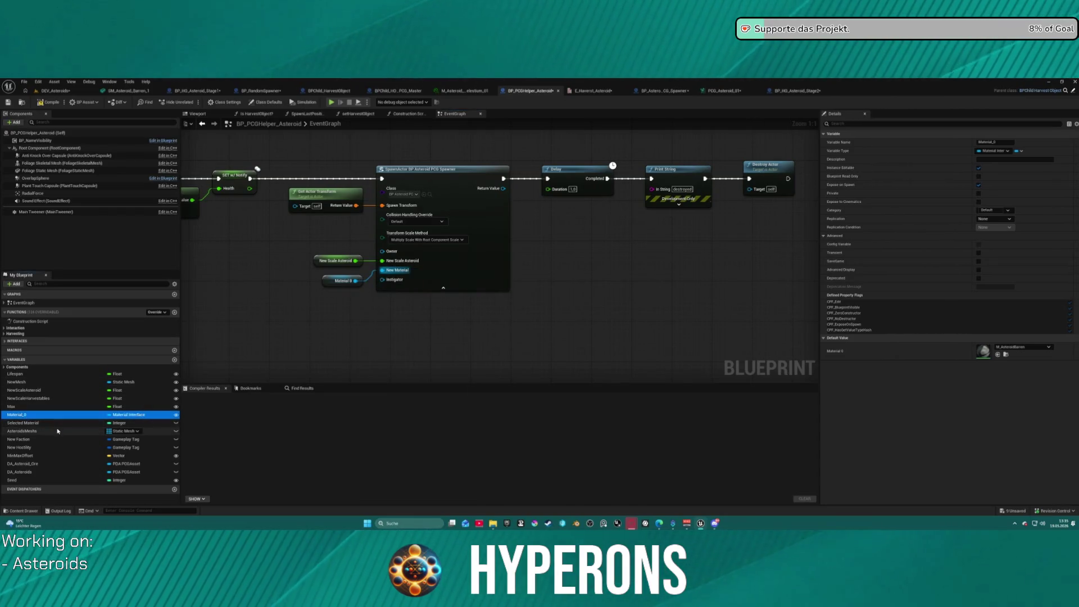
text(New)
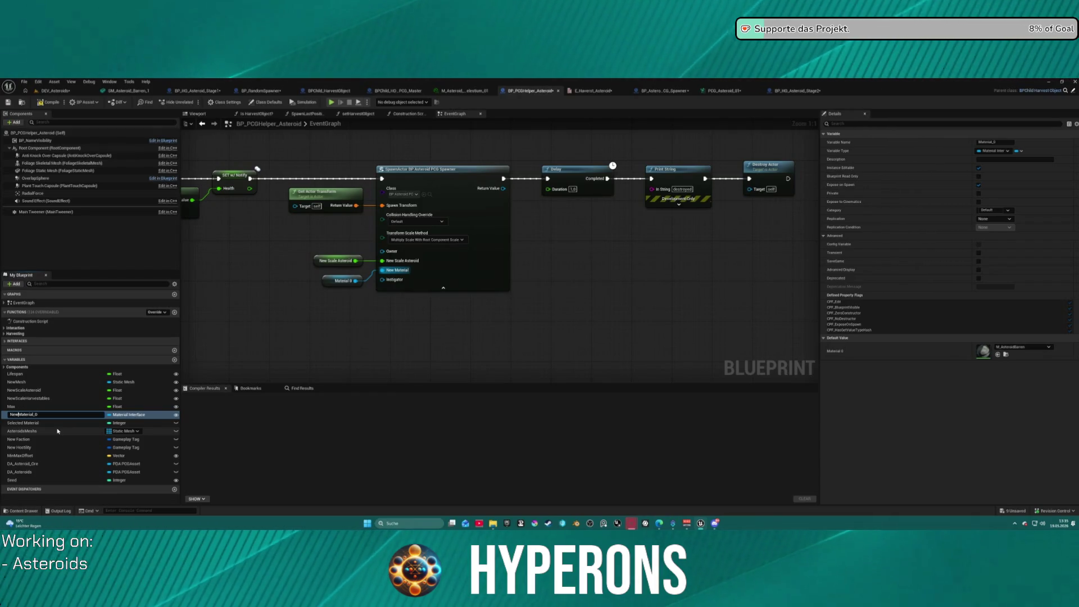
key(BackSpace)
key(BackSpace)
key(Return)
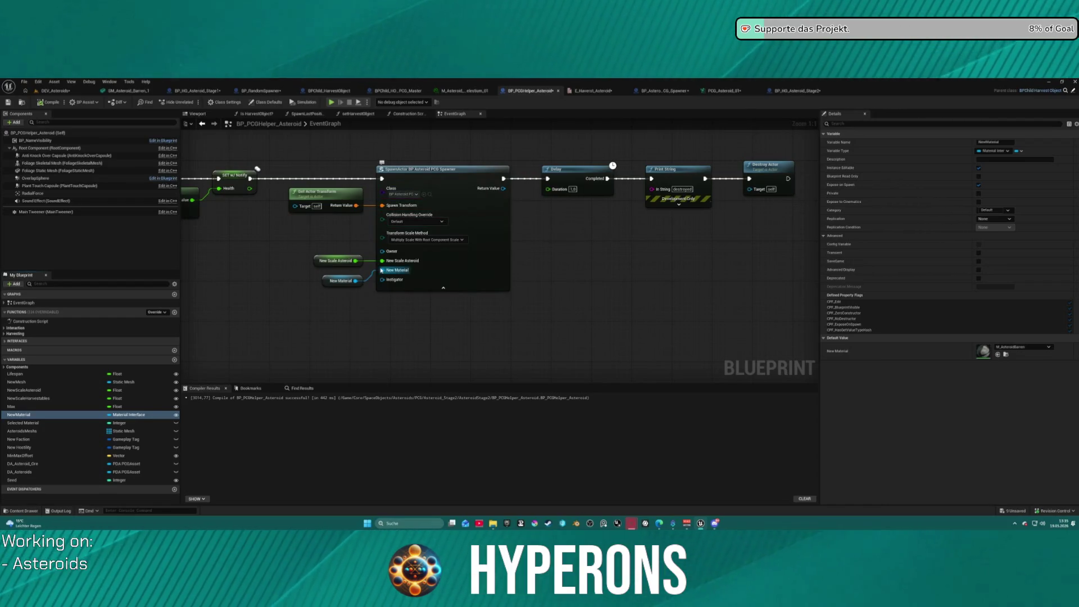
click(729, 92)
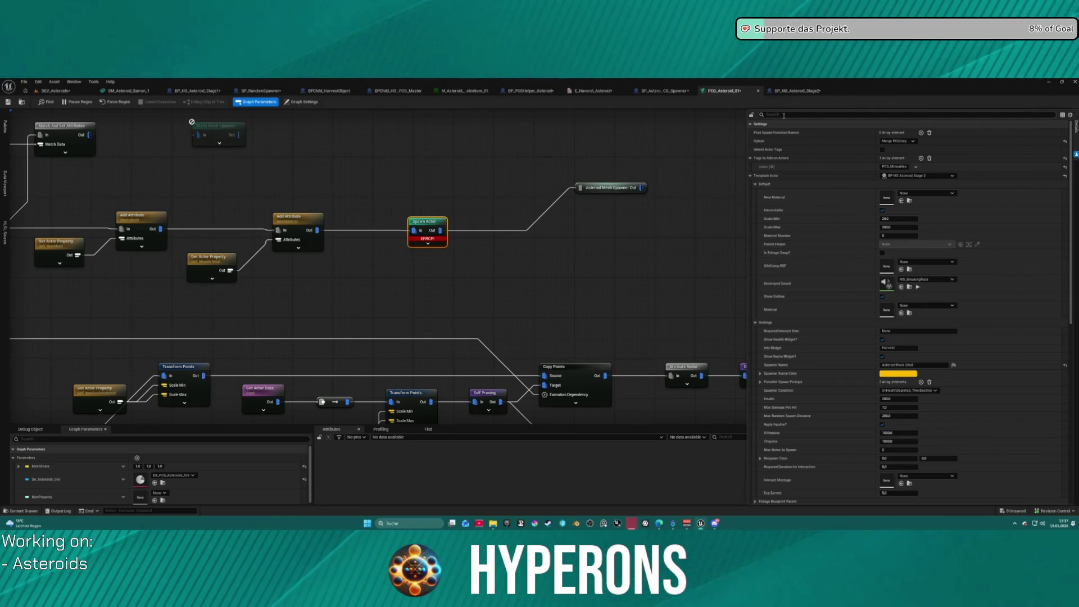
Add a Spawned Actor Property Override with Input Source and Property Target NewMaterial
text(pro)
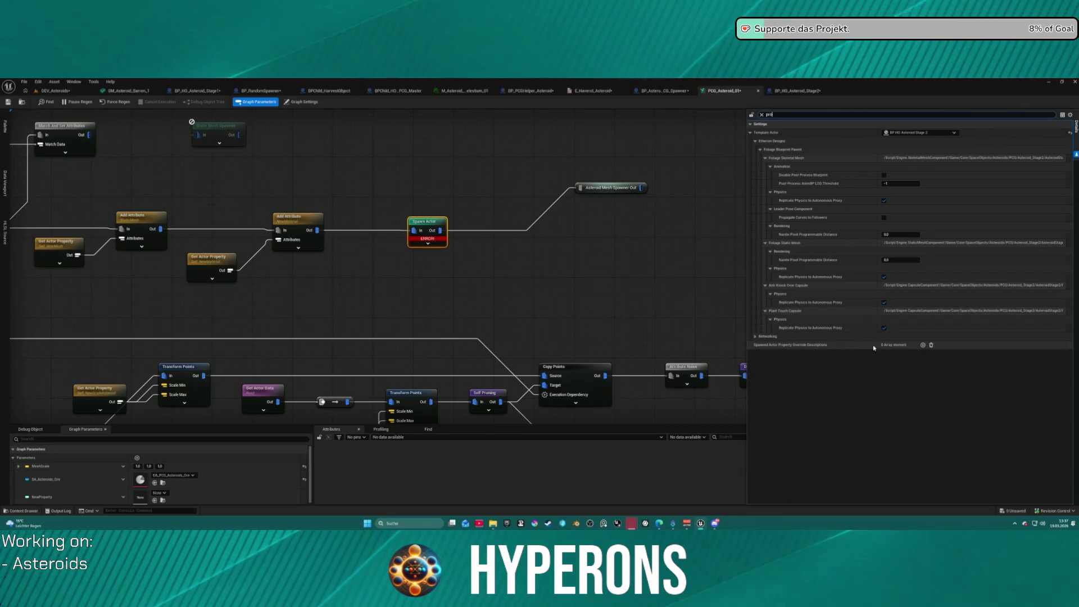
click(924, 344)
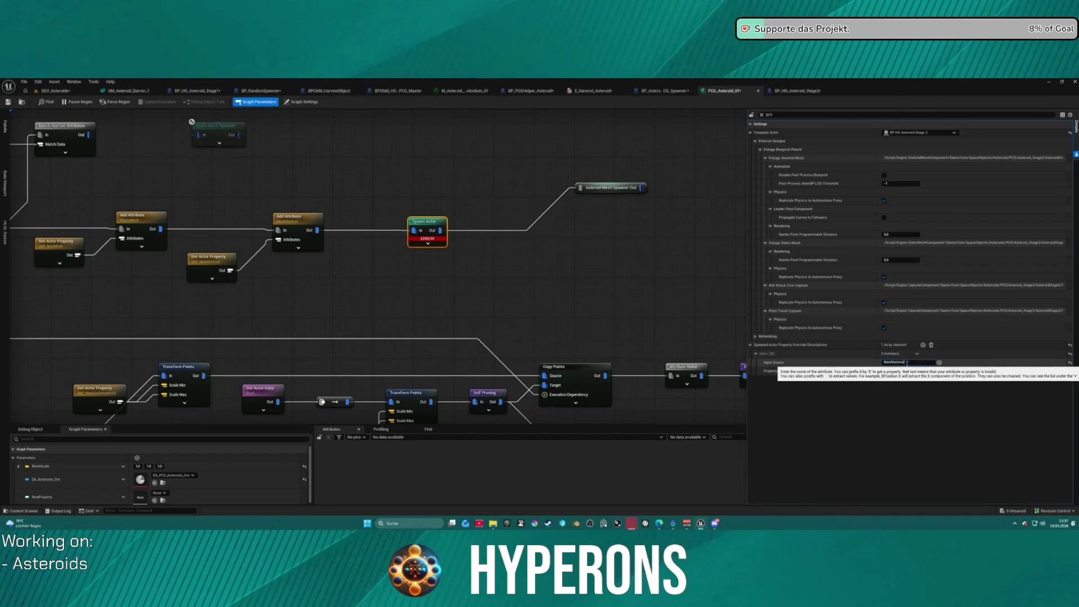
text(NewMaterial)
click(915, 370)
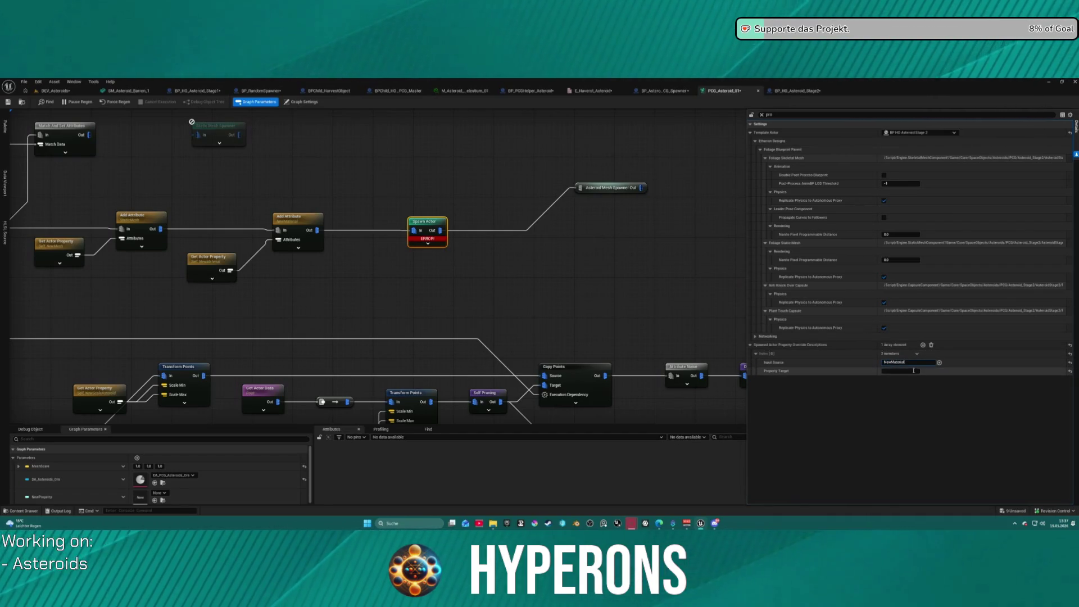
Show all Spawn Actor settings and untick Spawn Attribute to clear the node's error
click(588, 236)
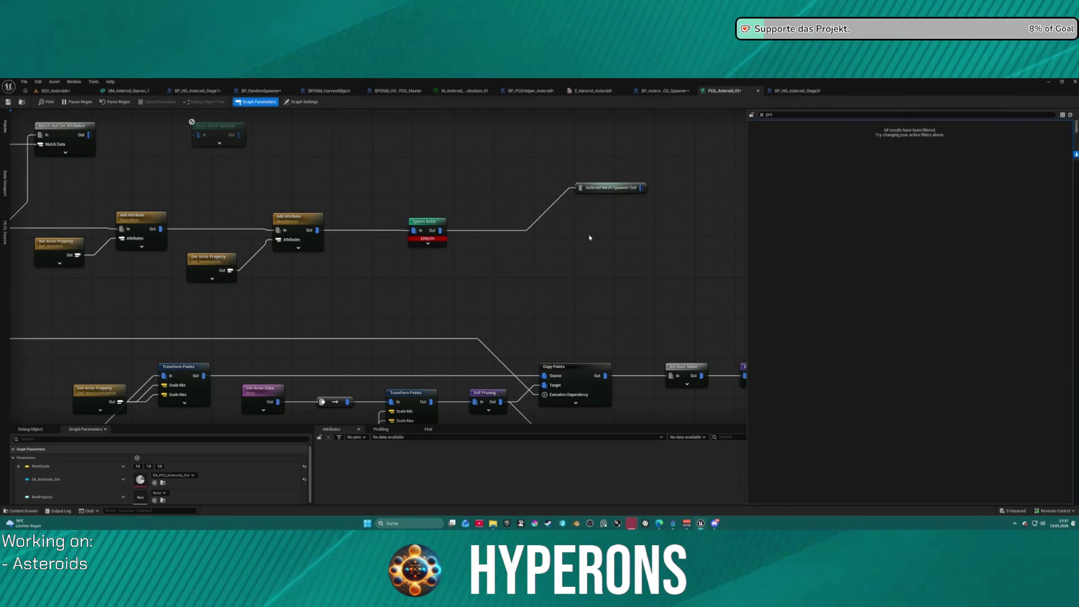
click(421, 225)
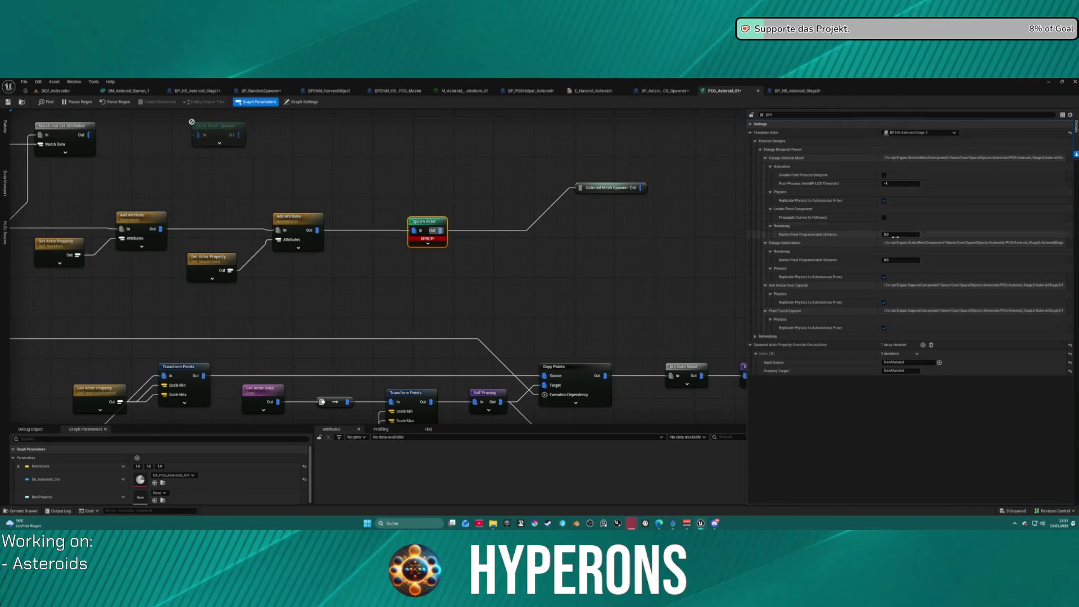
click(762, 115)
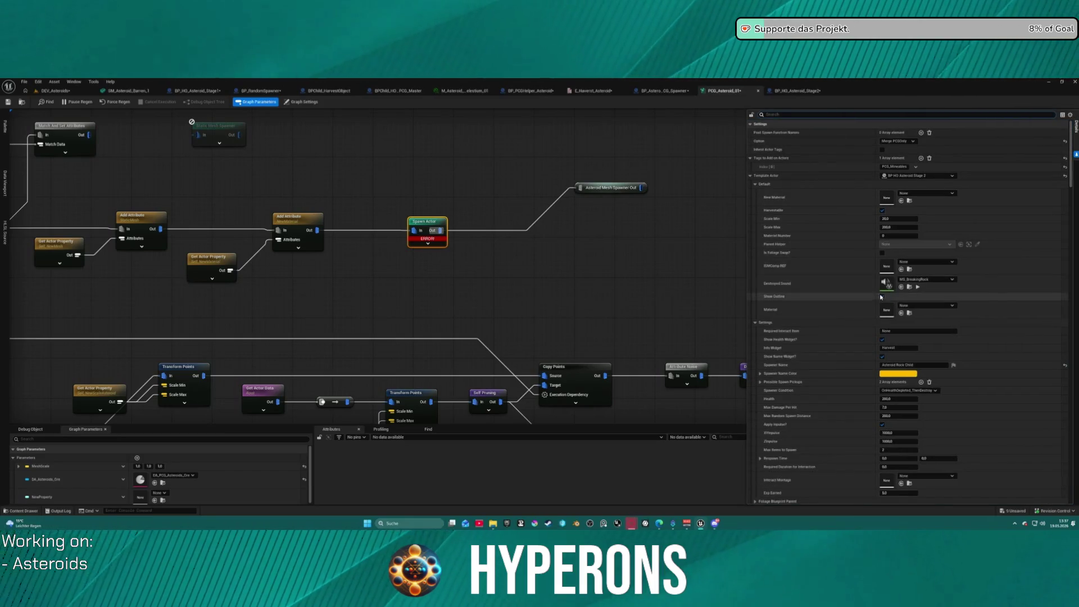
click(750, 175)
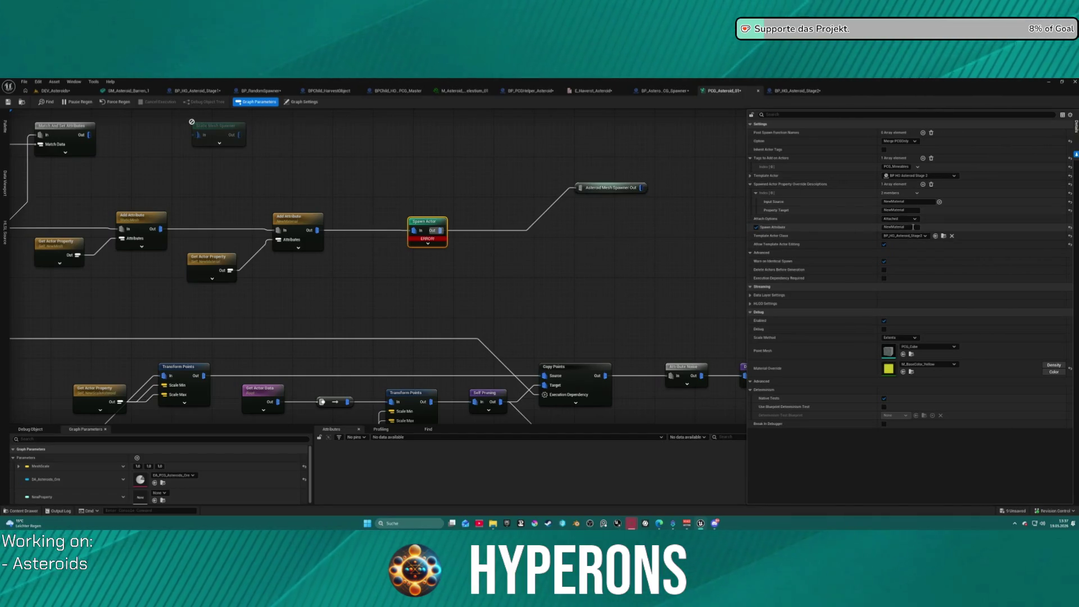
click(757, 227)
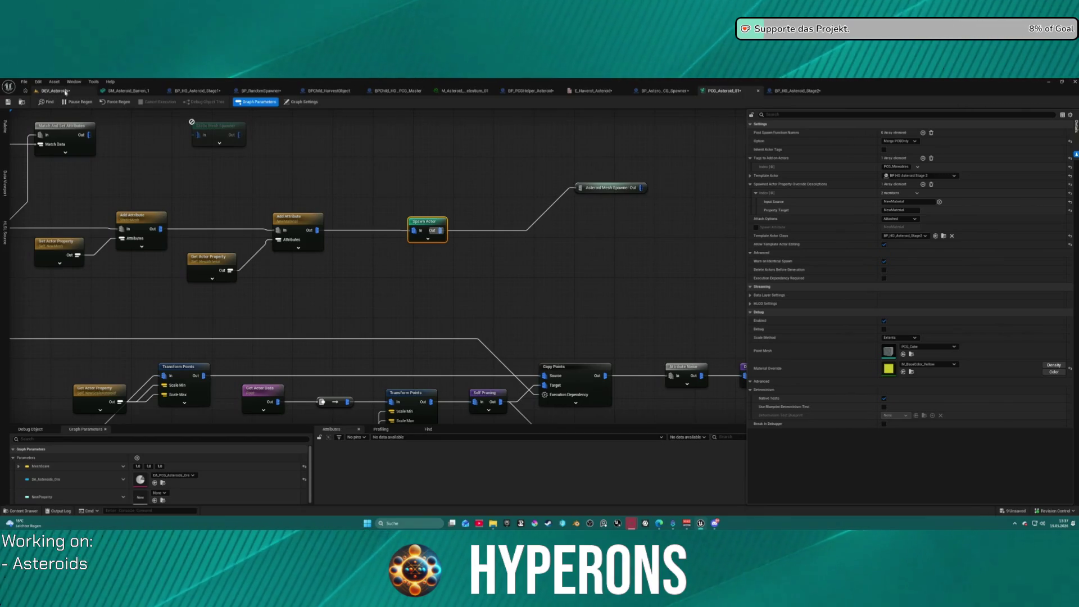
click(69, 94)
Play the level, equip the Harvester from the inventory, mine an asteroid, then stop with Esc
click(172, 103)
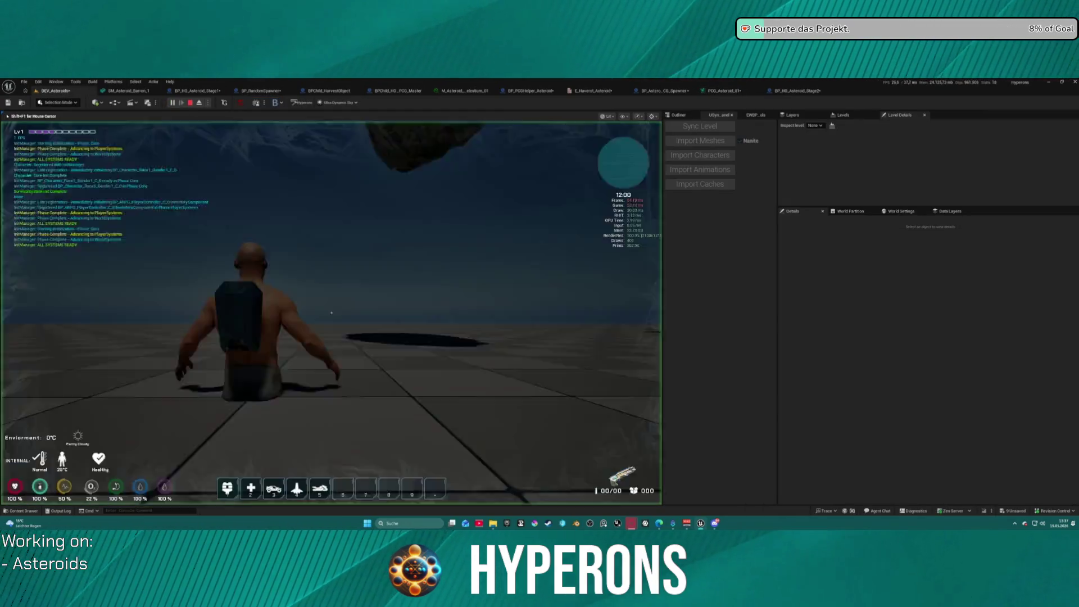
key(i)
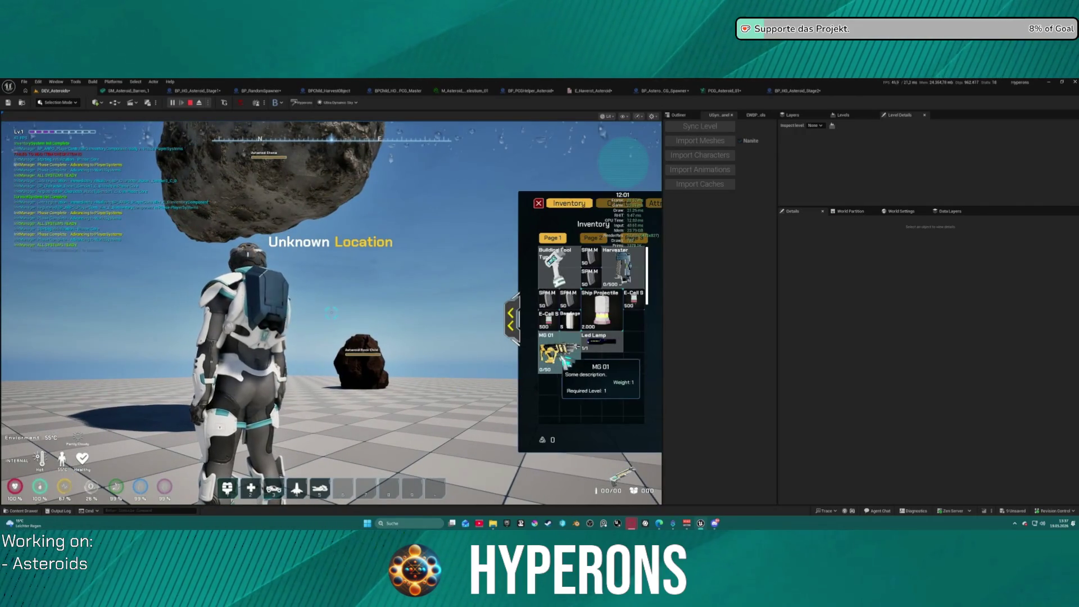
click(622, 267)
click(512, 319)
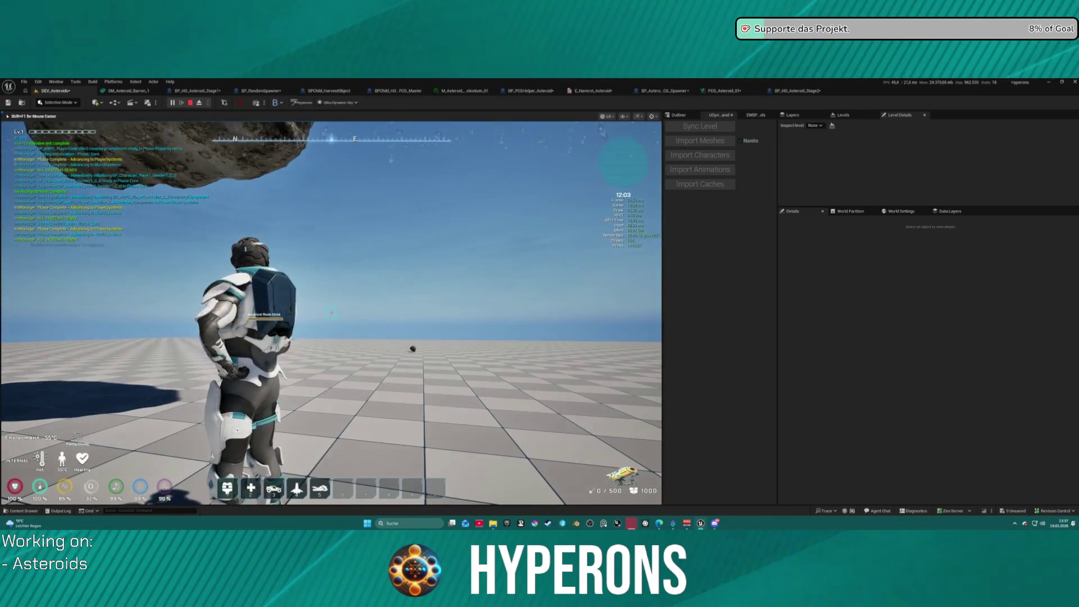
key(r)
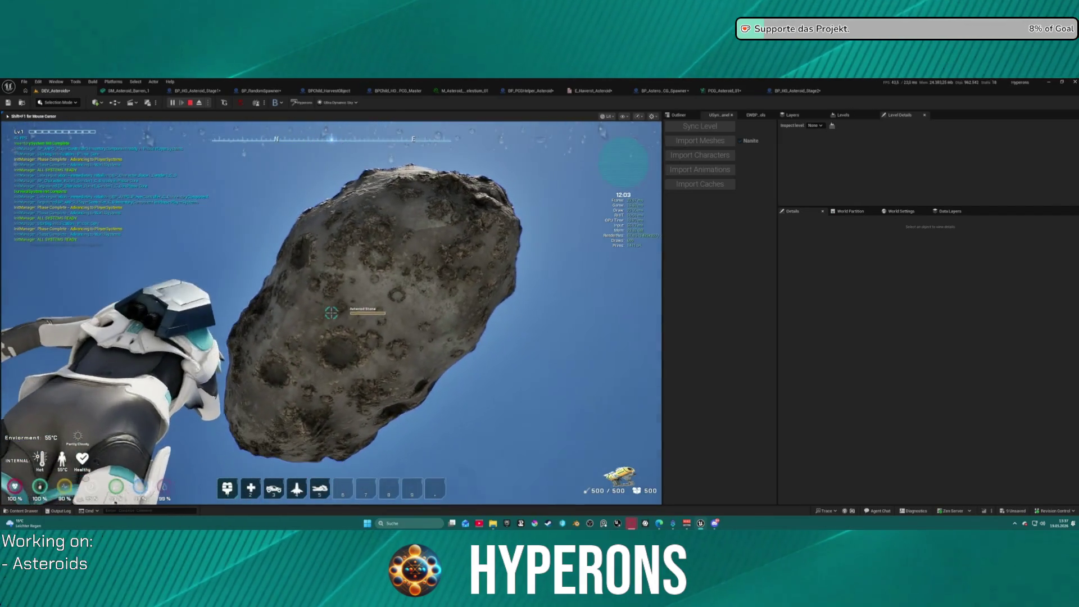
click(331, 313)
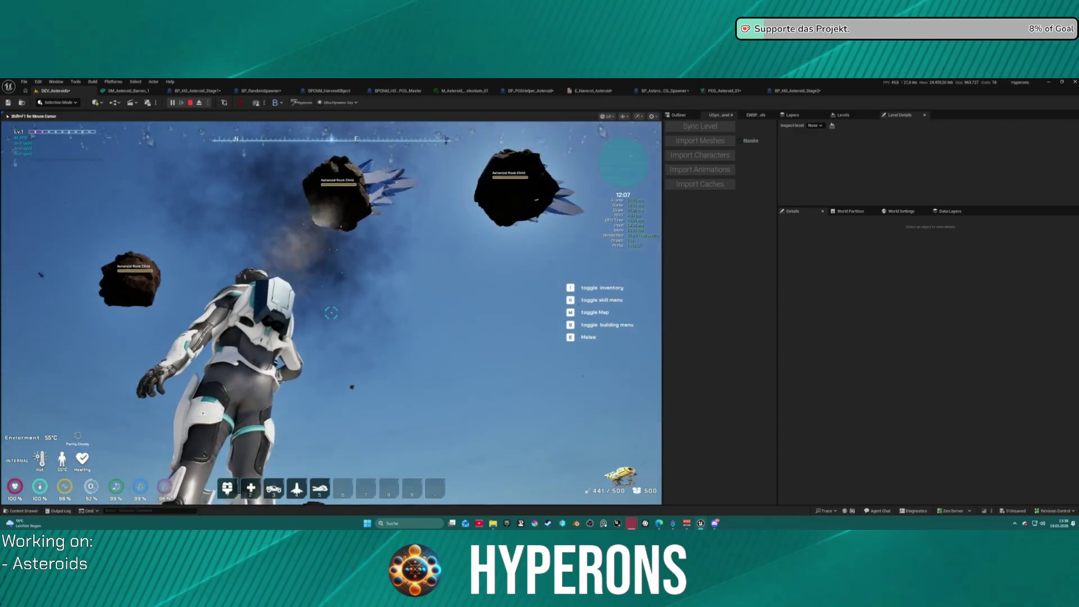
key(Escape)
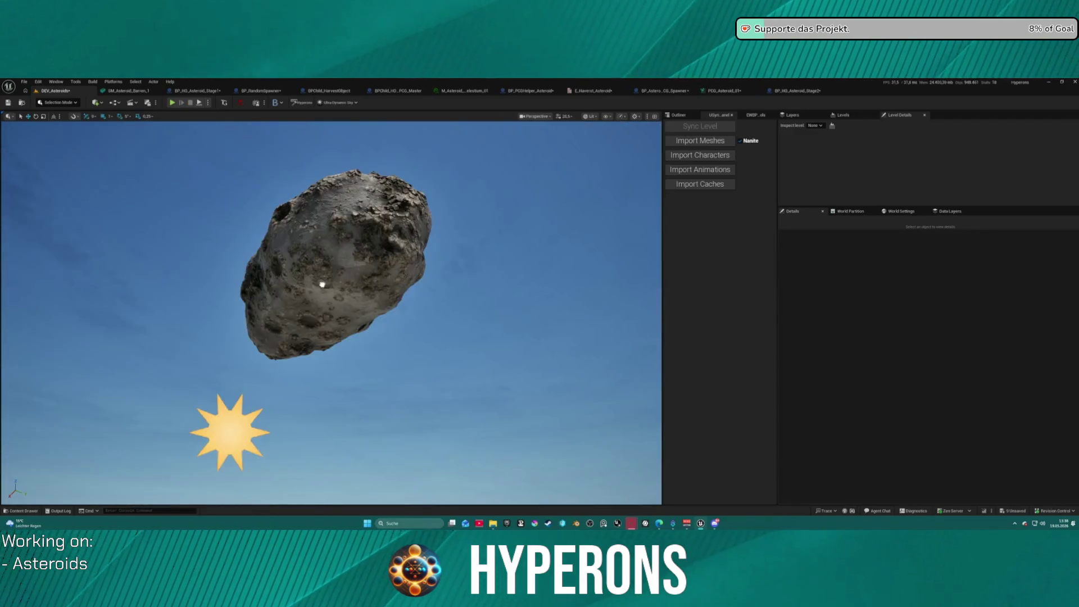
In PCG_Asteroid_01, reveal Spawn Actor's Property Override Descriptions Index [0] entry
click(725, 90)
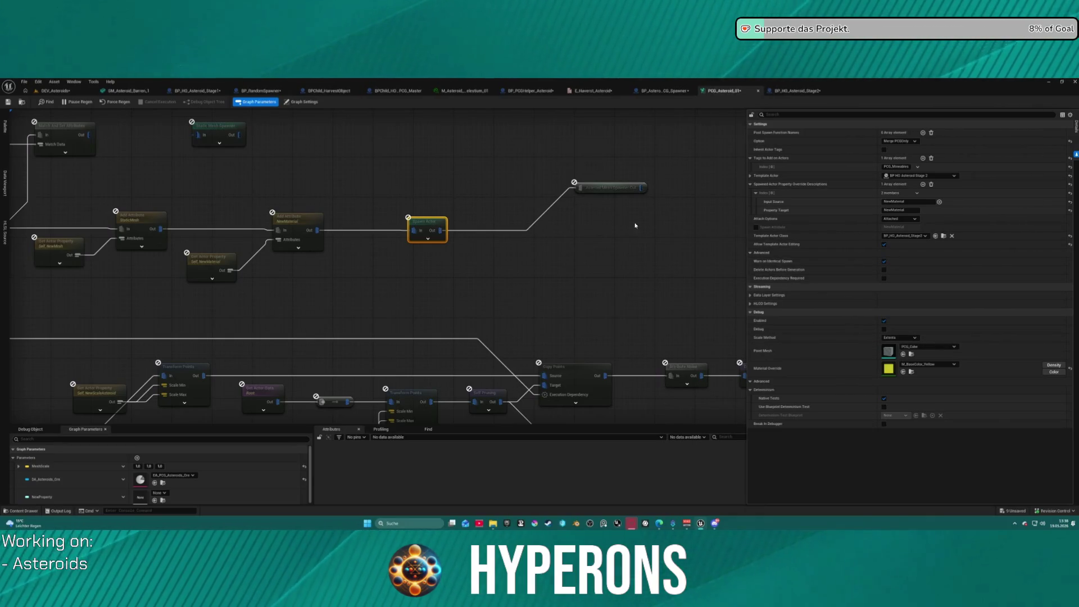
drag(603, 193, 557, 218)
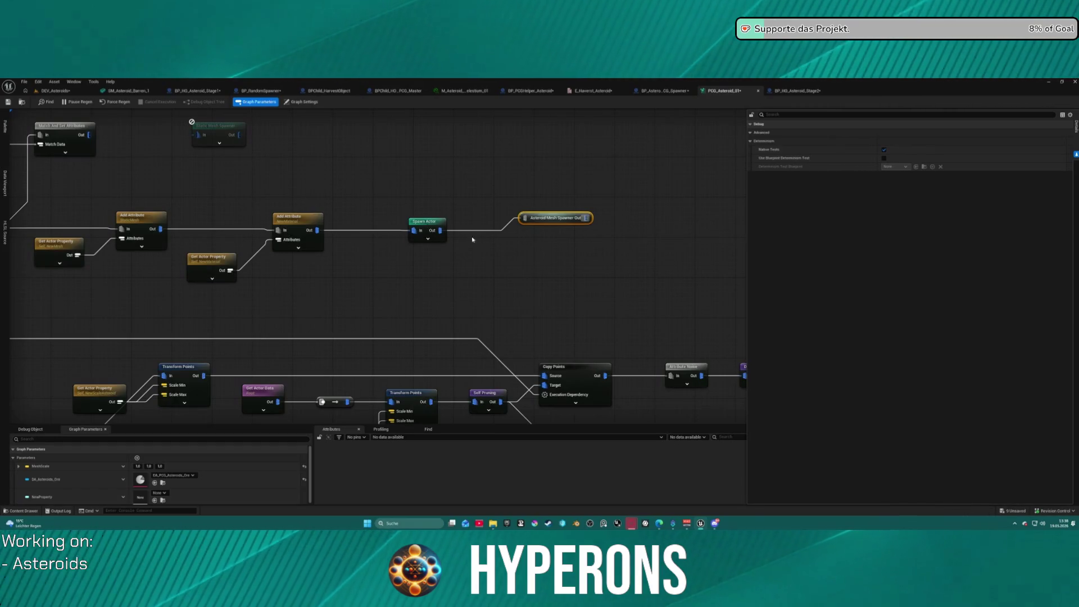
click(426, 222)
click(752, 183)
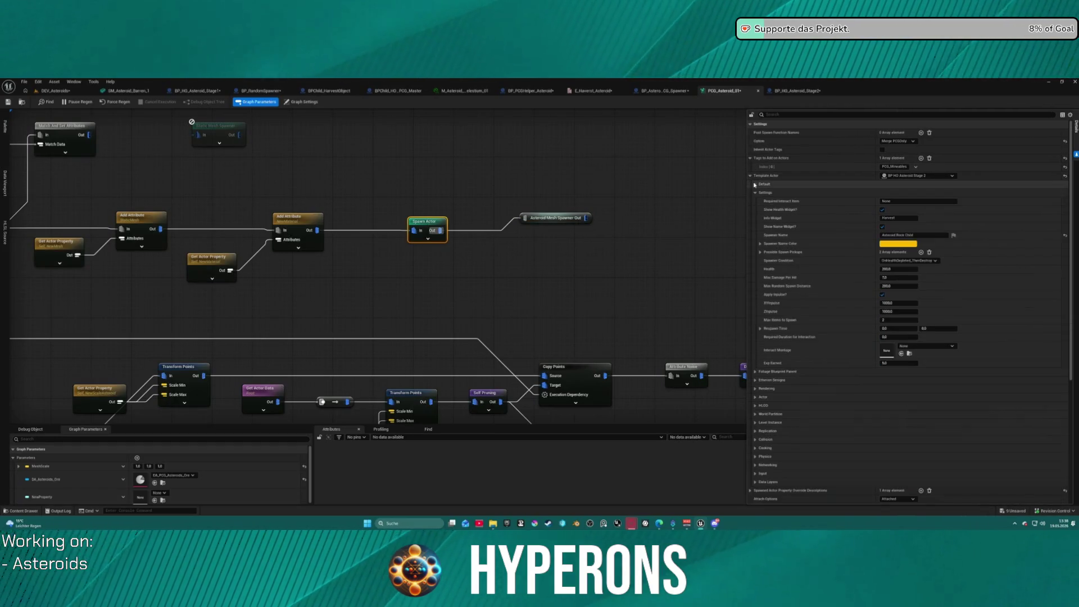
click(754, 192)
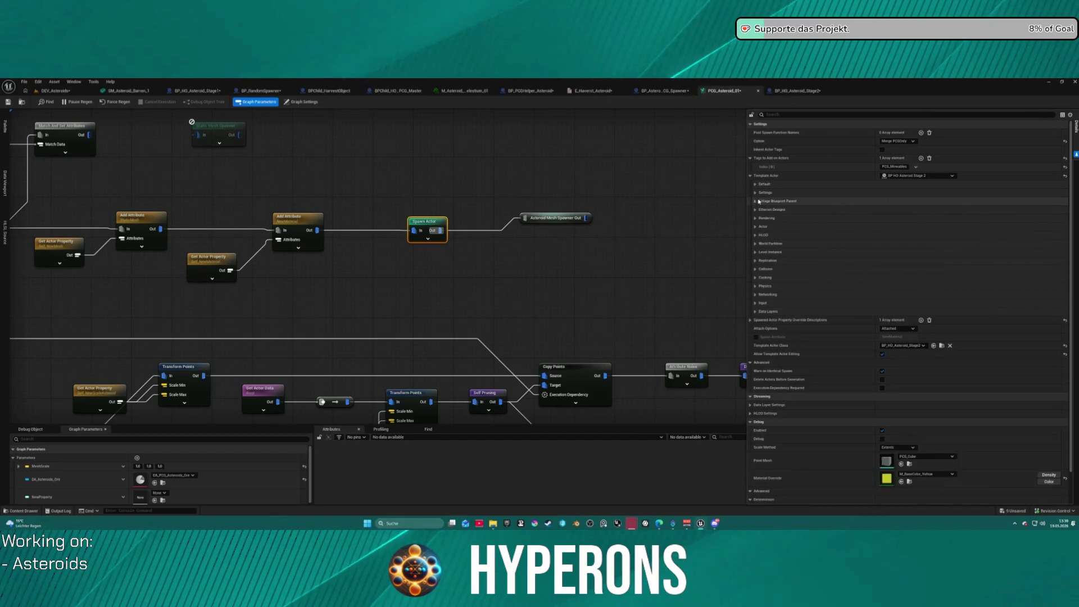
click(750, 320)
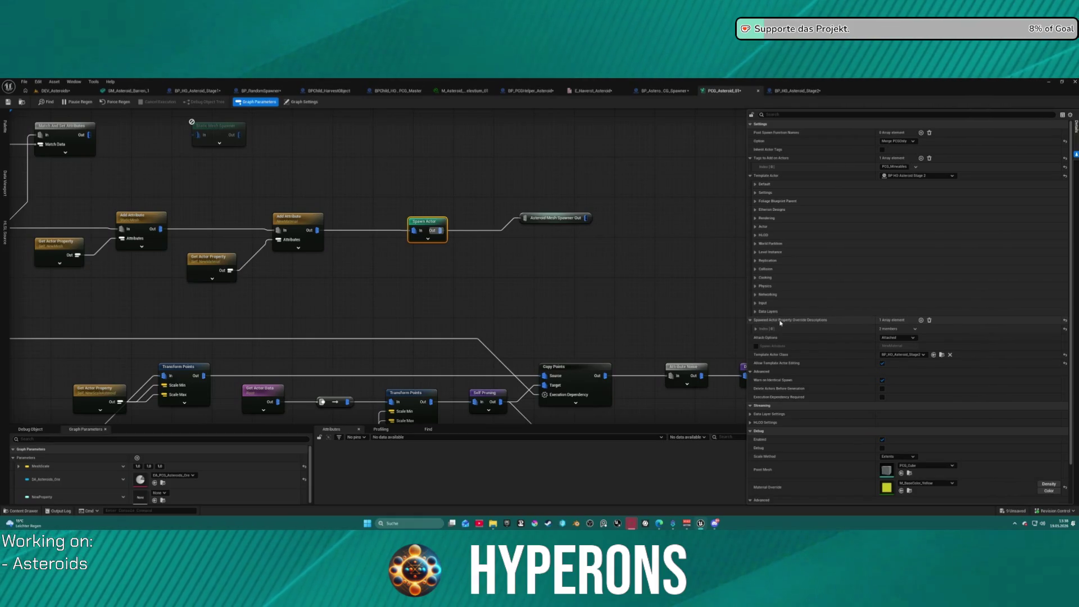
click(755, 329)
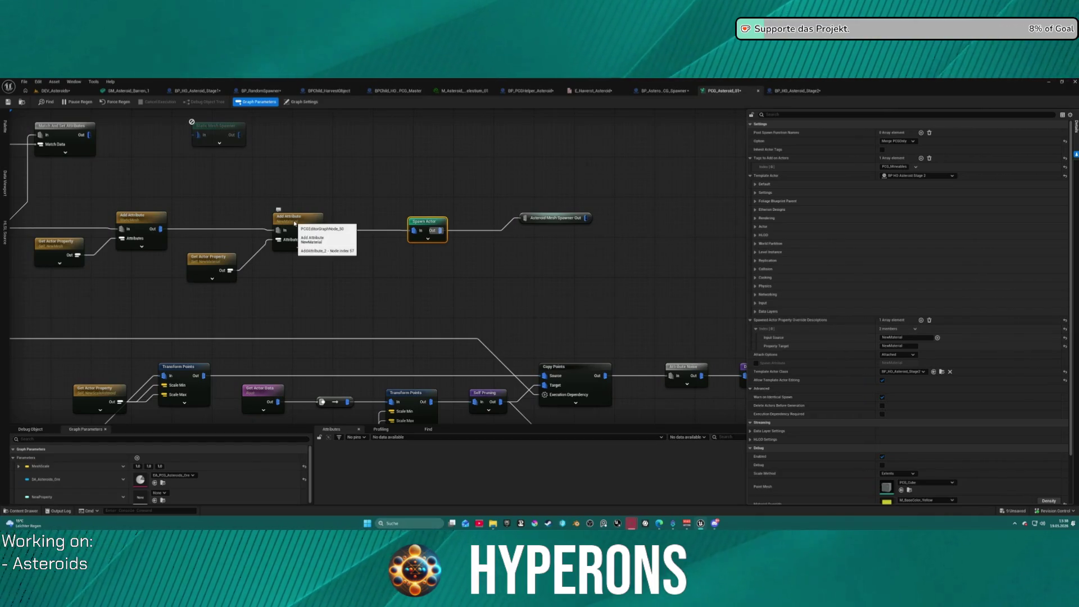
click(426, 240)
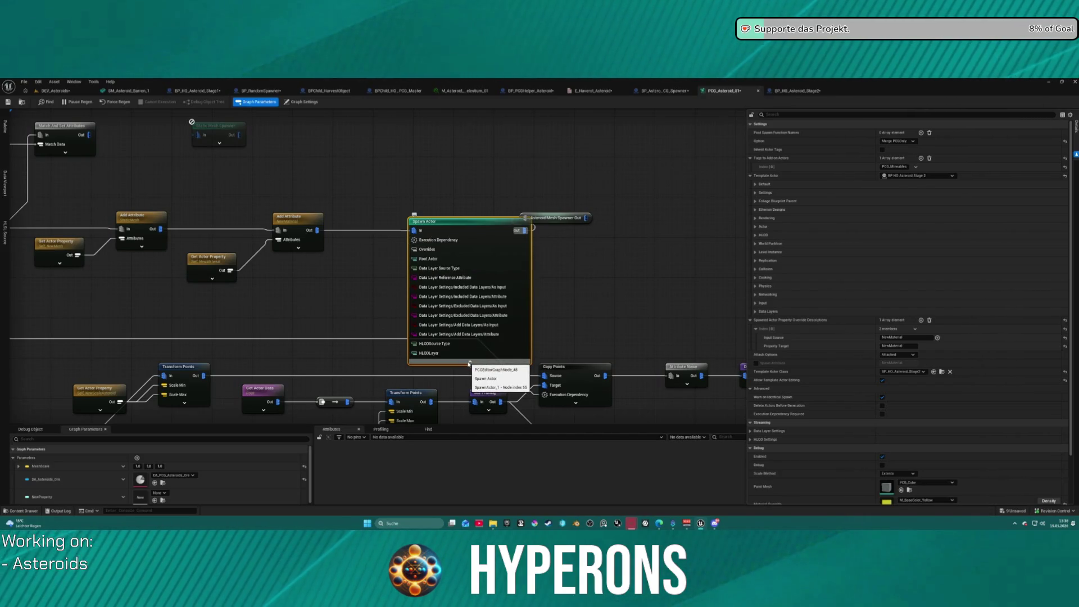
click(470, 363)
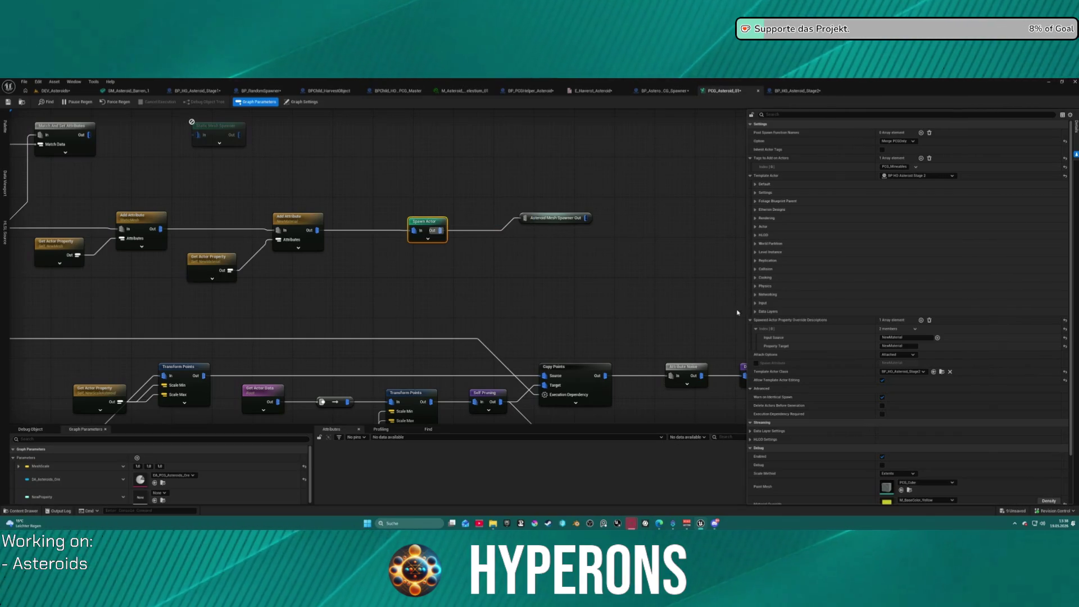
click(937, 338)
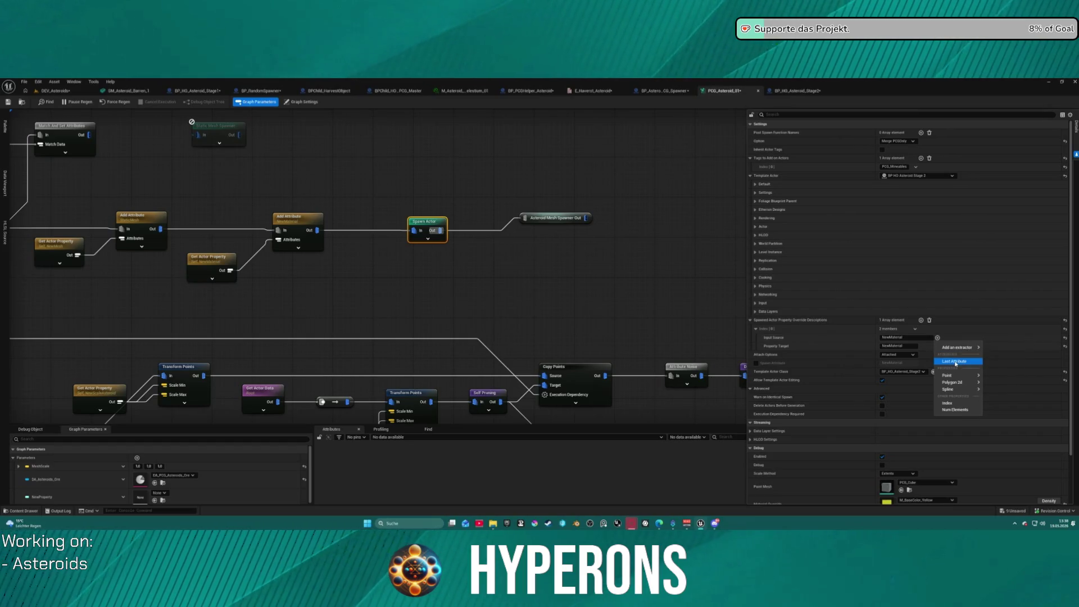
click(954, 361)
click(534, 223)
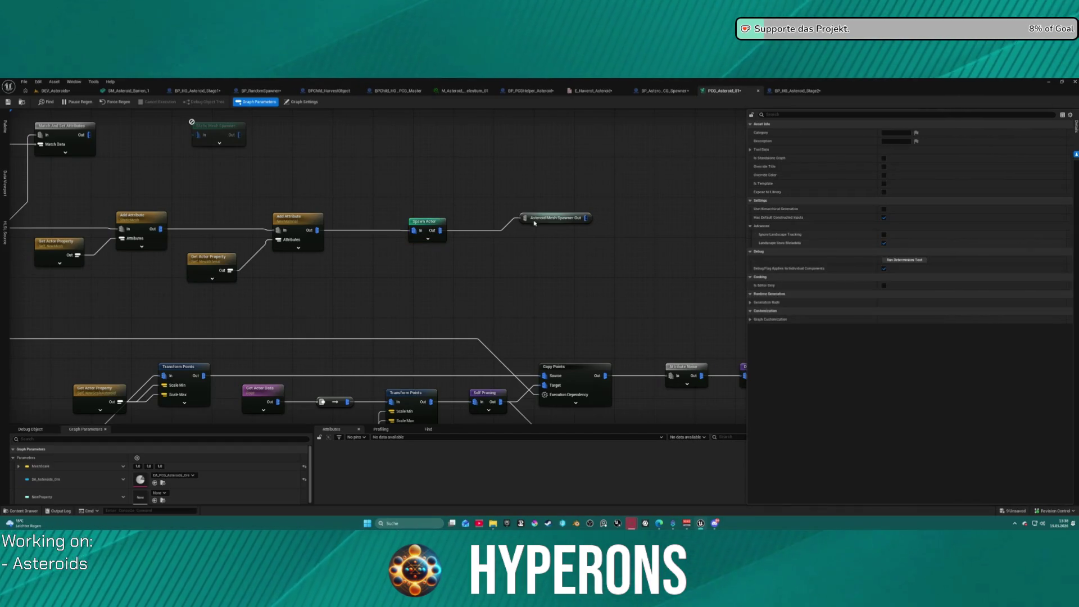
click(54, 90)
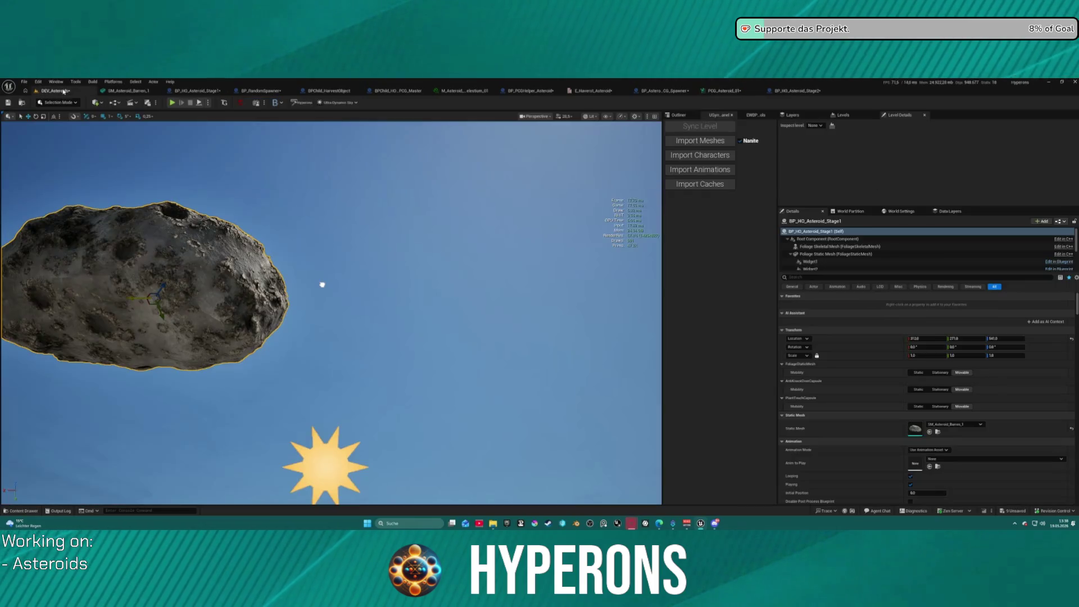
Play-test again by mining the asteroid with the beam, then stop and return to PCG_Asteroid_01
click(173, 103)
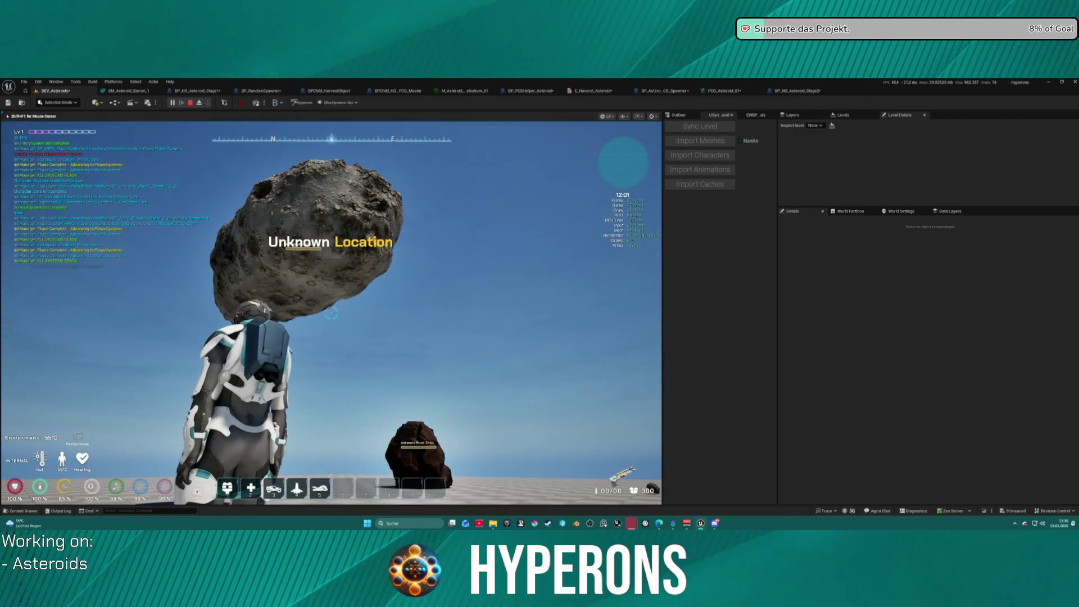
key(i)
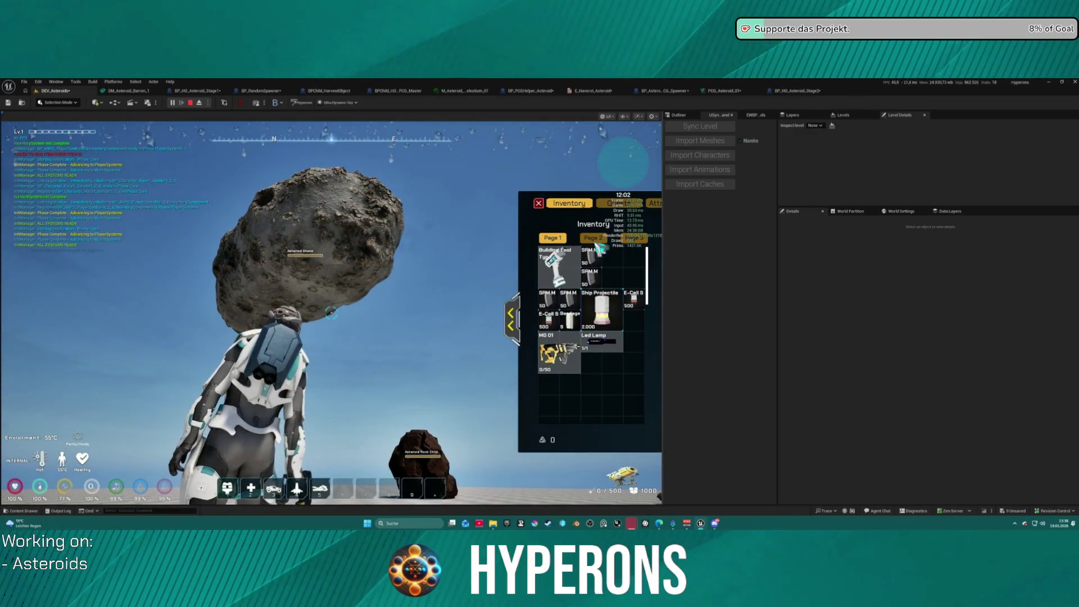
key(i)
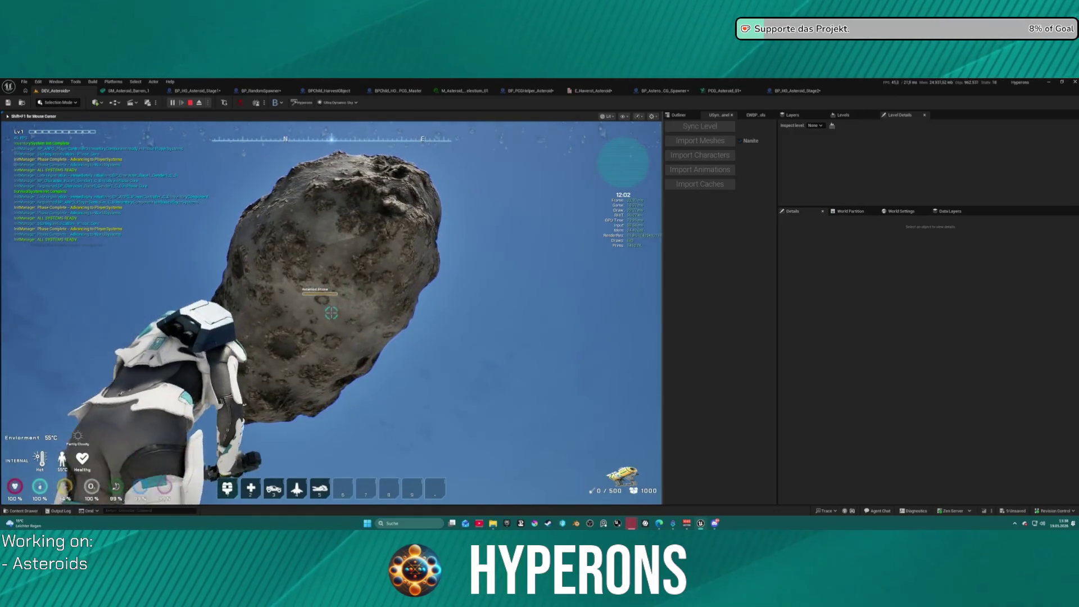
click(332, 313)
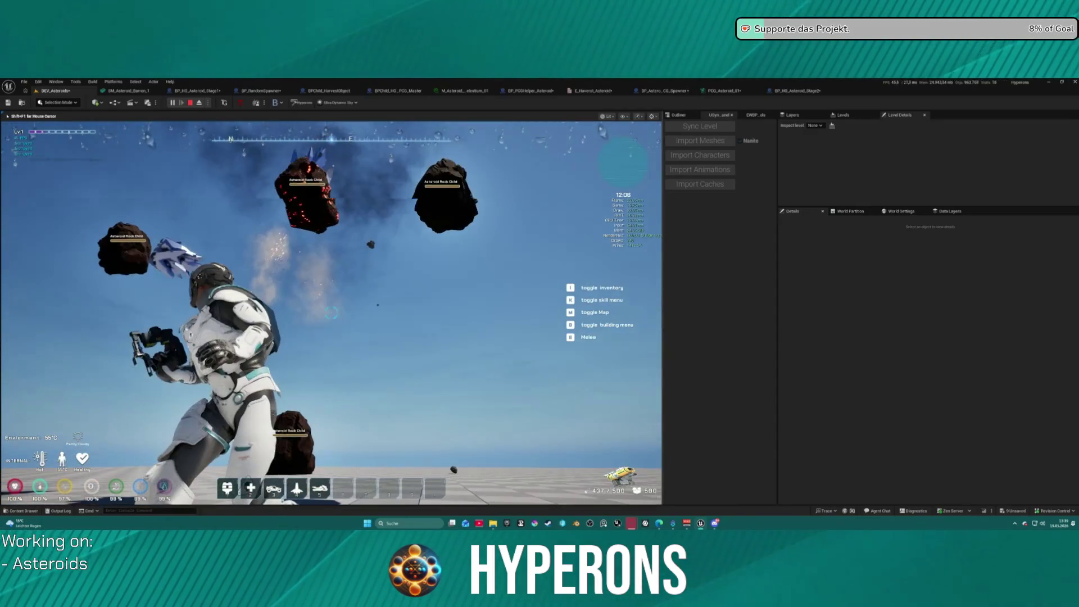
key(Escape)
click(322, 284)
click(720, 91)
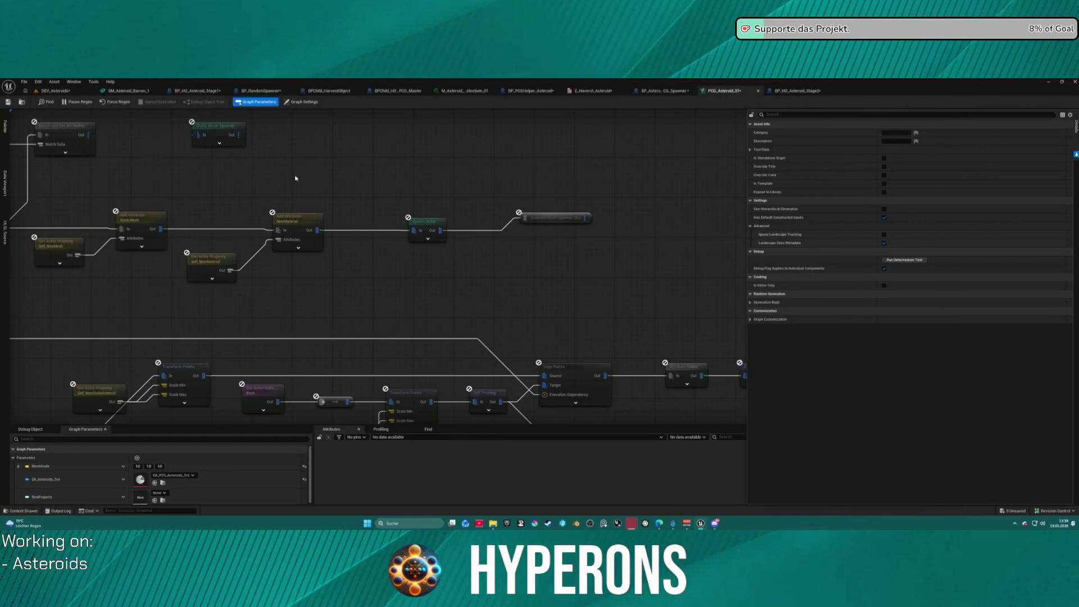
Select Spawn Actor, collapse its Default and Template Actor sections, and inspect it with A
click(294, 227)
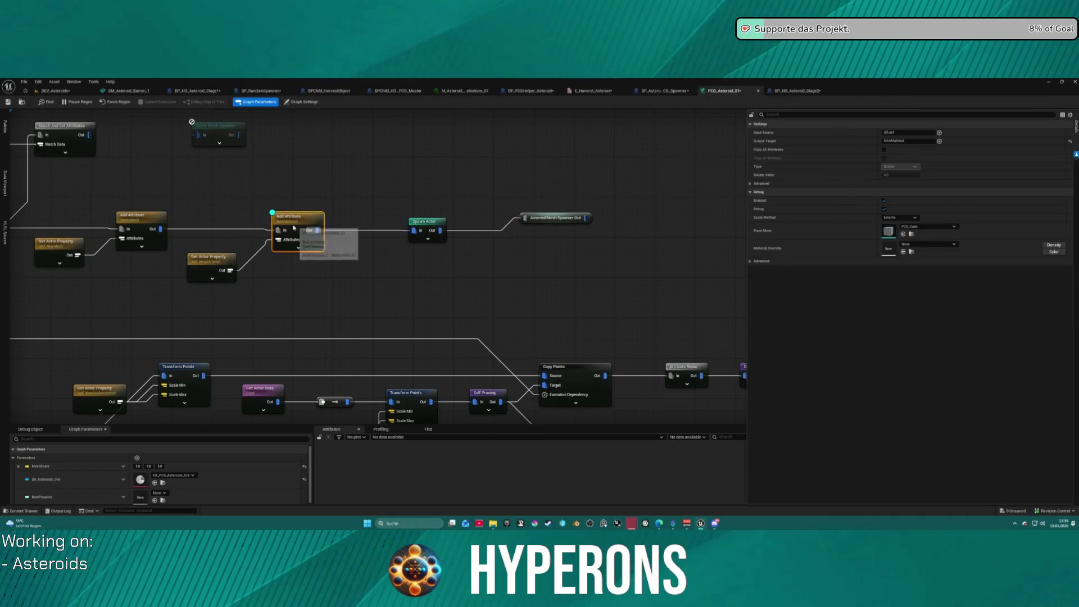
click(348, 180)
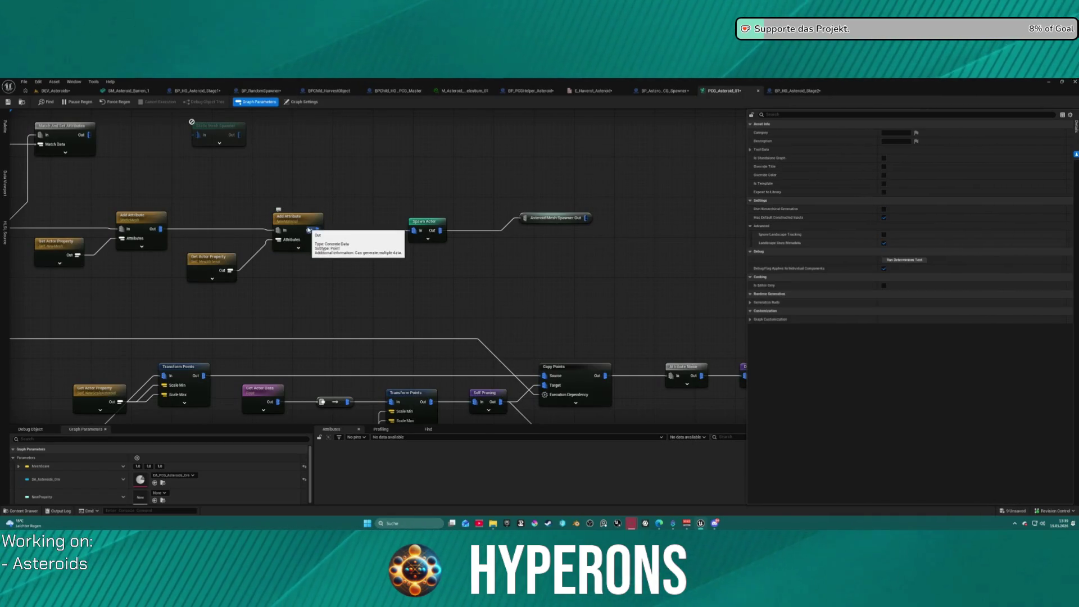
click(437, 224)
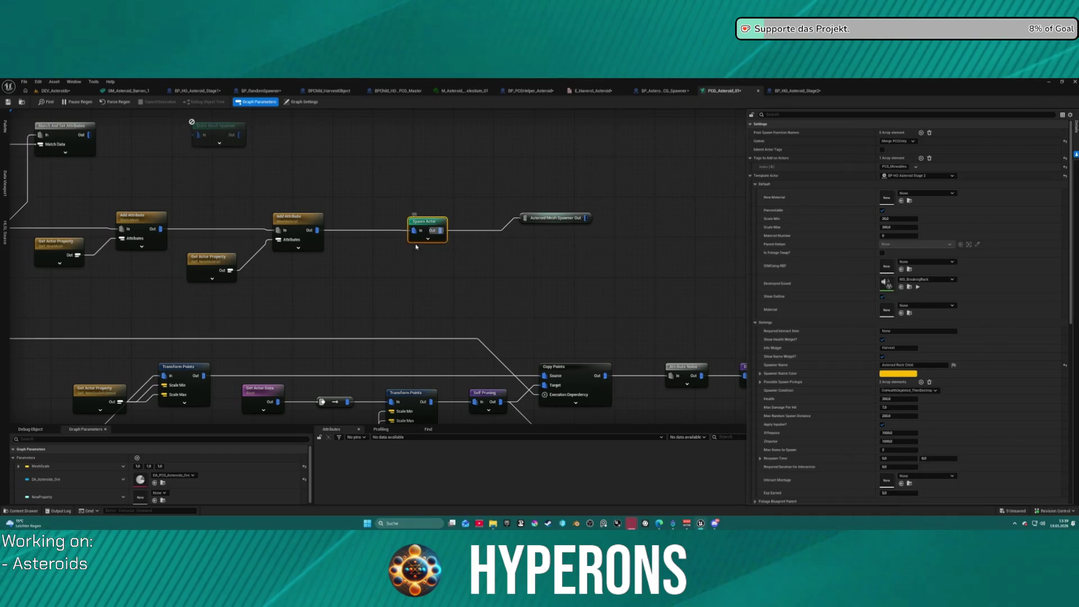
click(755, 185)
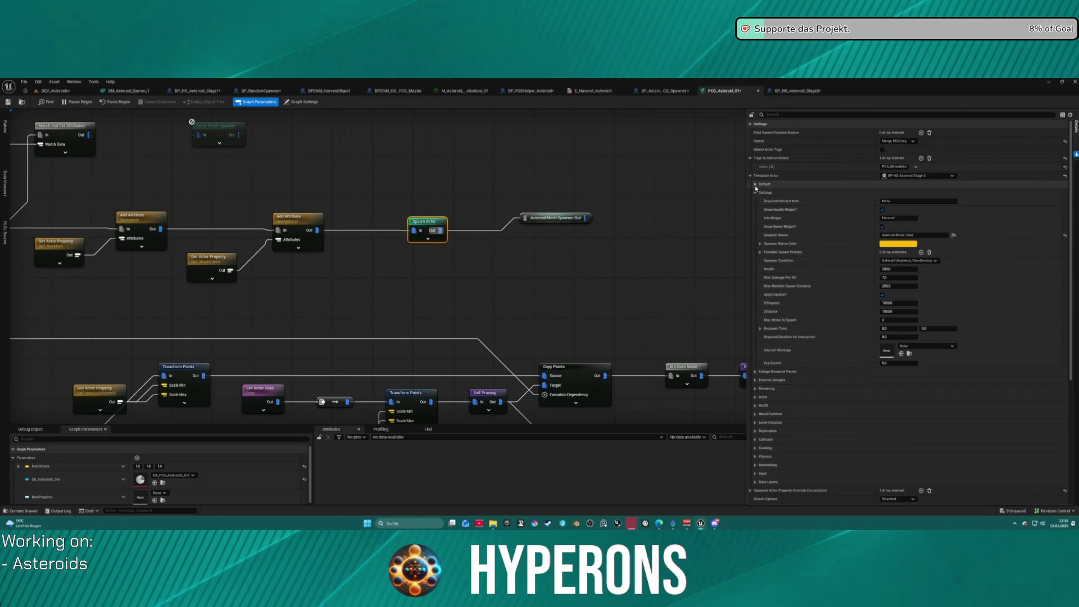
click(751, 176)
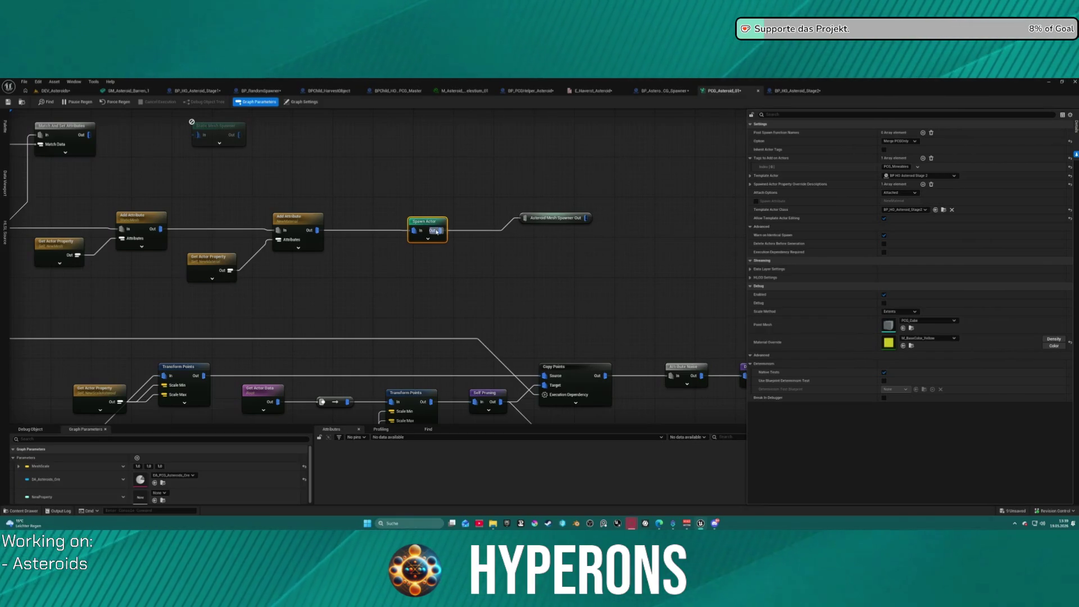
key(a)
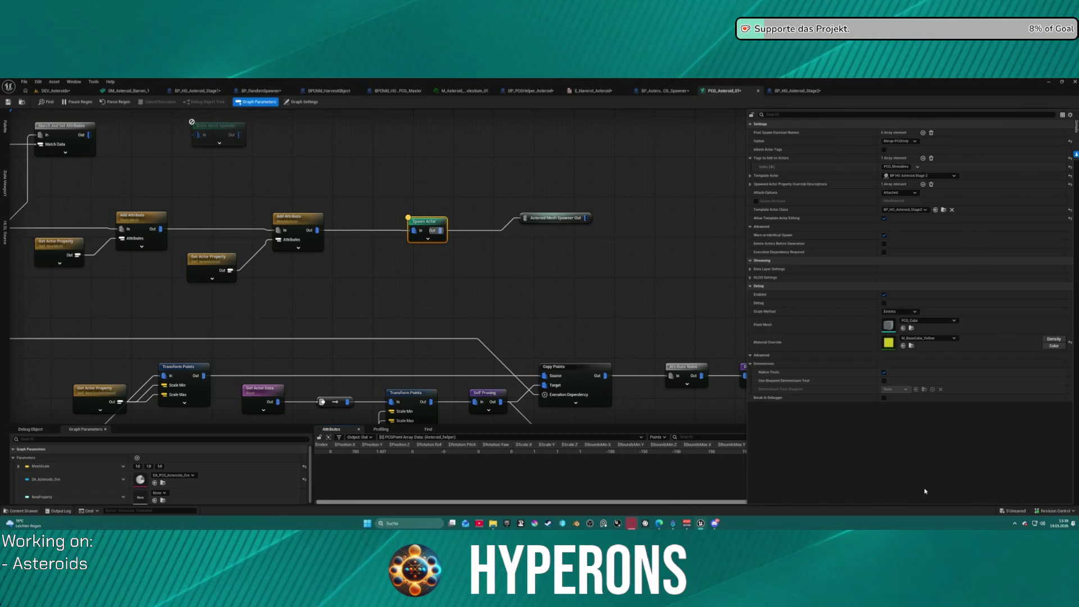
mouse_move(607, 298)
mouse_down()
mouse_move(549, 275)
mouse_move(398, 268)
mouse_up()
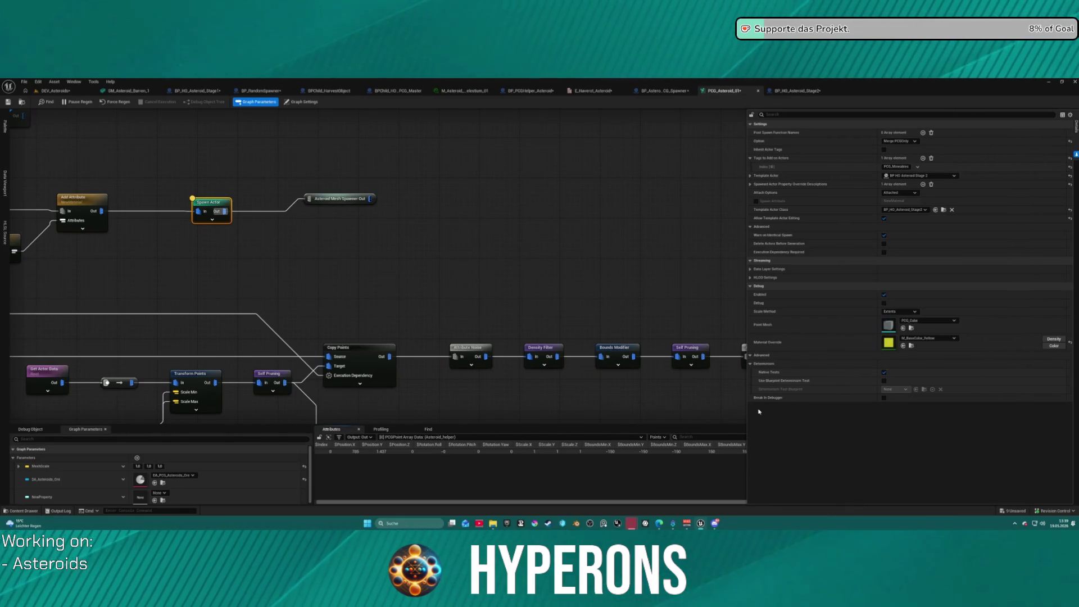
Dock the Details panel as a tab, show the Attributes table, and shift Get Actor Property
mouse_move(746, 412)
mouse_down()
mouse_move(984, 412)
mouse_move(692, 412)
mouse_up()
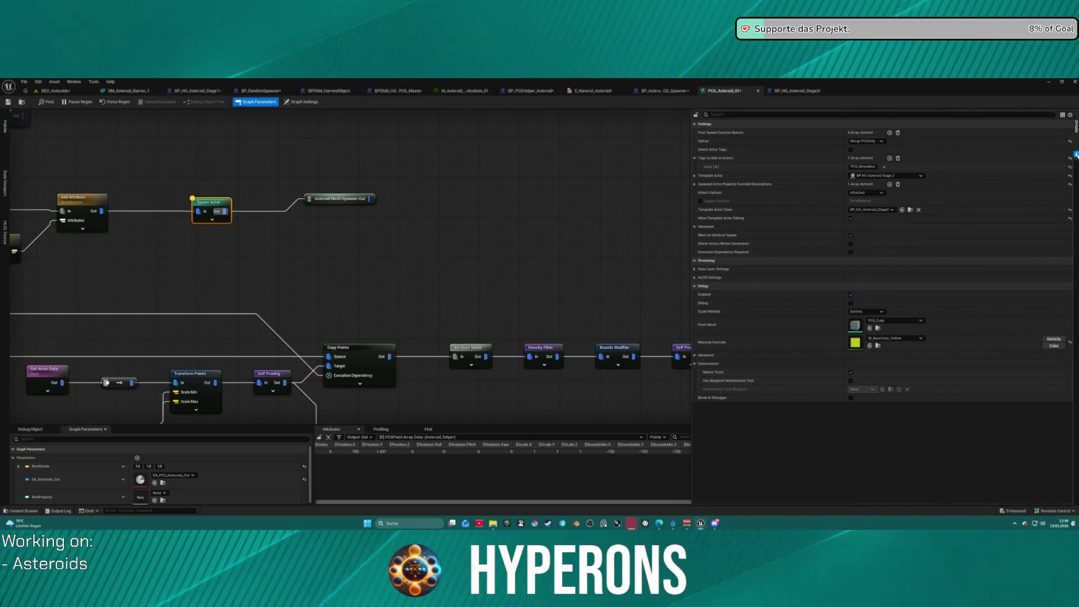
right_click(1076, 152)
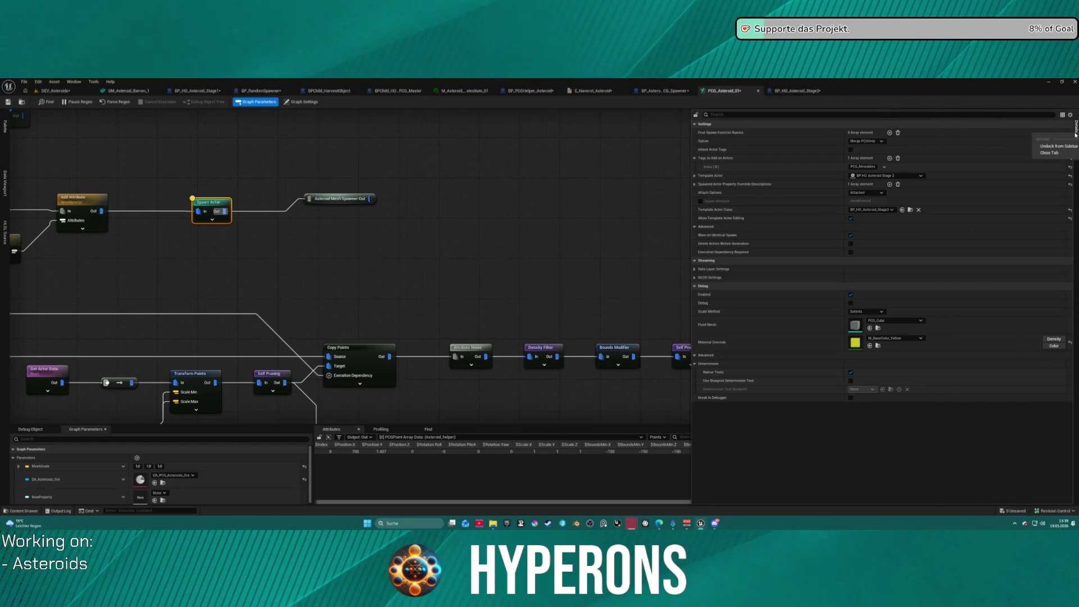
click(1051, 144)
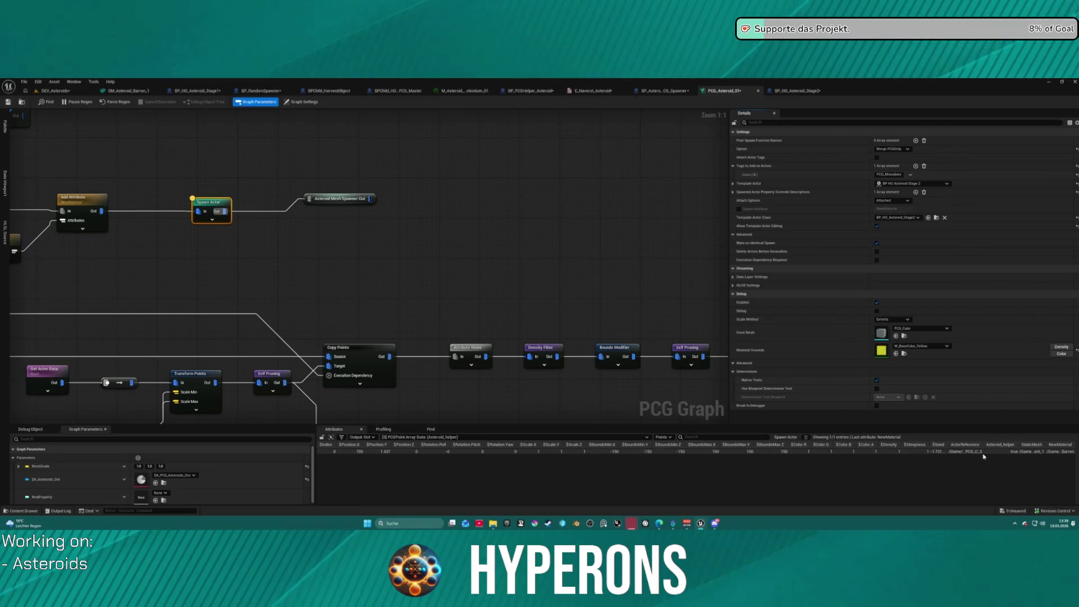
click(1062, 454)
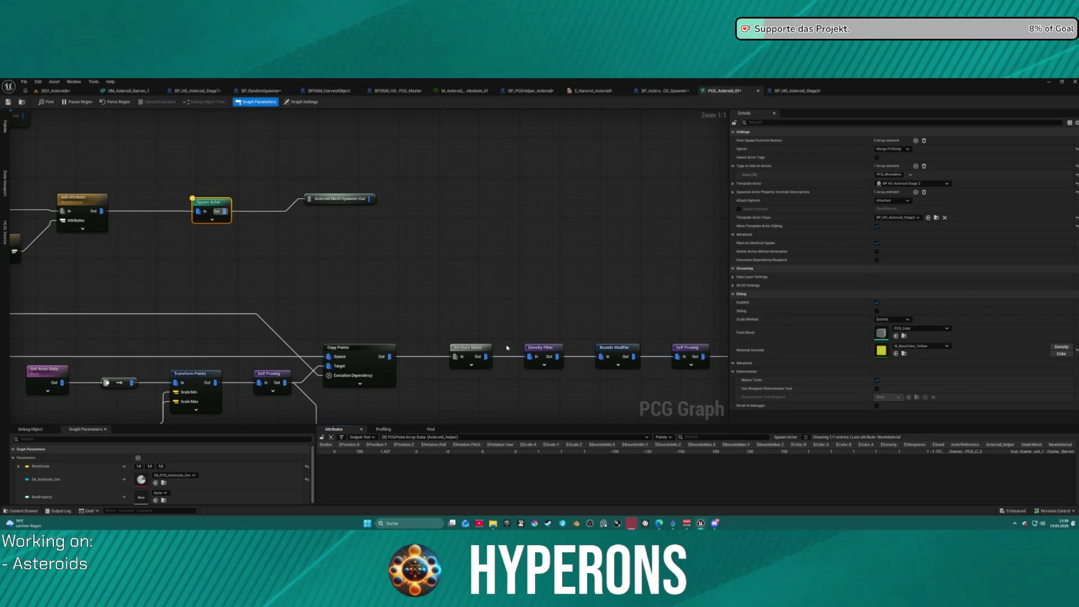
mouse_move(332, 269)
mouse_down()
mouse_move(352, 234)
mouse_move(366, 291)
mouse_move(474, 299)
mouse_up()
drag(218, 308, 243, 317)
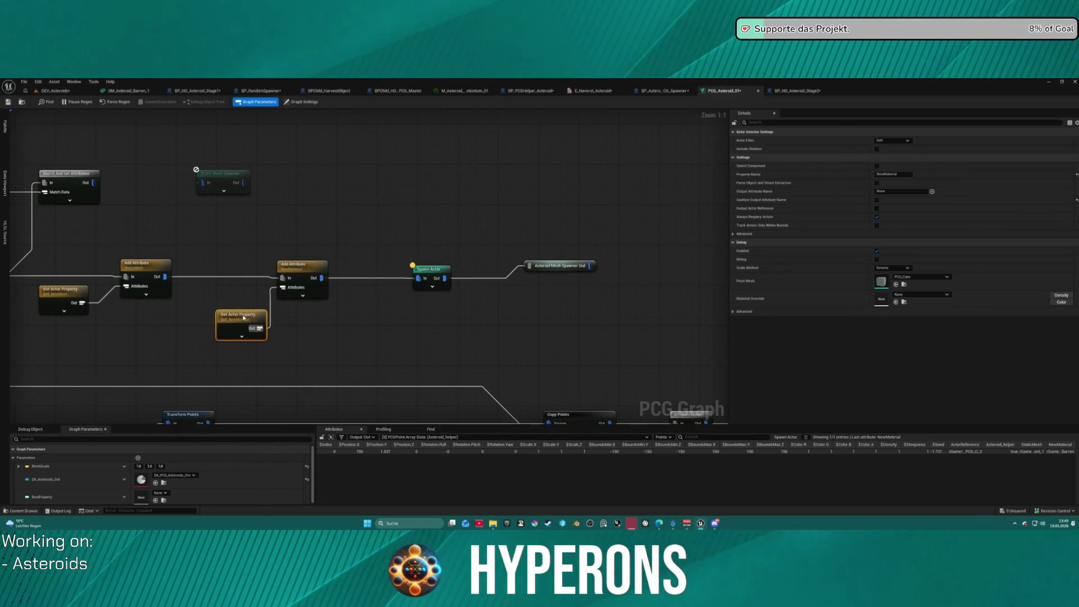
Expand Spawn Actor's advanced pins, move it and Asteroid Mesh Spawner Out up, then select Spawn Actor
click(431, 287)
drag(500, 308, 480, 231)
mouse_move(565, 265)
mouse_down()
mouse_move(598, 217)
mouse_move(598, 190)
mouse_up()
click(483, 199)
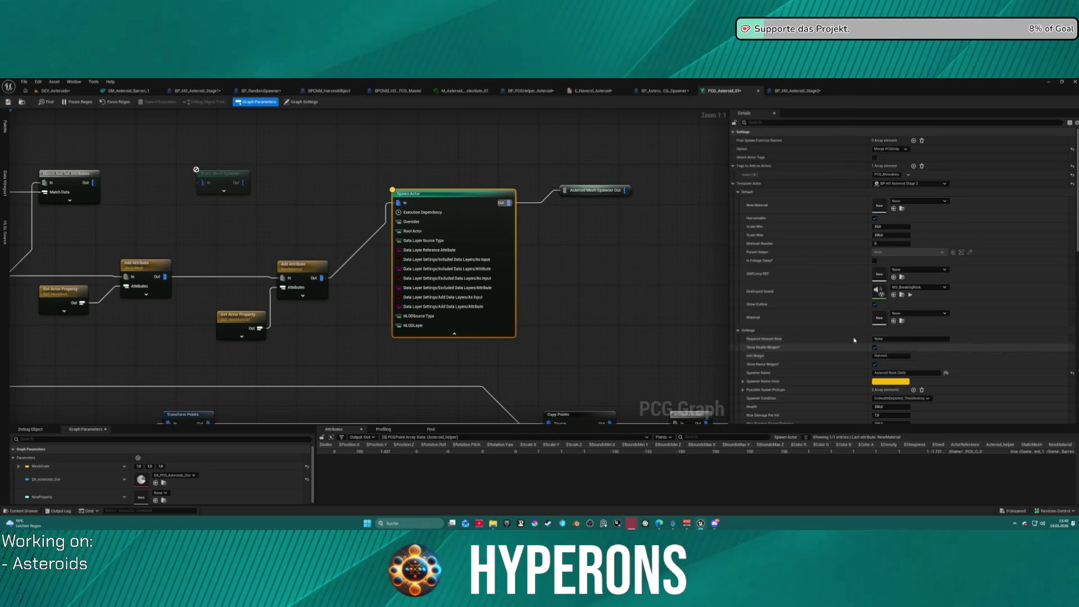
click(733, 183)
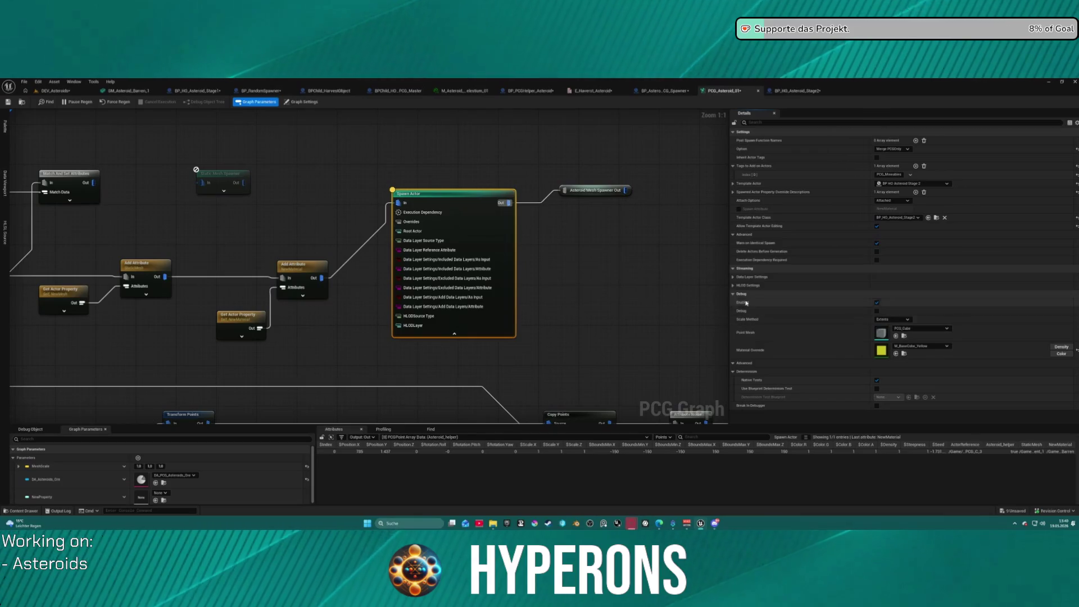
click(739, 201)
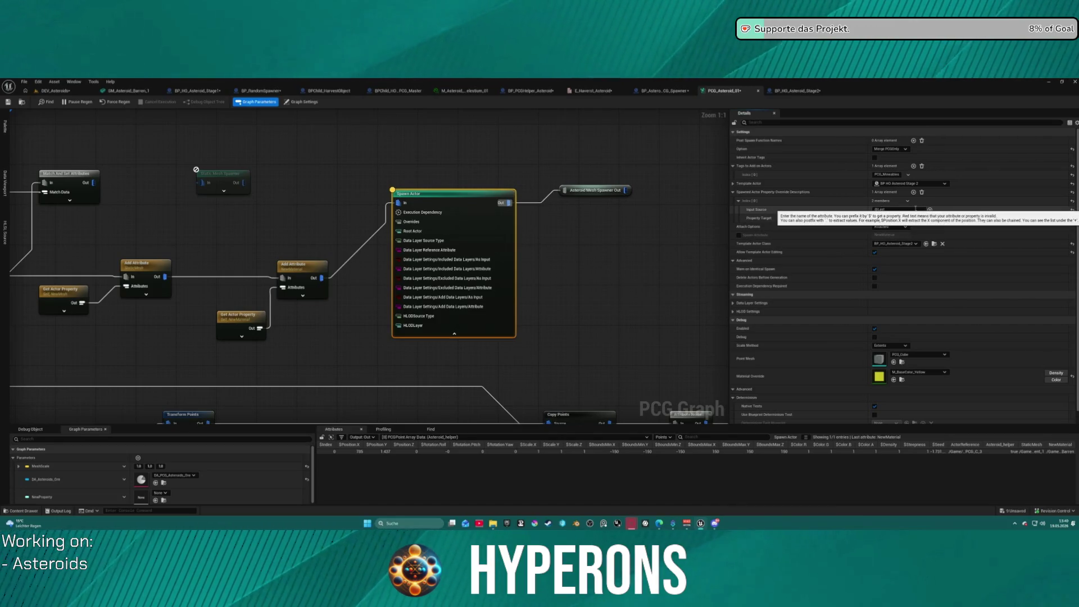
click(894, 208)
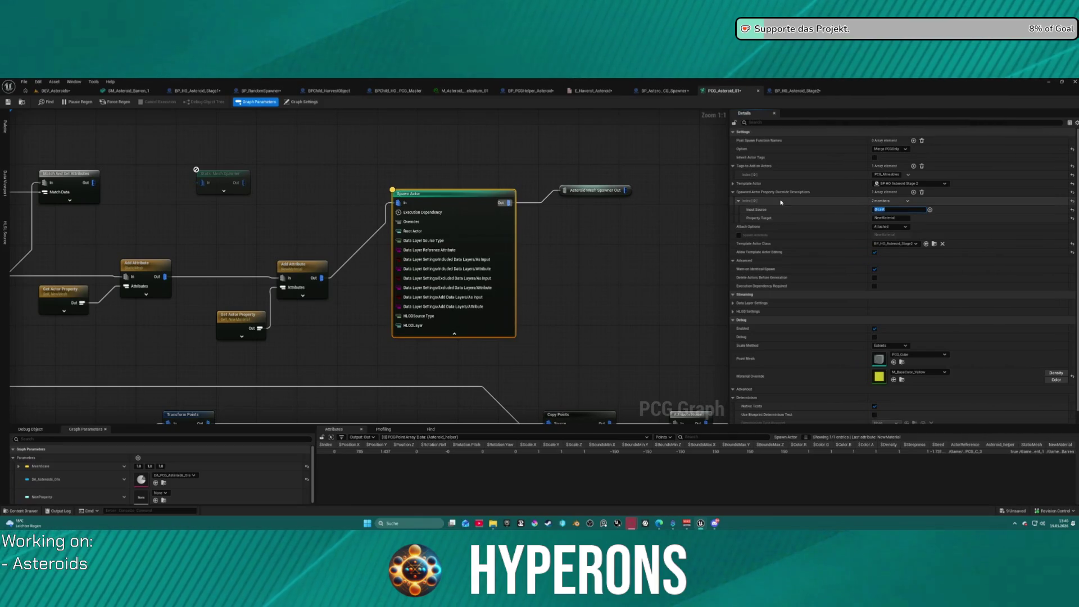
click(302, 101)
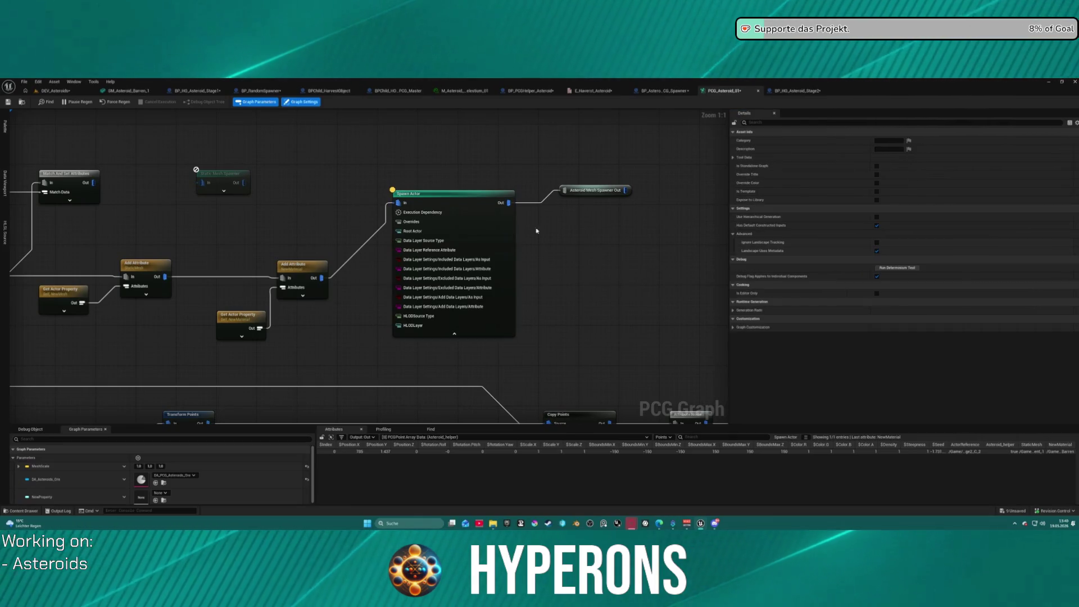
click(449, 212)
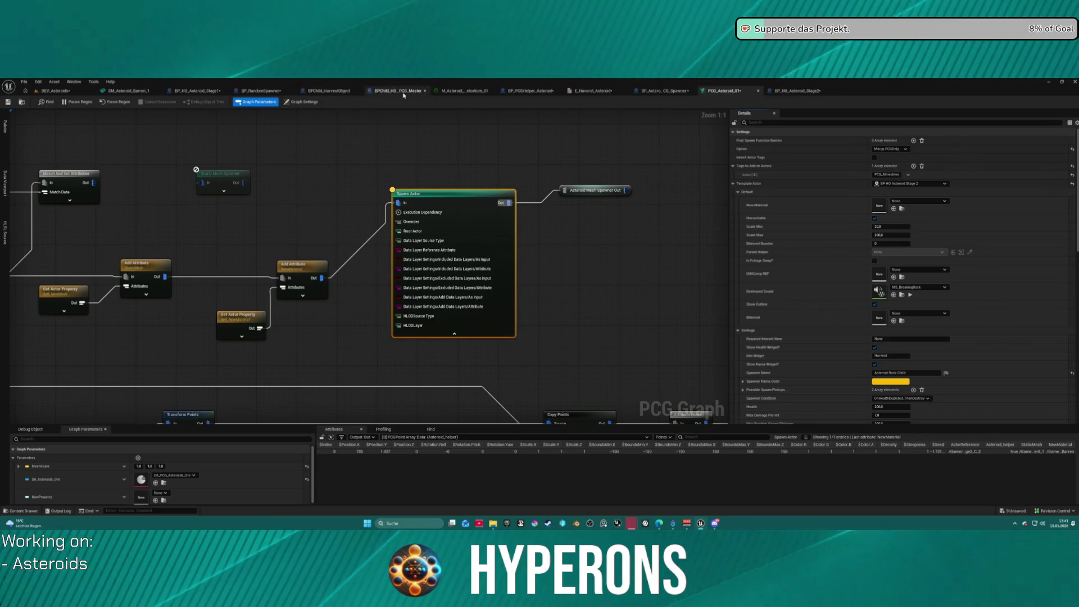
click(796, 90)
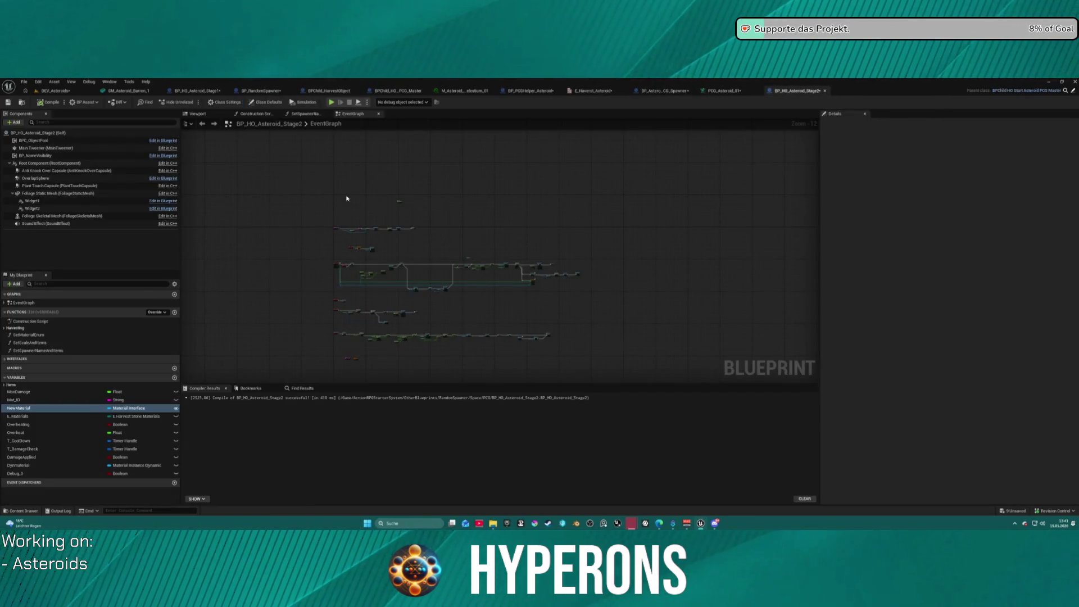
In Stage2's construction script, add a SET NewMaterial node and move it below the Set Static Mesh nodes
click(266, 115)
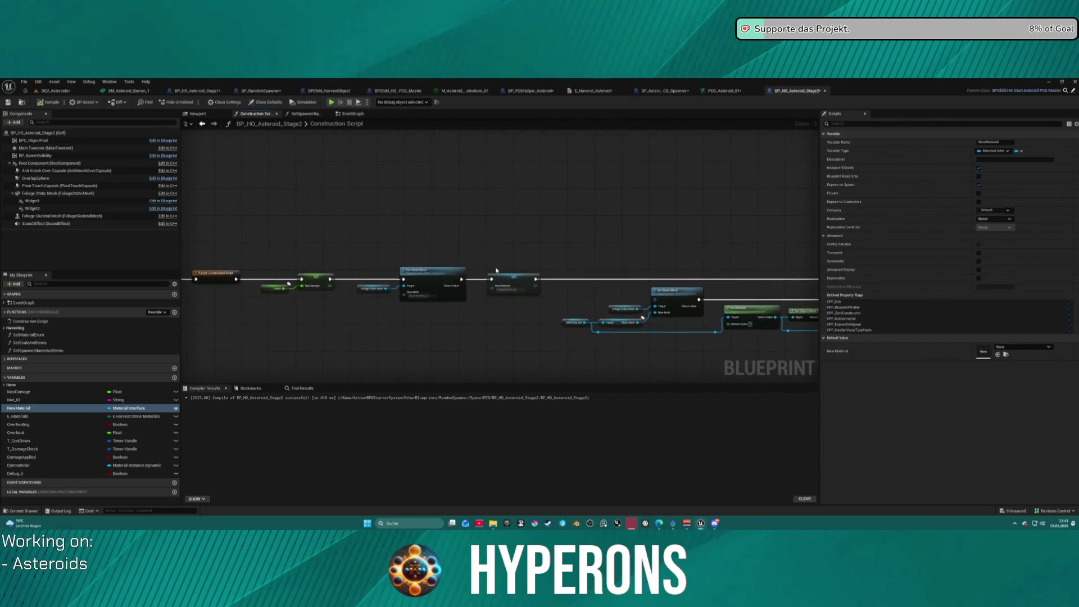
drag(472, 322, 656, 294)
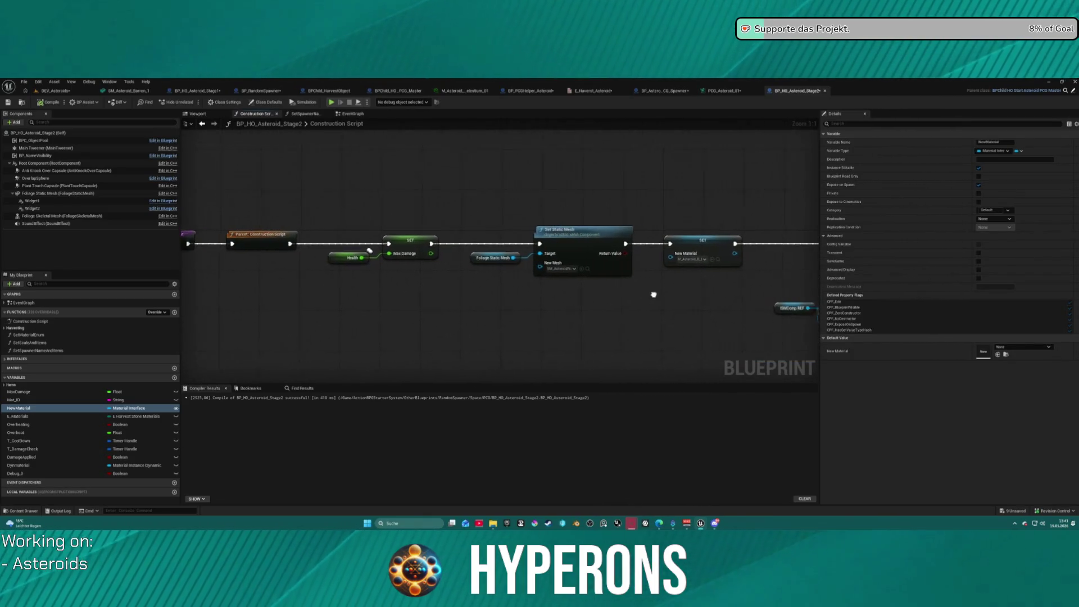
mouse_move(28, 409)
mouse_down()
mouse_move(614, 310)
mouse_move(653, 291)
mouse_move(498, 254)
mouse_move(724, 260)
mouse_up()
mouse_move(501, 241)
mouse_down()
mouse_move(679, 249)
mouse_move(590, 225)
mouse_up()
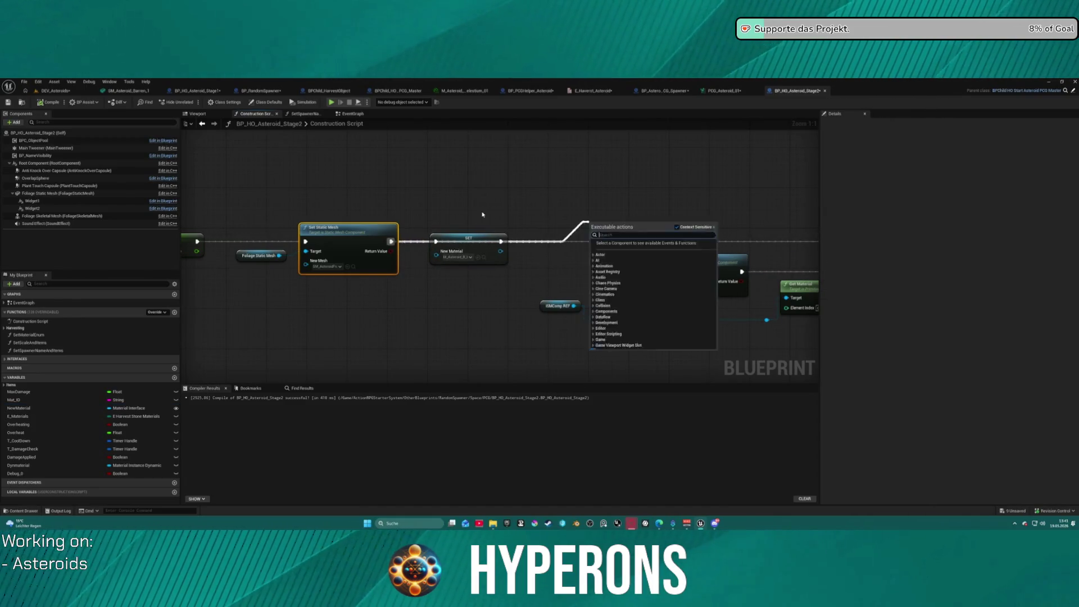
click(419, 237)
mouse_move(419, 237)
mouse_down()
mouse_move(291, 205)
mouse_move(359, 212)
mouse_move(352, 240)
mouse_up()
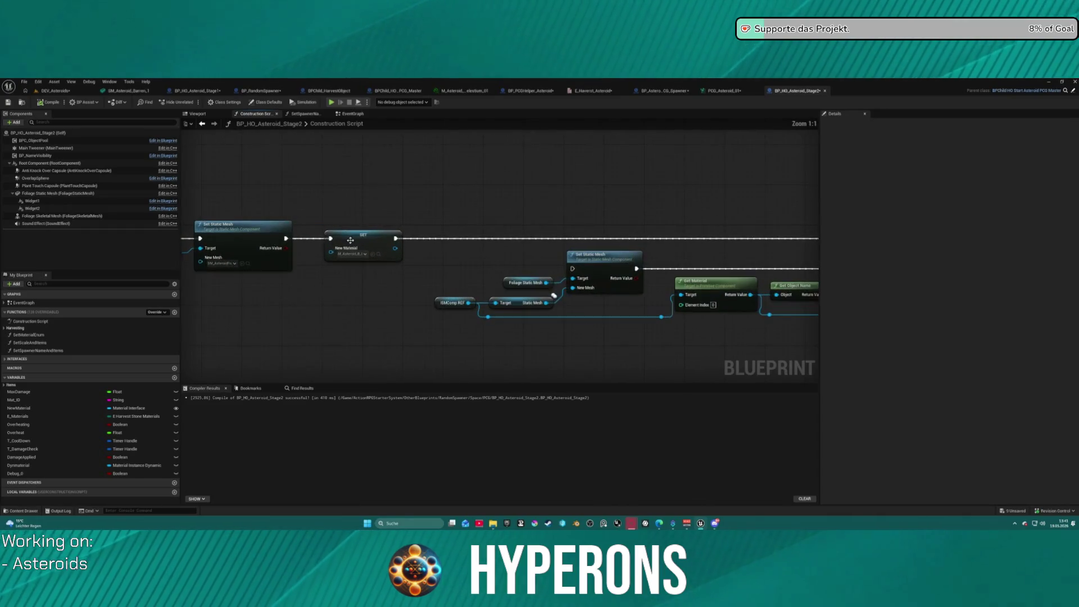
drag(285, 238, 569, 213)
drag(309, 185, 301, 232)
drag(192, 253, 398, 259)
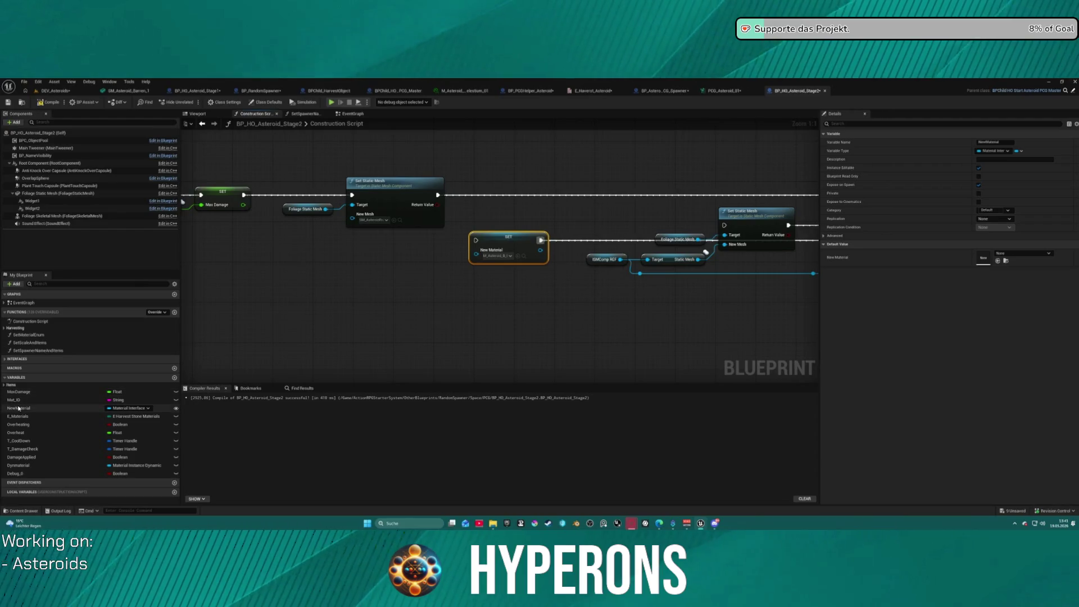
Drop a NewMaterial node into the graph, then delete both SET NewMaterial nodes
drag(37, 408, 322, 280)
drag(349, 221, 346, 227)
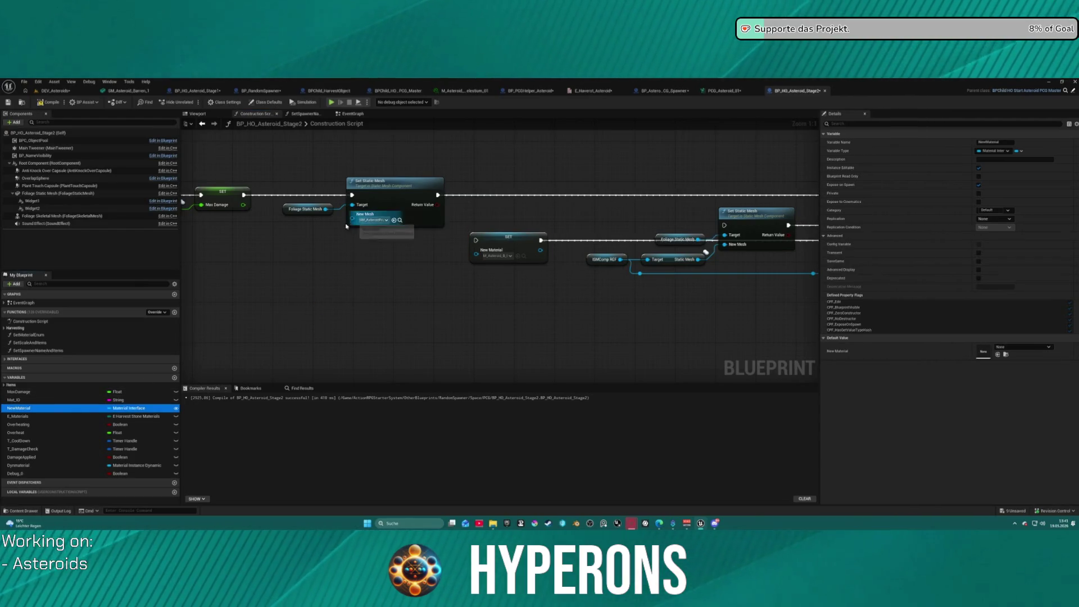
drag(282, 253, 281, 252)
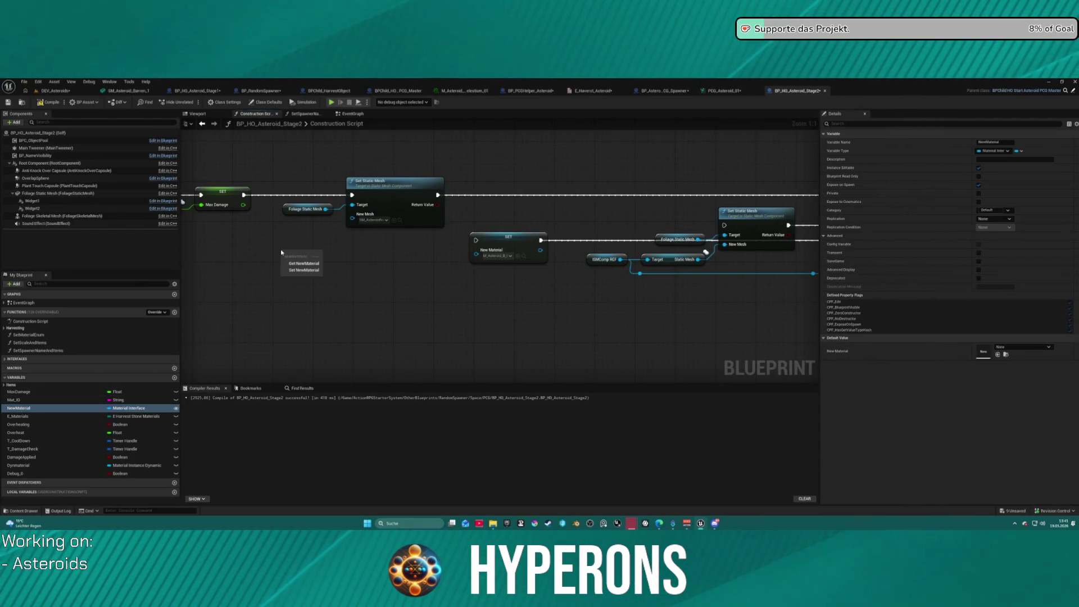
click(311, 271)
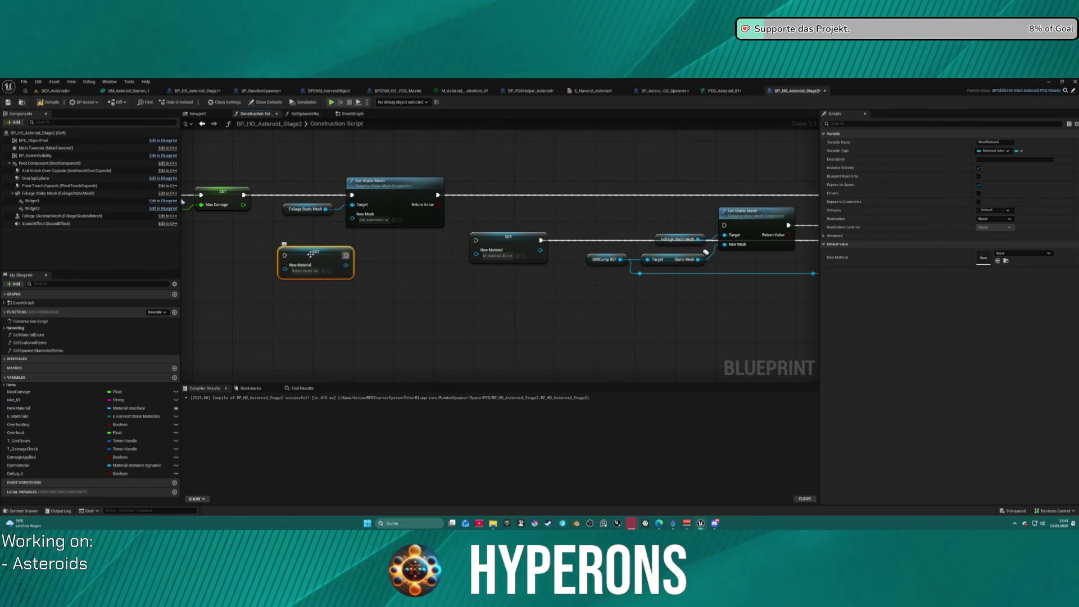
key(Delete)
click(494, 239)
key(Delete)
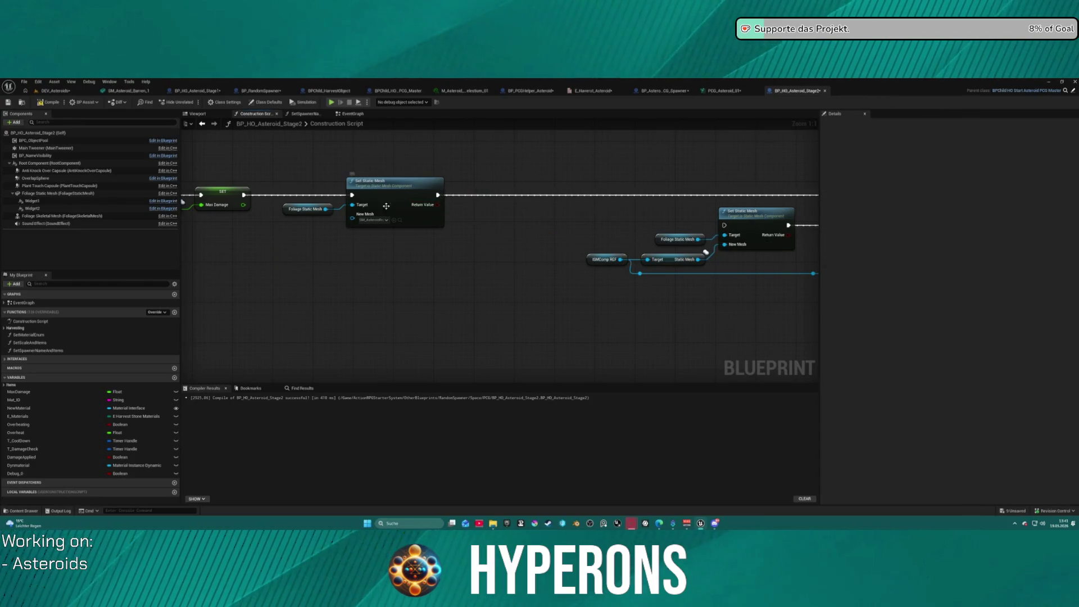
Add a Set Material node on Foliage Static Mesh and feed a NewMaterial getter into its Material input
drag(322, 209, 527, 219)
text(set material)
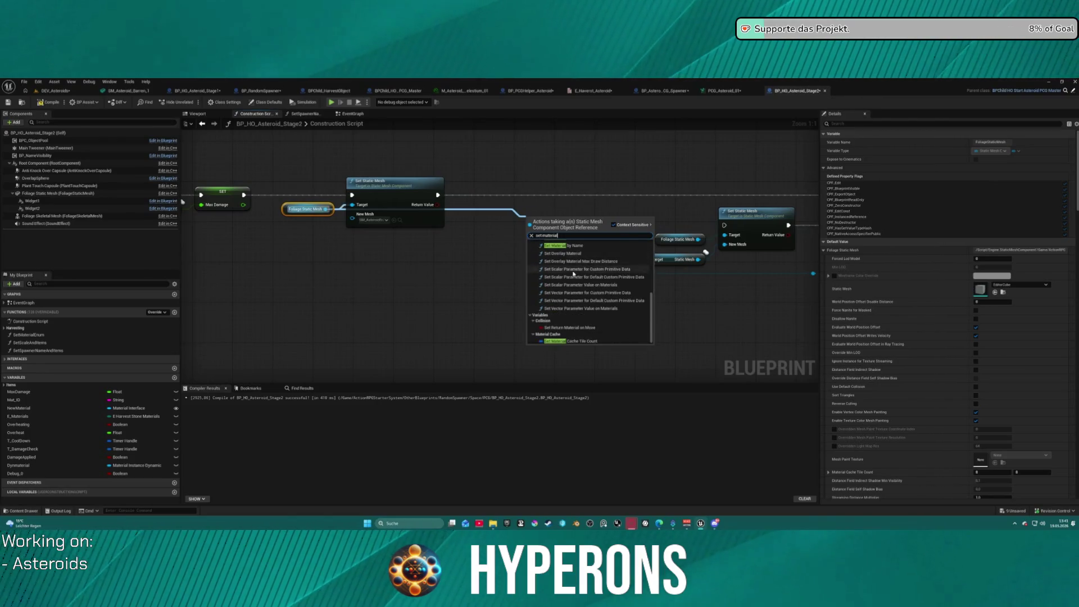
key(Escape)
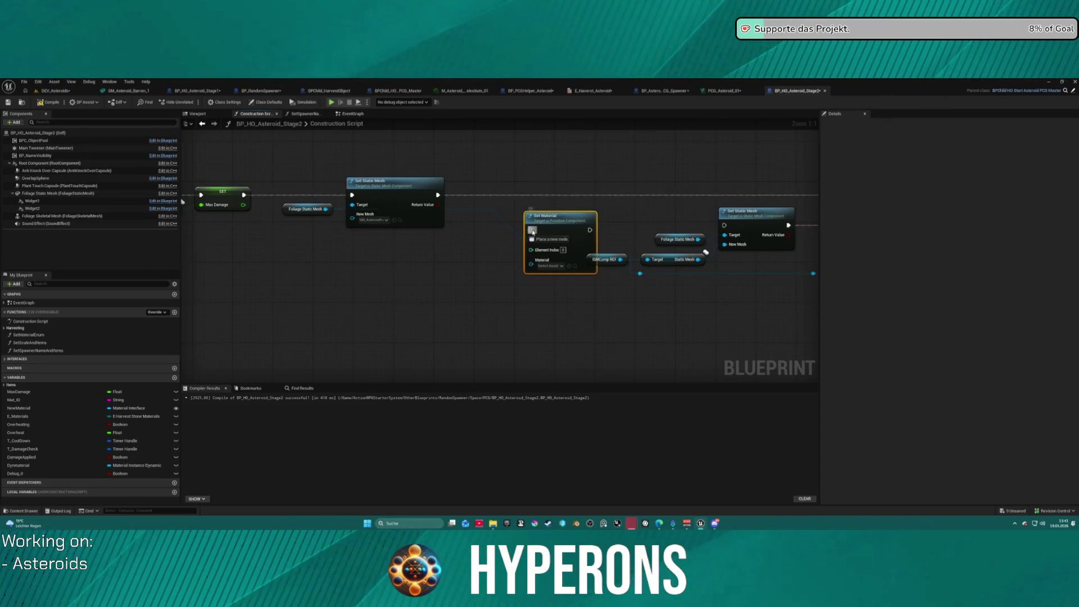
mouse_move(568, 218)
mouse_down()
mouse_move(277, 254)
mouse_move(297, 212)
mouse_move(286, 223)
mouse_move(806, 234)
mouse_move(398, 240)
mouse_up()
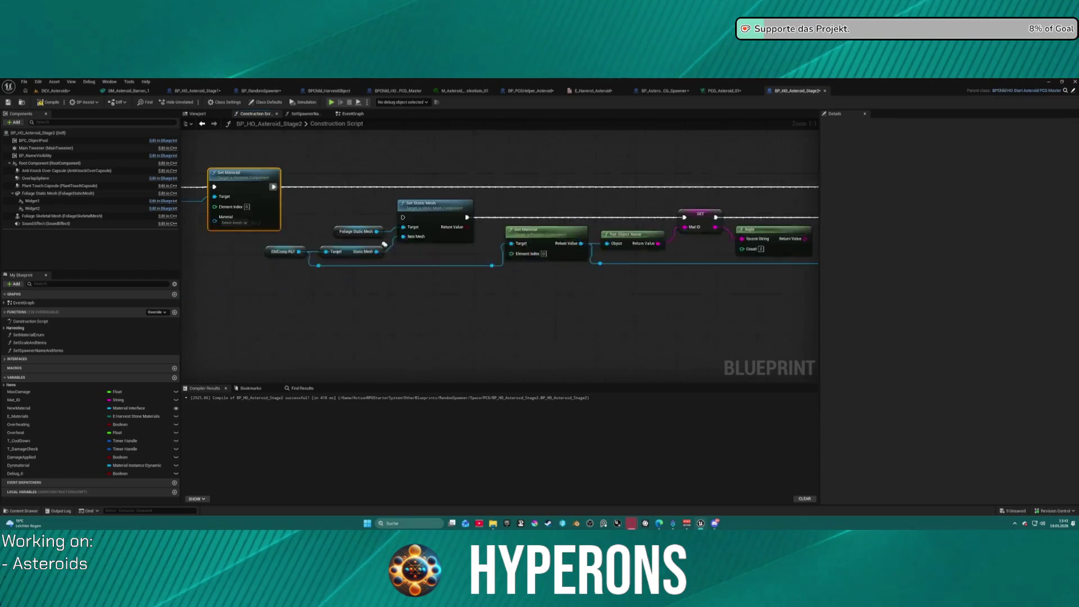
mouse_move(22, 408)
mouse_down()
mouse_move(282, 308)
mouse_move(323, 220)
mouse_up()
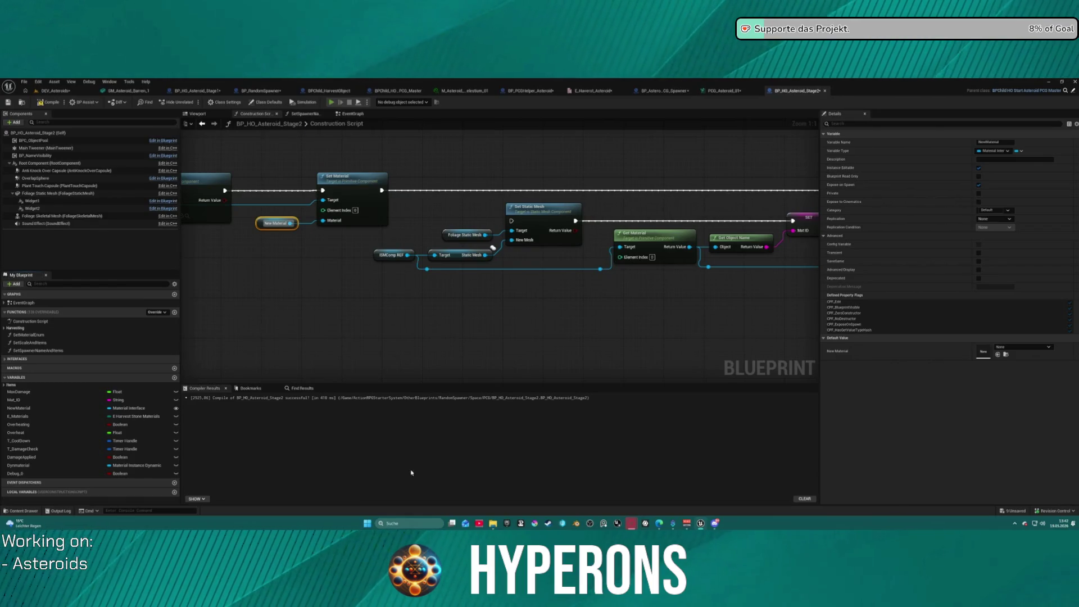
Run a standalone play test, close the inventory, mine the blue-crystal asteroid, then exit with Esc
key(i)
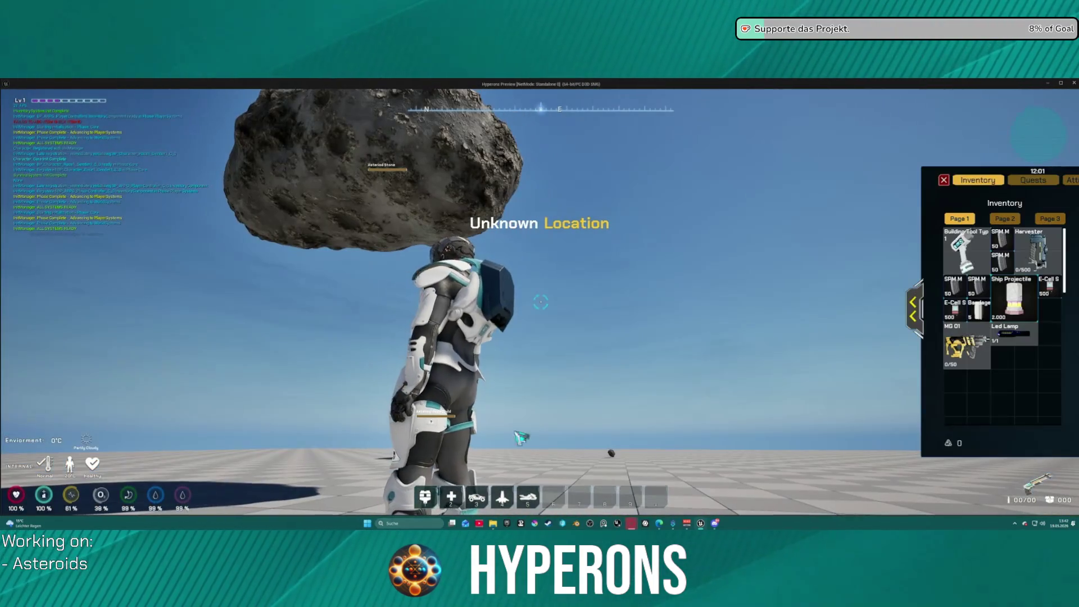
click(944, 180)
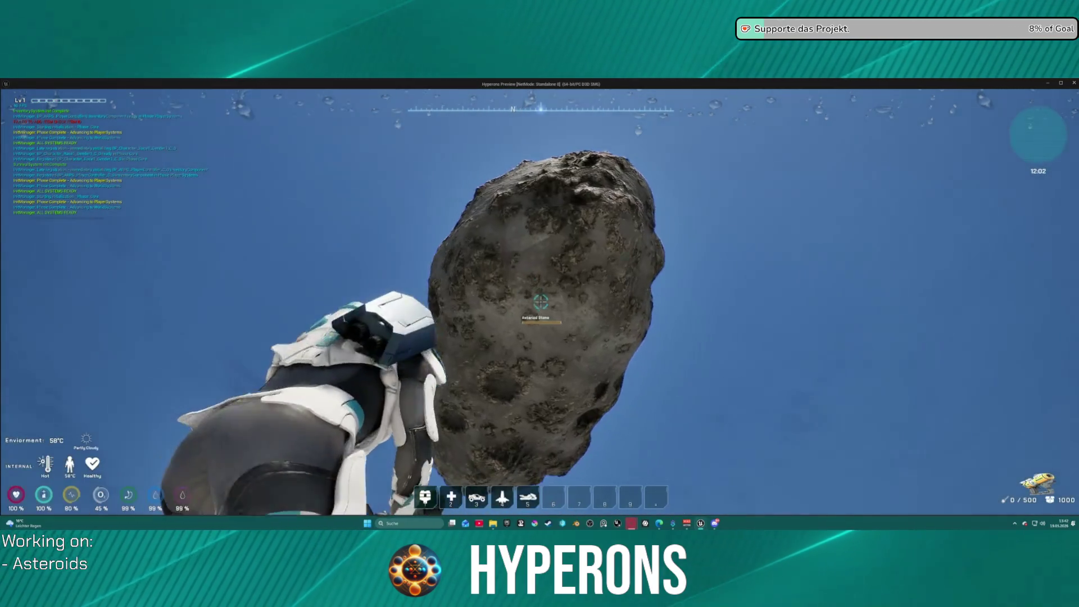
drag(541, 302, 540, 302)
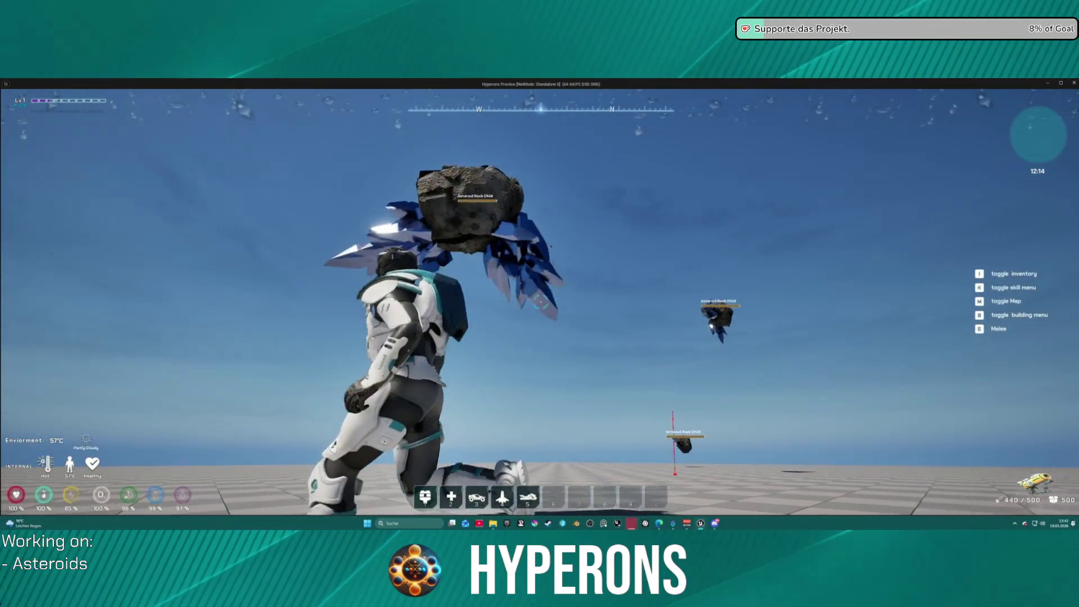
key(Escape)
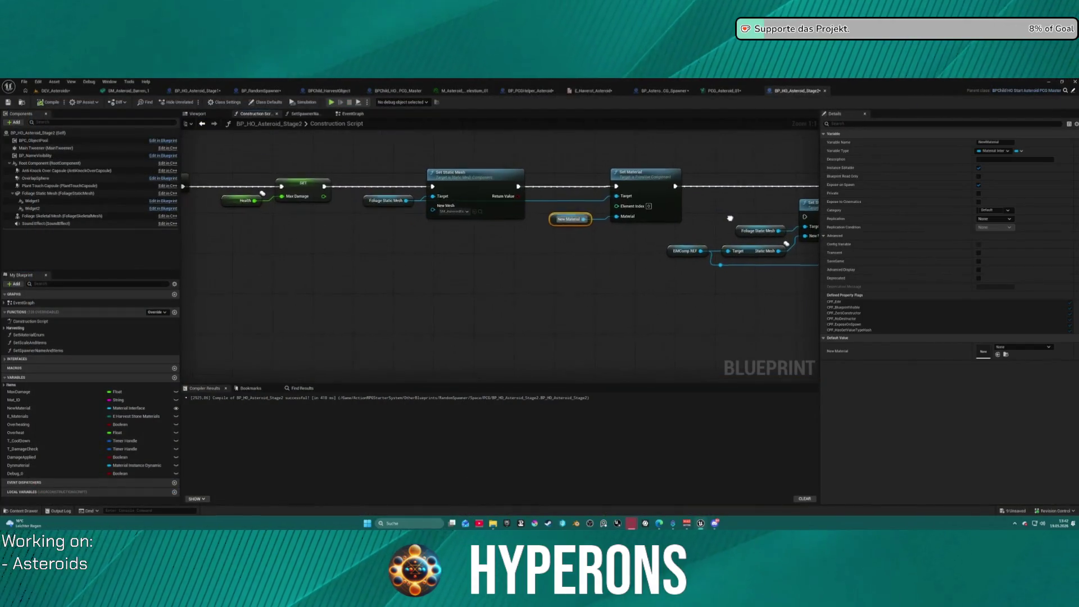
Switch among the open blueprint tabs back to BP_HO_Asteroid_Stage1 and open its construction script
scroll(495, 201, up, 2)
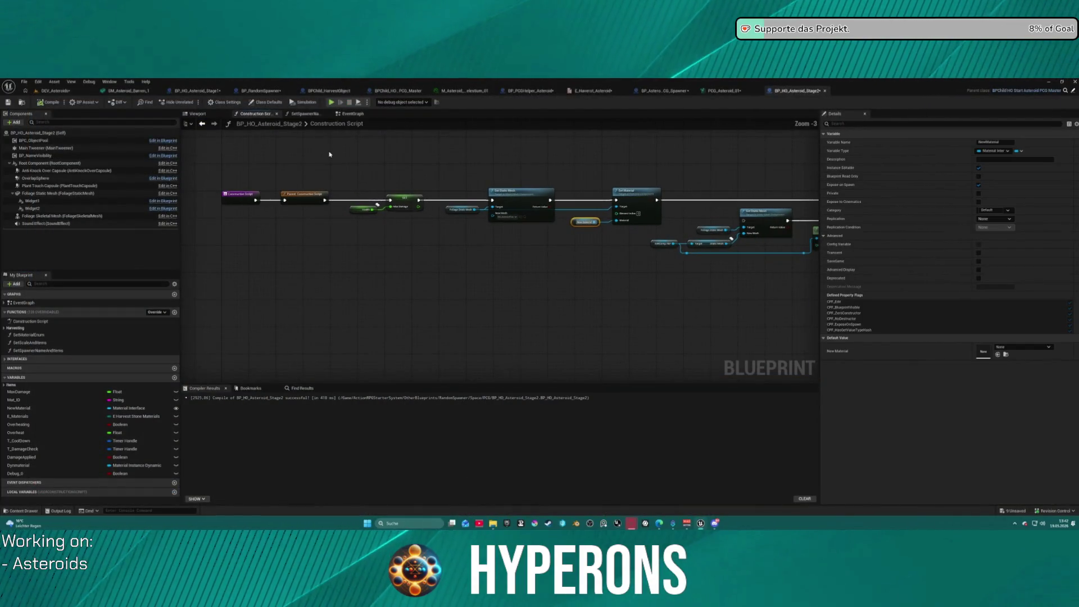
click(327, 91)
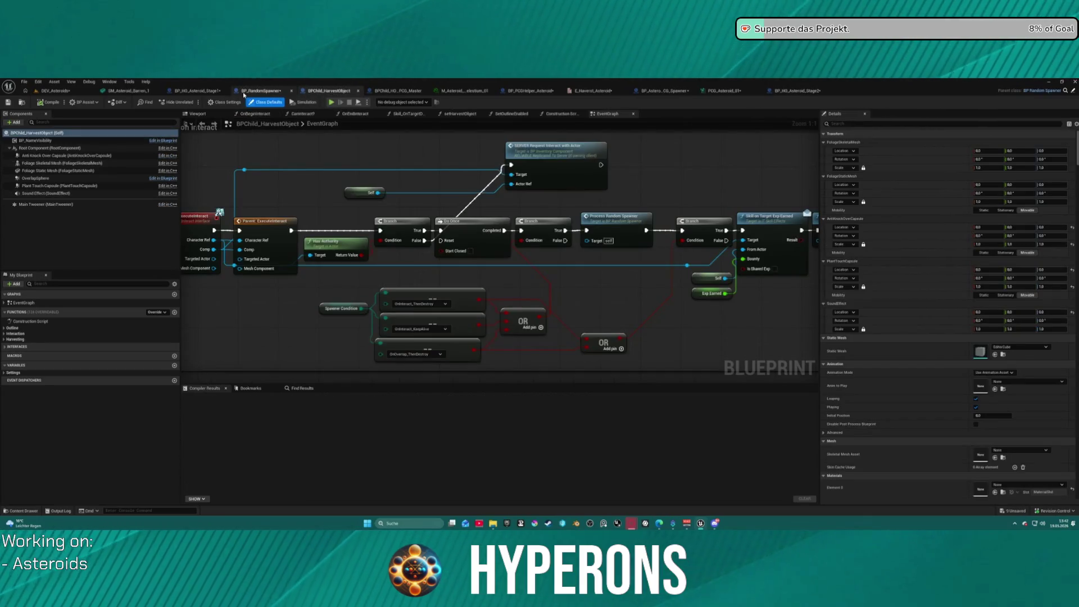
click(197, 91)
click(262, 91)
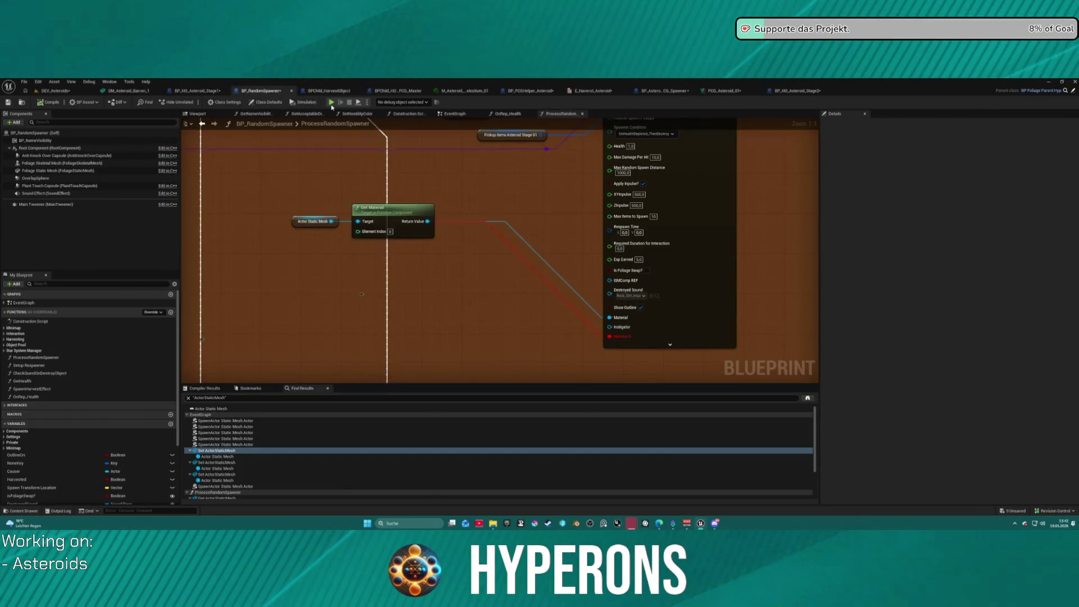
click(198, 91)
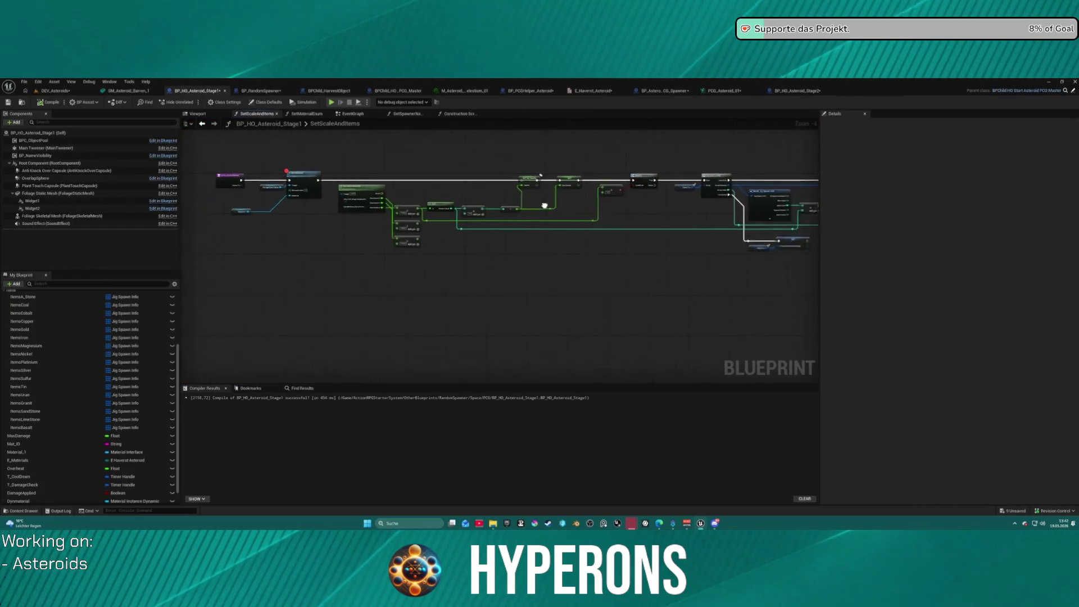
drag(512, 205, 349, 218)
click(462, 114)
Inspect the Set Static Mesh mesh and the Set Material Enum node, then navigate back to SetSpawnerNameAndItems
scroll(466, 203, up, 4)
scroll(466, 204, up, 2)
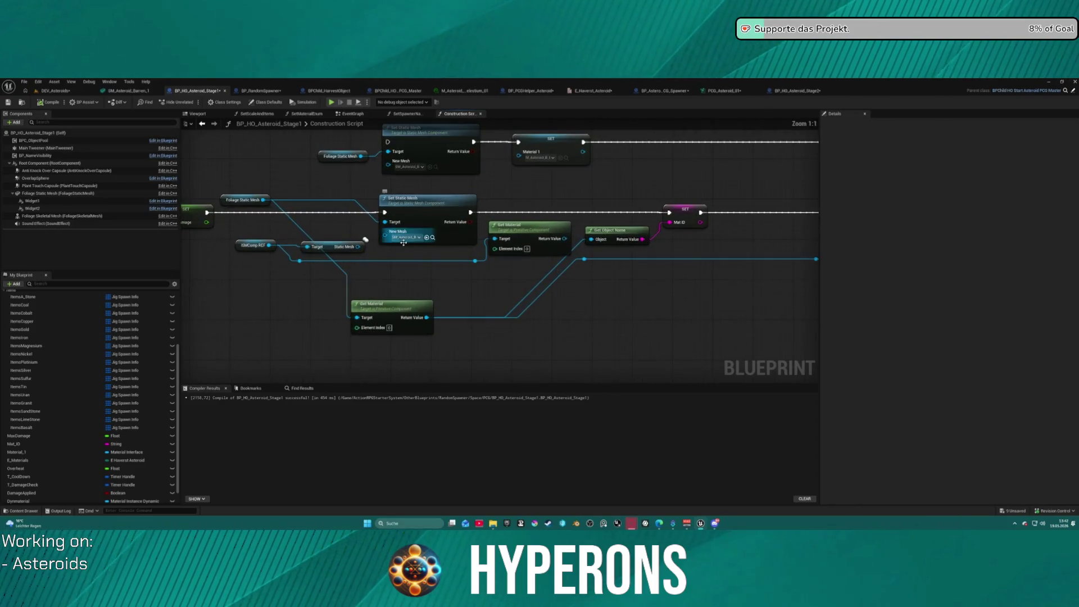
click(406, 237)
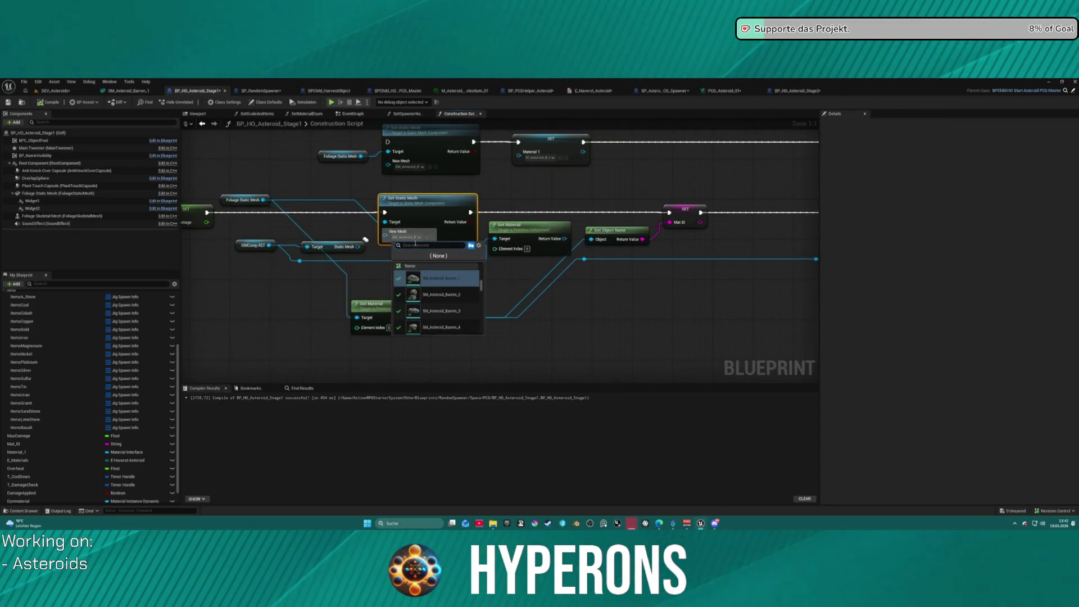
click(406, 238)
drag(620, 188, 217, 180)
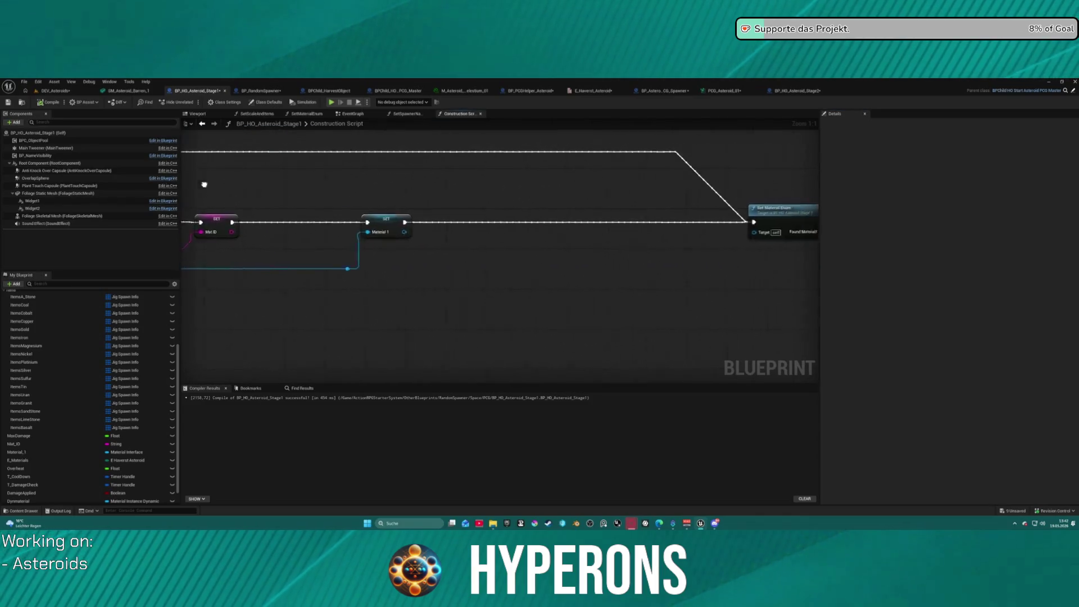
drag(807, 221, 521, 221)
click(521, 221)
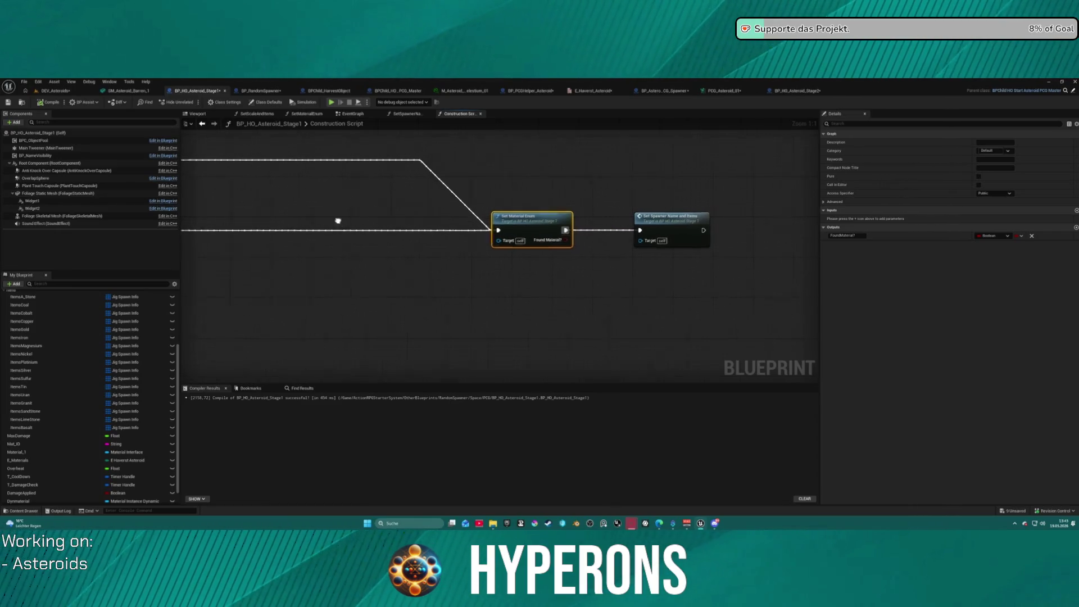
key(alt+Left)
drag(332, 230, 456, 236)
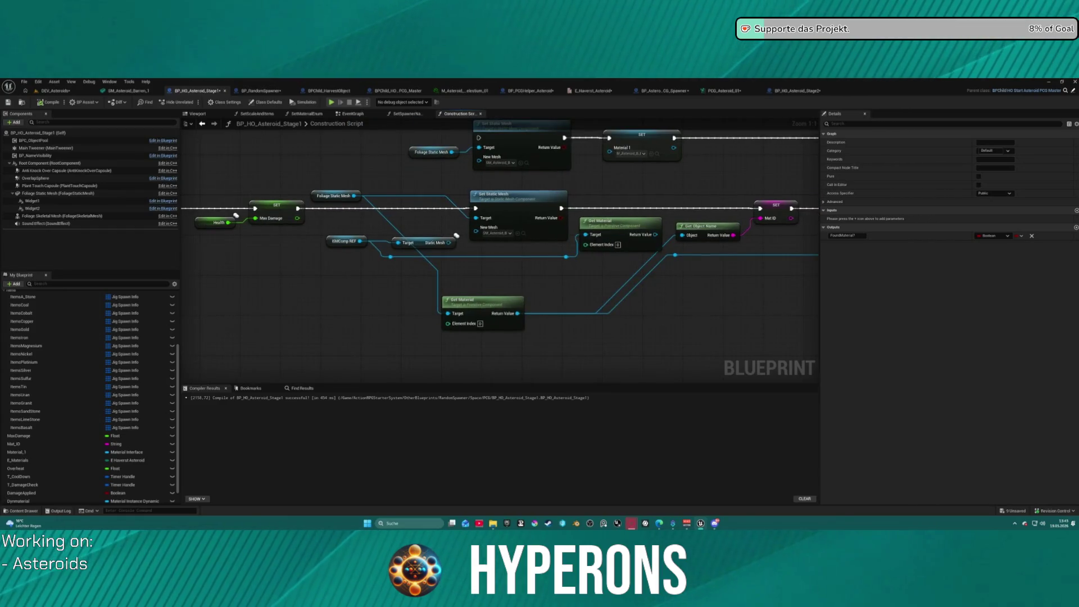
key(alt+Left)
key(alt+Left)
key(alt+Left)
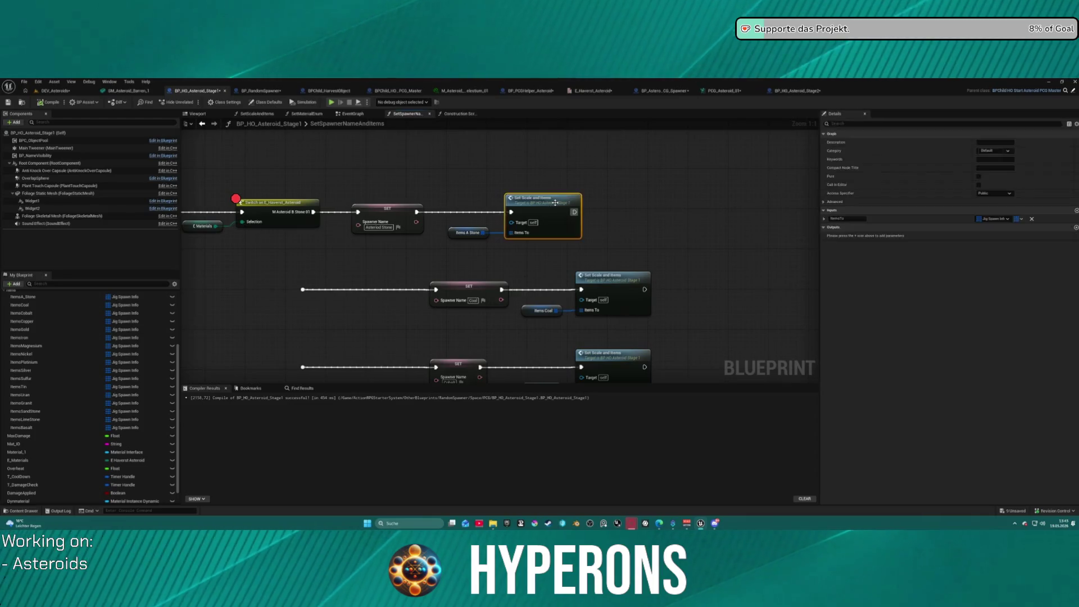
In the SetScaleAndItems graph, rename the Material_1 variable to NewMaterial
double_click(506, 217)
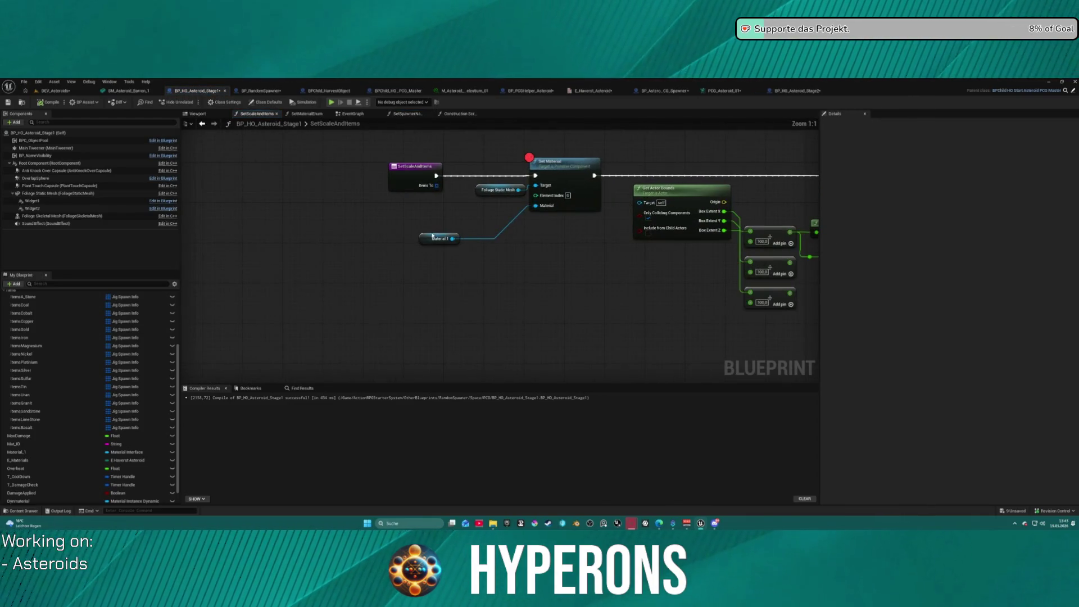
drag(424, 240, 476, 218)
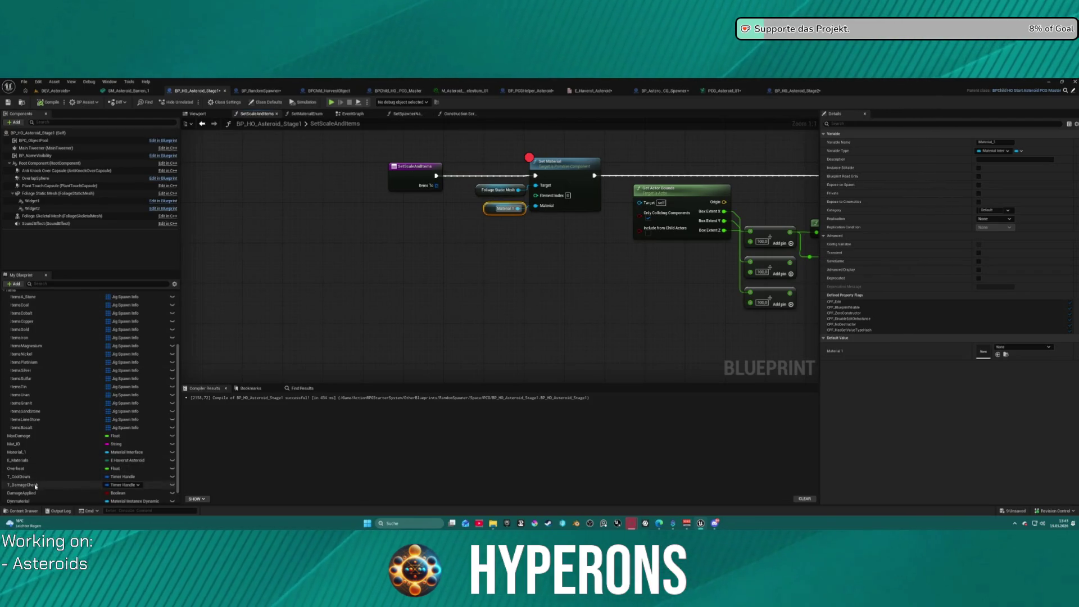
double_click(26, 453)
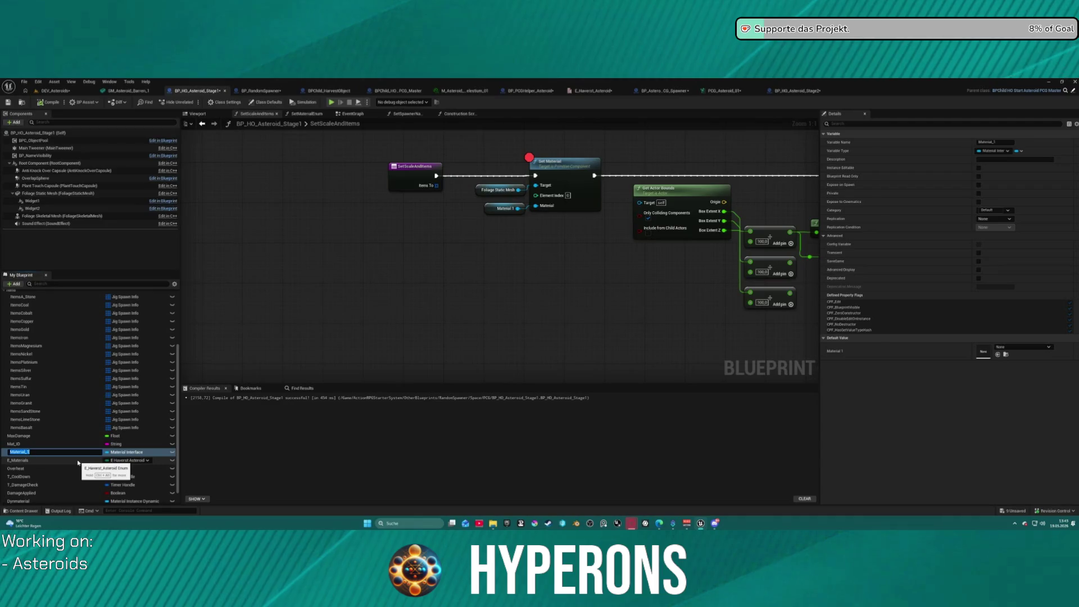
text(wMater)
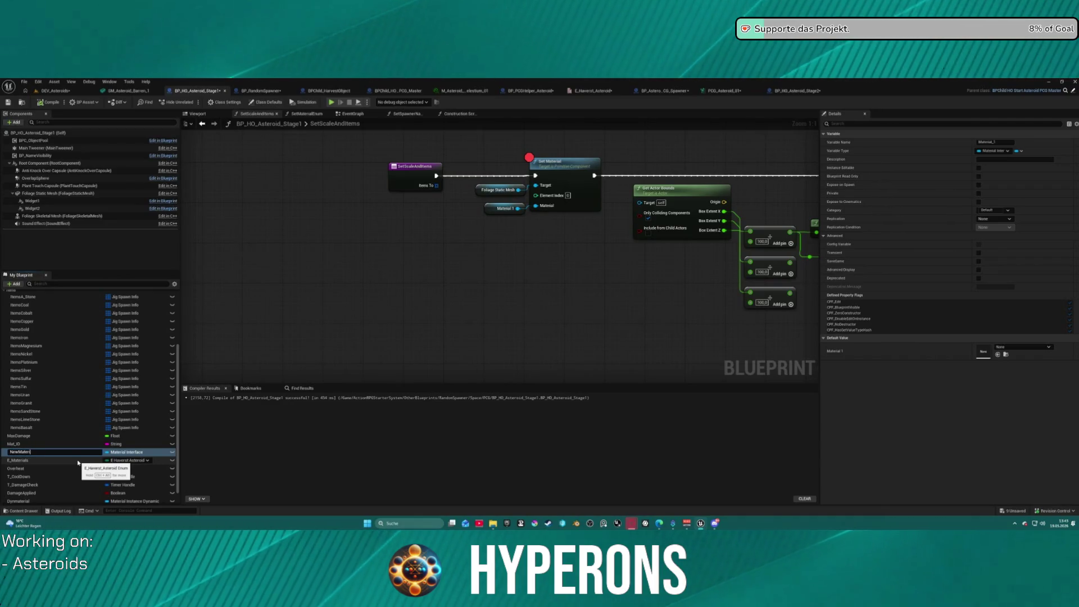
key(Return)
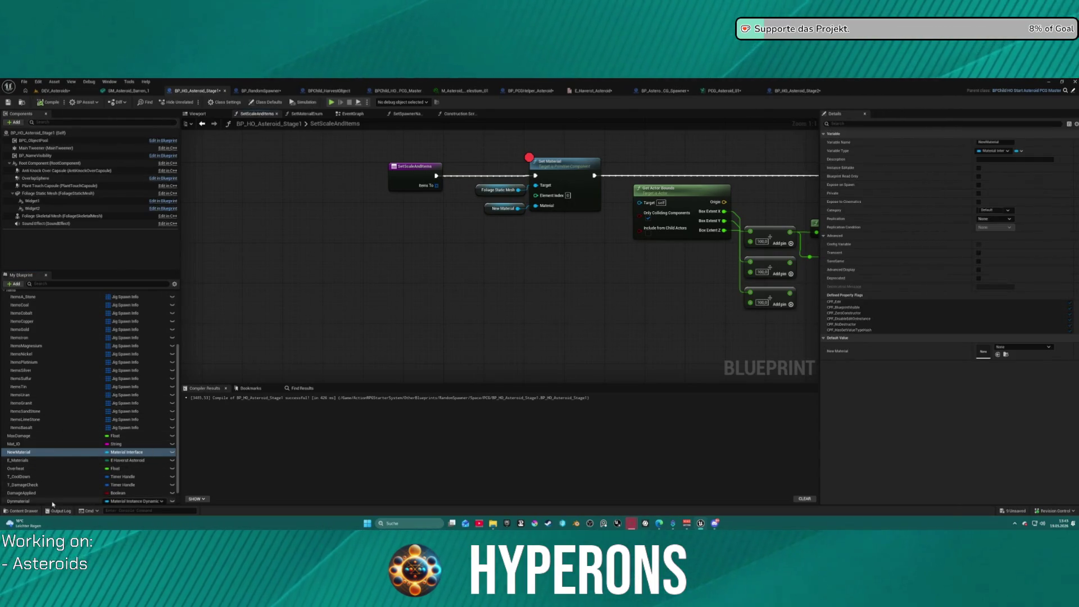
Go back to the Construction Script graph and scroll to look over its nodes
click(300, 116)
click(256, 114)
drag(340, 180, 292, 180)
scroll(303, 163, down, 4)
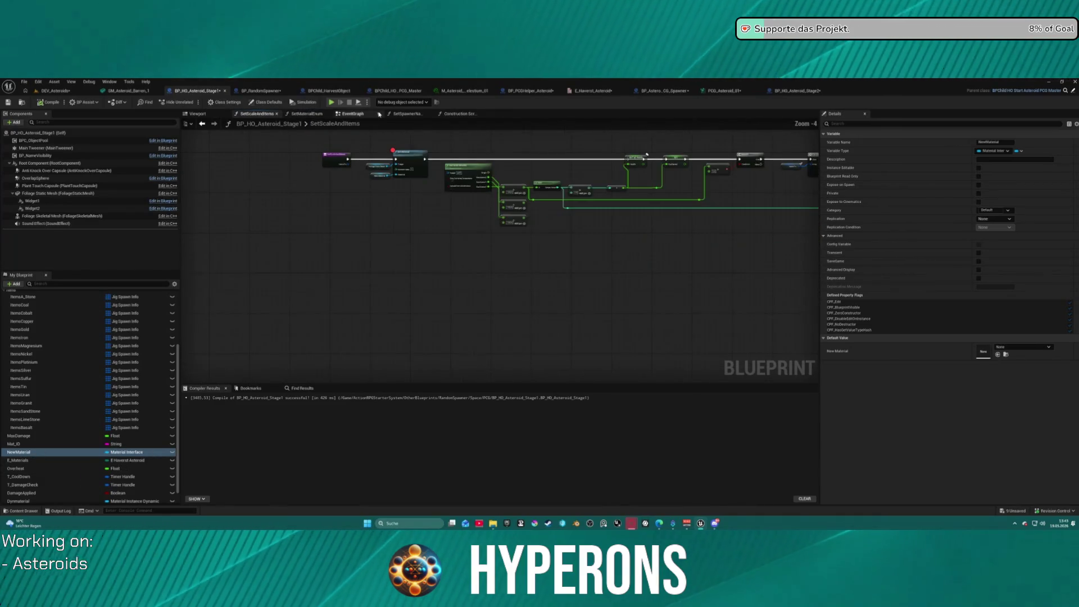
click(460, 113)
scroll(402, 193, down, 3)
scroll(360, 180, up, 3)
scroll(333, 167, down, 2)
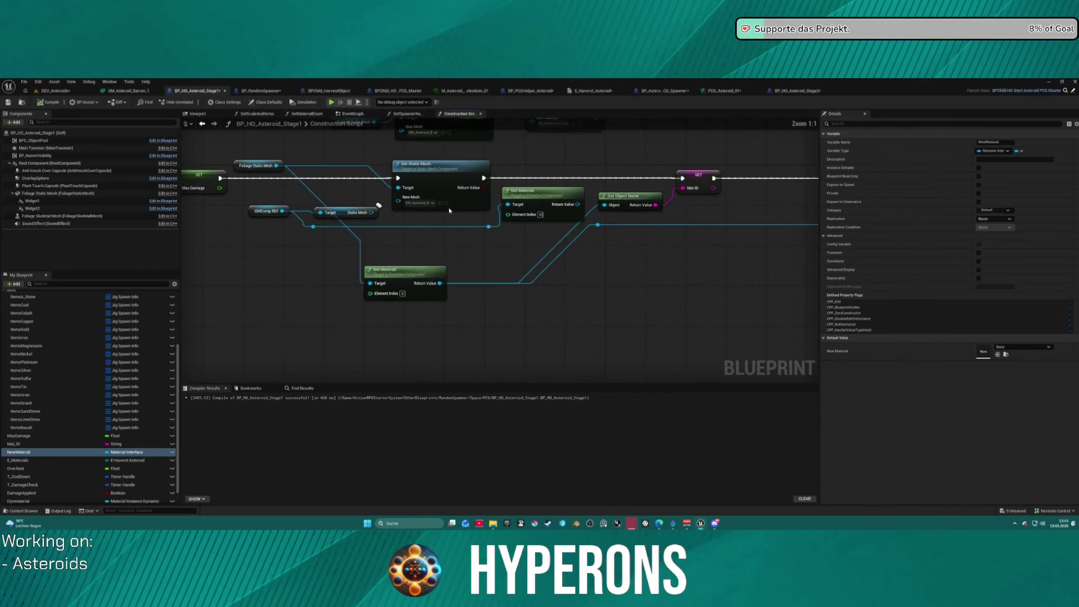
scroll(396, 289, up, 2)
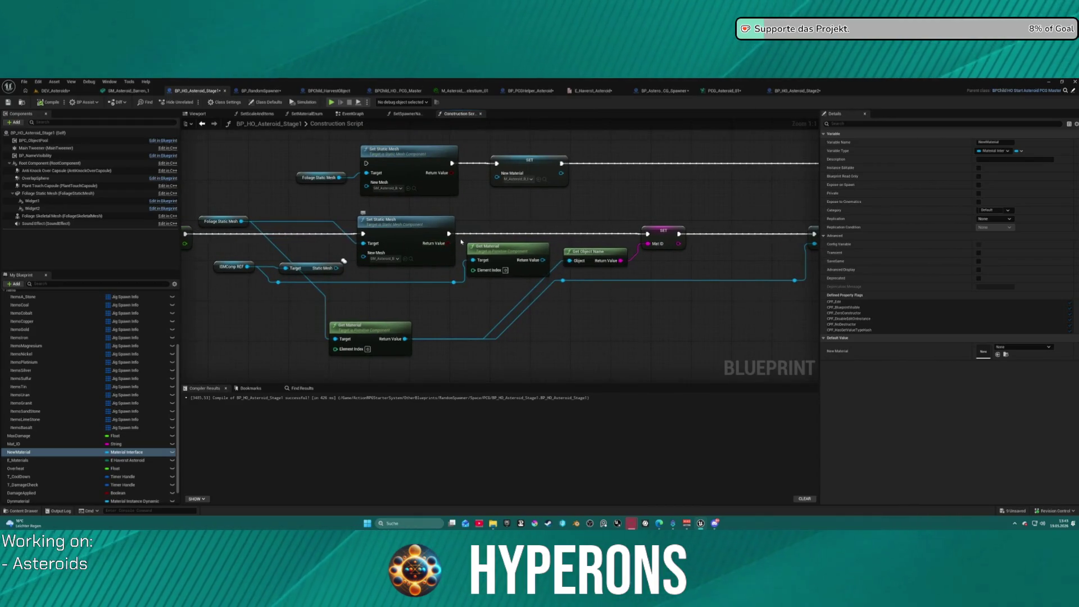
click(223, 223)
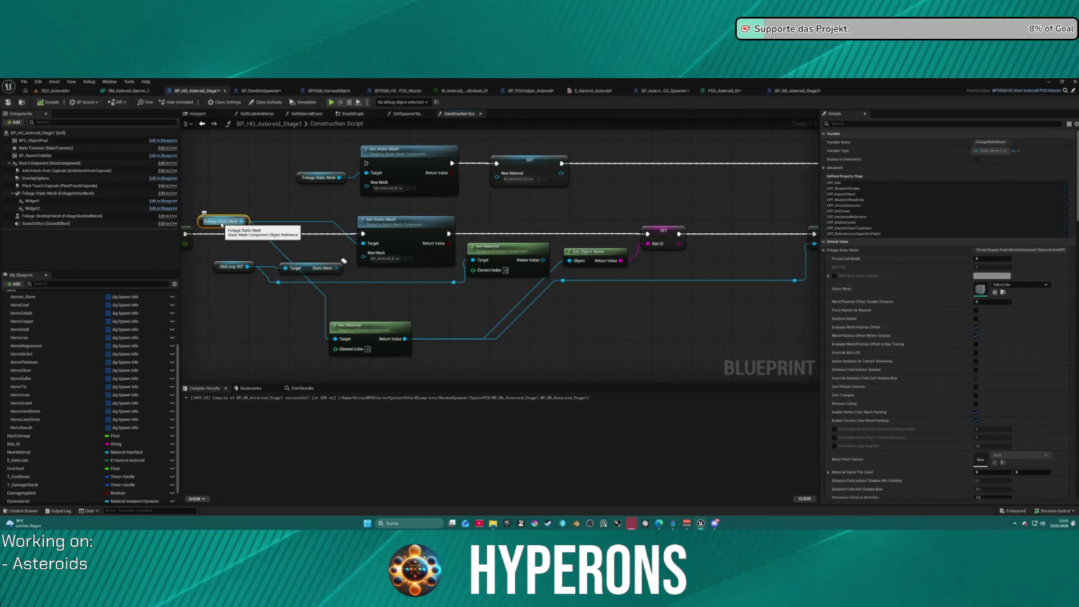
drag(245, 180, 361, 191)
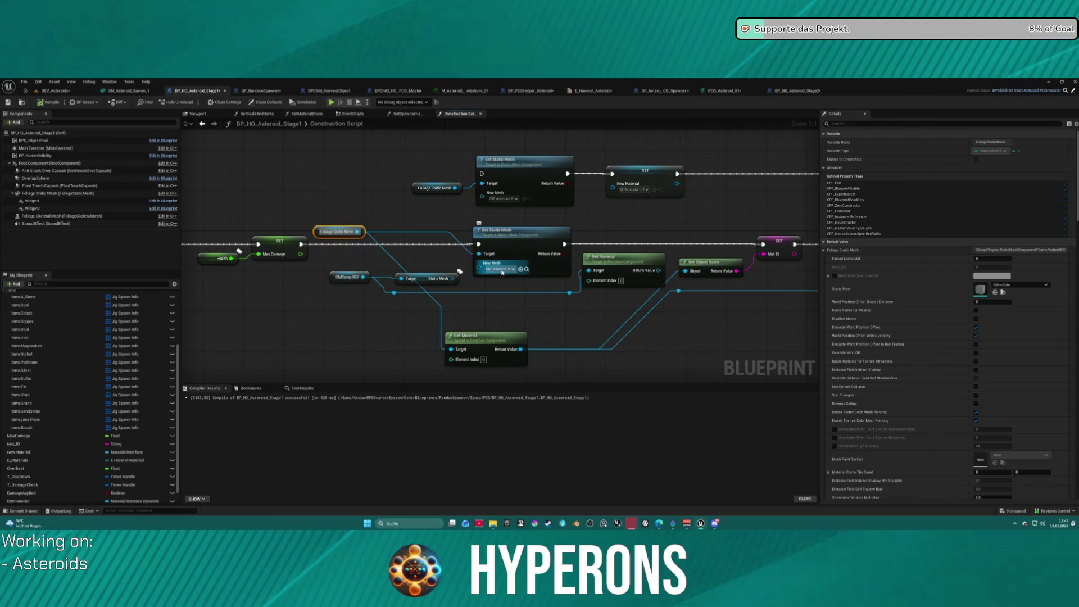
click(502, 270)
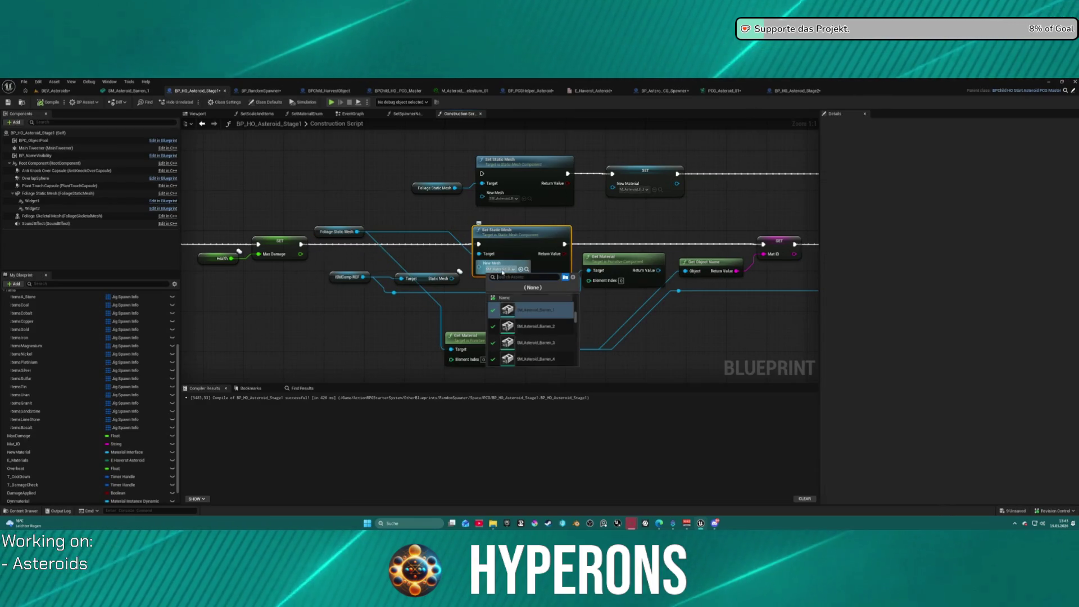
click(502, 272)
mouse_move(502, 271)
mouse_down()
mouse_move(416, 231)
mouse_move(342, 222)
mouse_up()
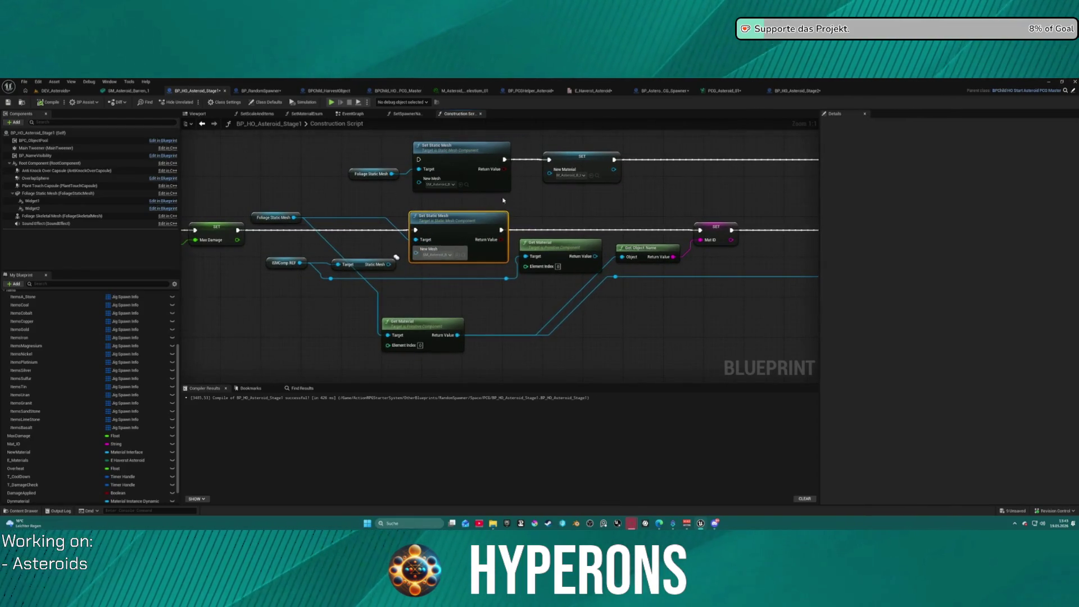
drag(515, 200, 423, 173)
drag(276, 234, 341, 210)
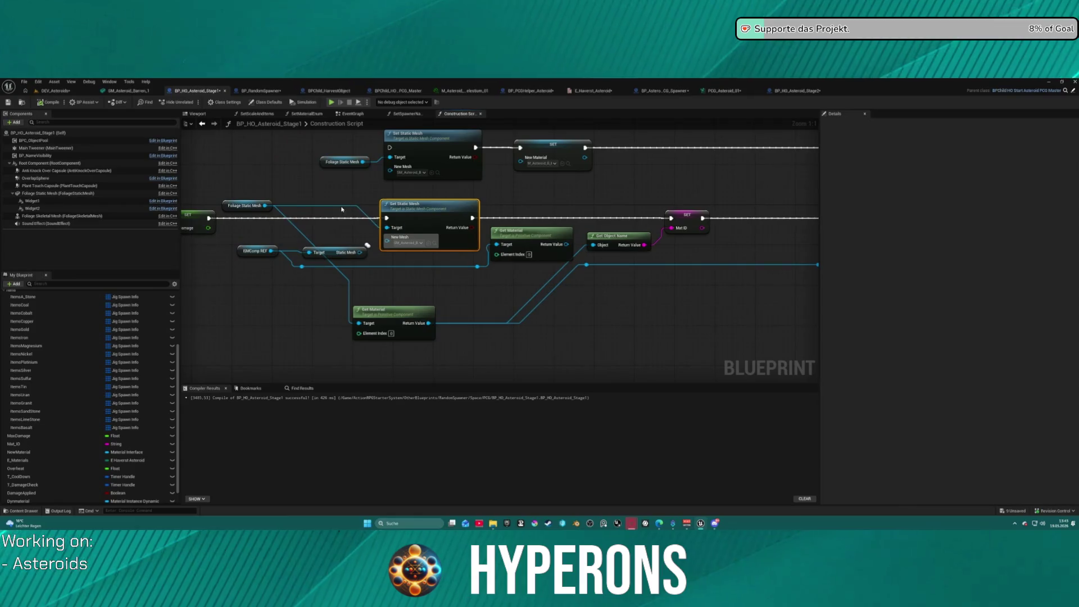
click(260, 207)
mouse_move(264, 206)
mouse_down()
mouse_move(622, 373)
mouse_move(618, 360)
mouse_up()
Add a Set Material node for the foliage mesh and delete the spare lower Get Material node
text(set)
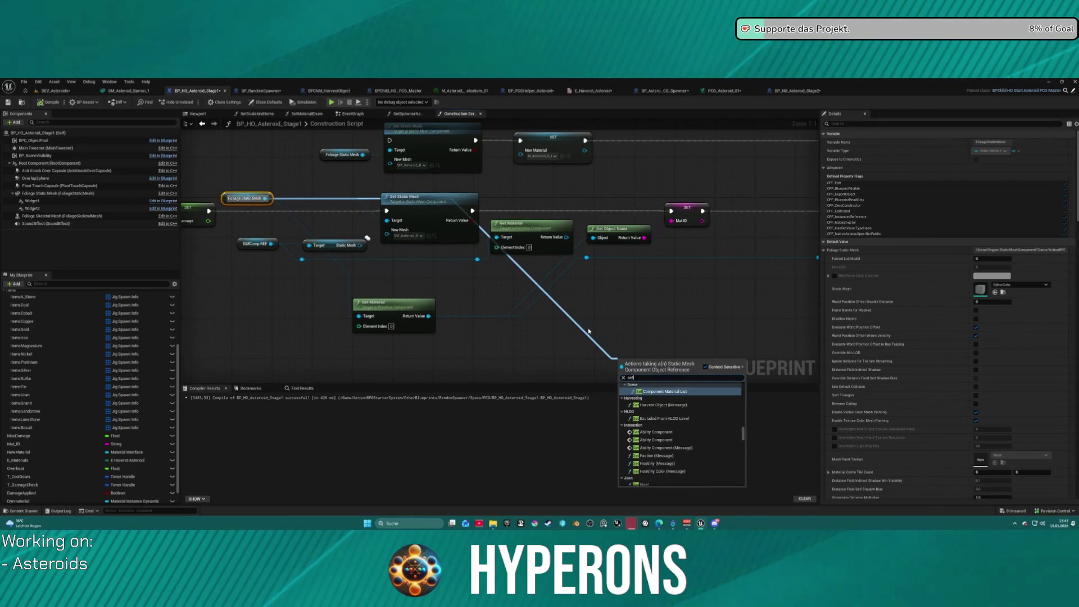
text( materia)
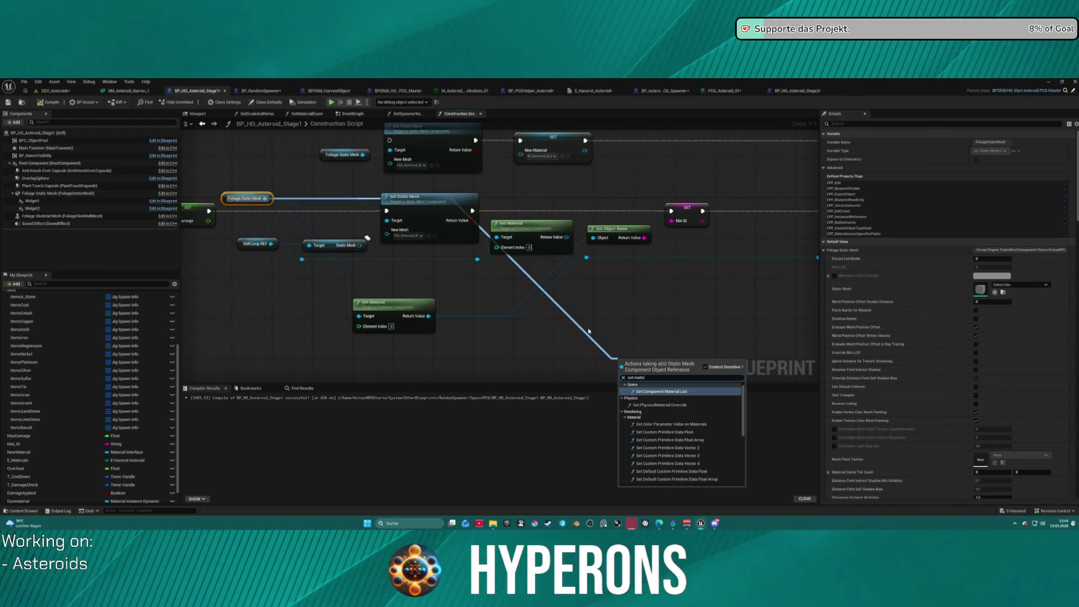
scroll(684, 432, down, 3)
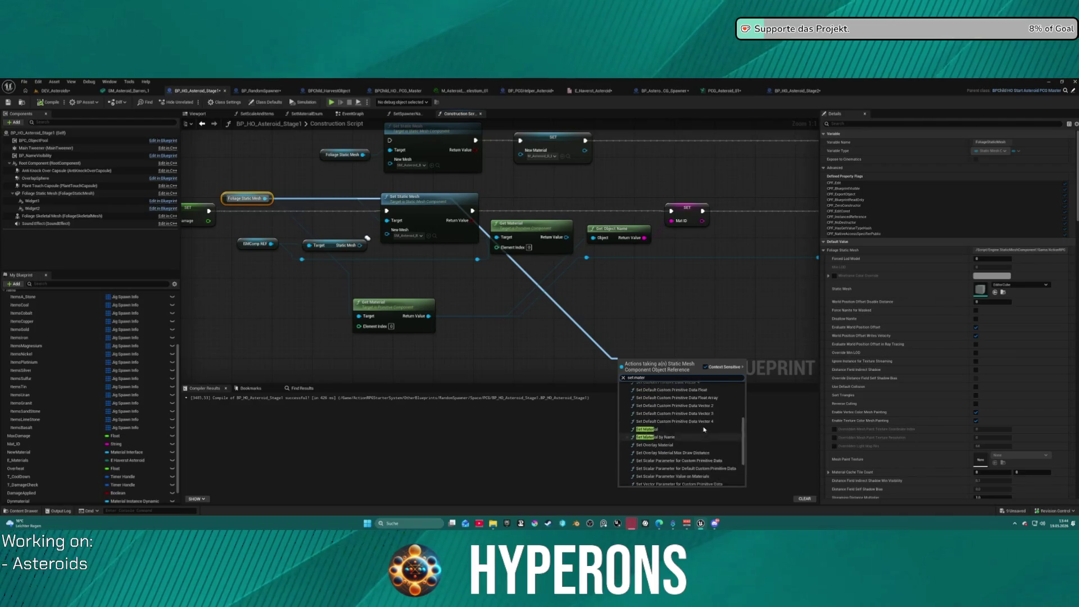
click(663, 314)
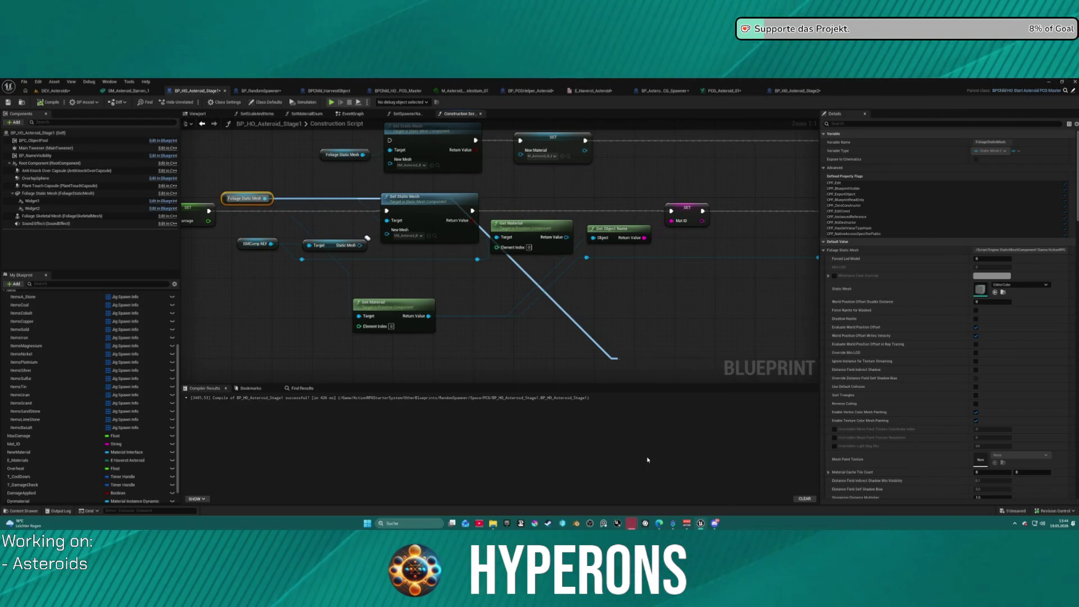
mouse_move(585, 387)
mouse_down()
mouse_move(571, 344)
mouse_move(588, 259)
mouse_up()
click(345, 306)
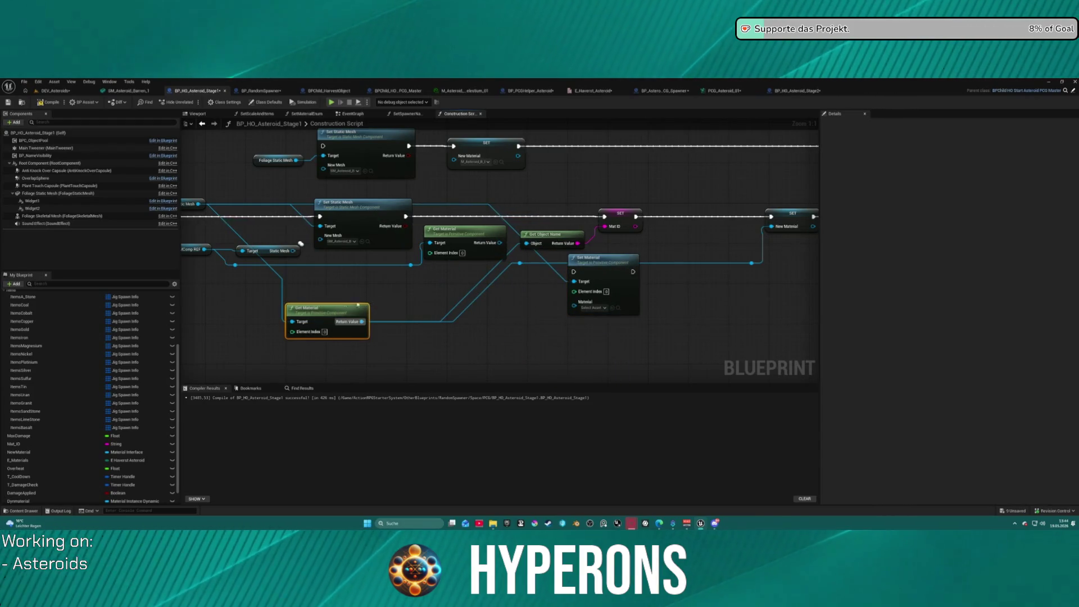
key(Delete)
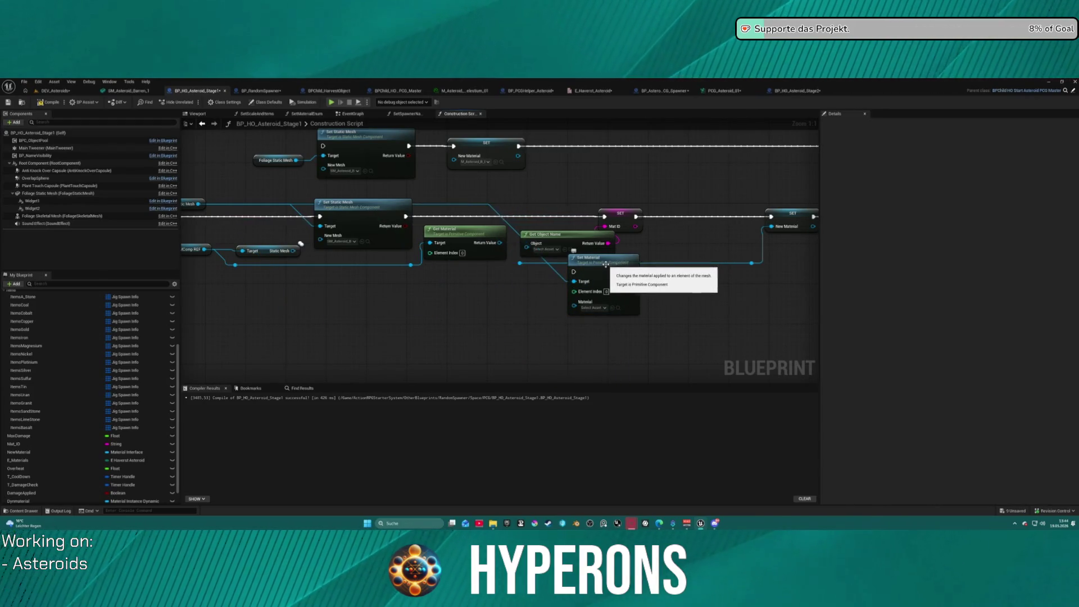
Wire Set Material into the execution chain before SET Mat ID and connect Get Material's Return Value
drag(603, 270, 523, 315)
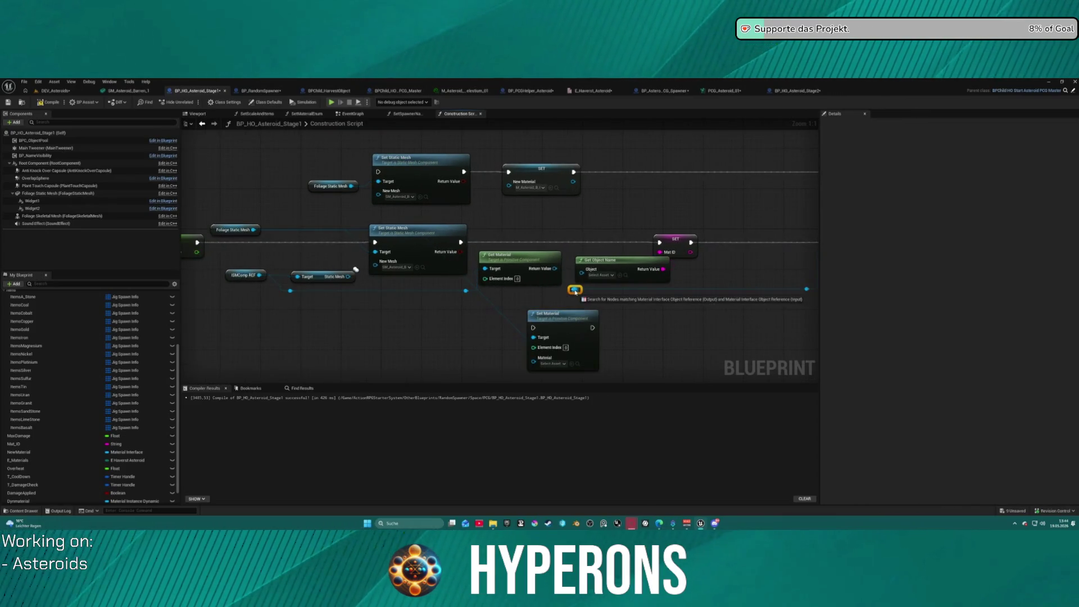
drag(574, 289, 575, 291)
click(526, 259)
mouse_move(483, 268)
mouse_down()
mouse_move(250, 226)
mouse_move(509, 278)
mouse_move(533, 337)
mouse_move(511, 205)
mouse_move(533, 230)
mouse_move(492, 296)
mouse_move(579, 272)
mouse_up()
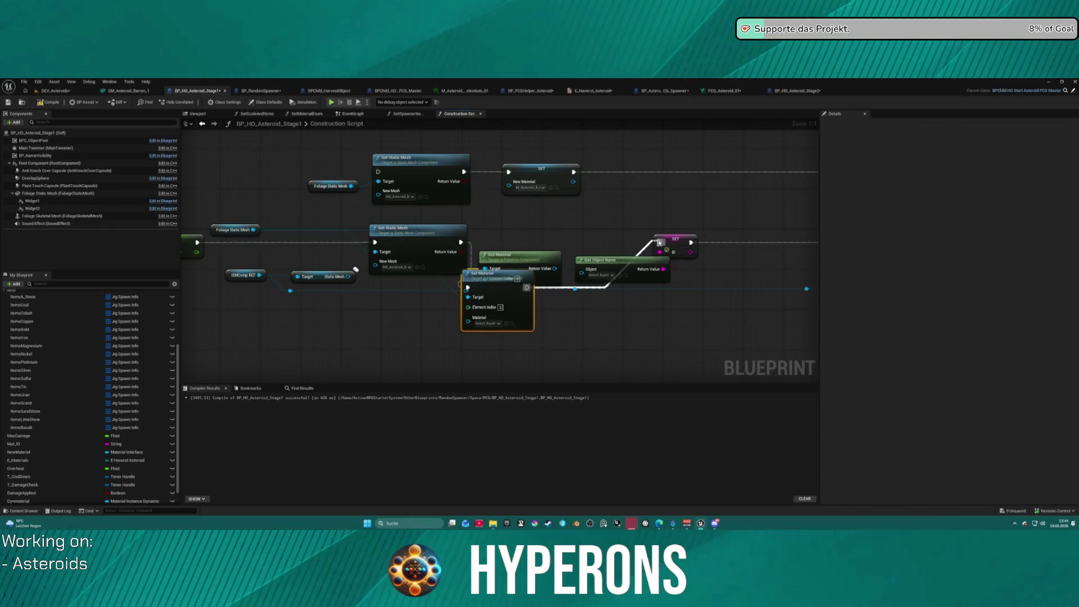
drag(660, 243, 660, 243)
drag(489, 283, 487, 224)
drag(557, 272, 585, 274)
drag(501, 255, 510, 308)
mouse_move(489, 214)
mouse_down()
mouse_move(521, 236)
mouse_move(499, 229)
mouse_up()
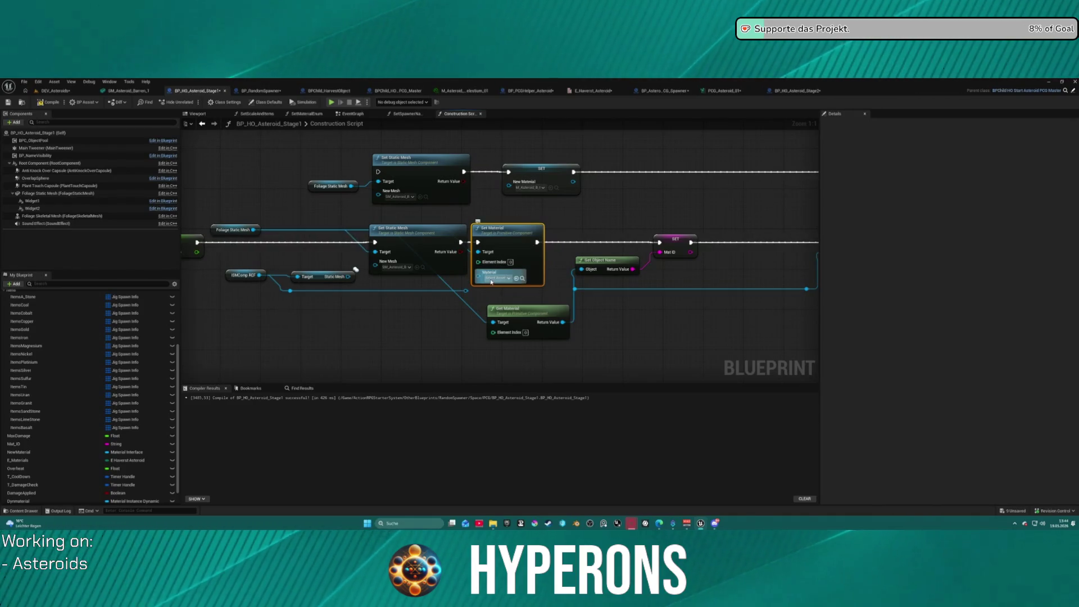
key(ctrl+space)
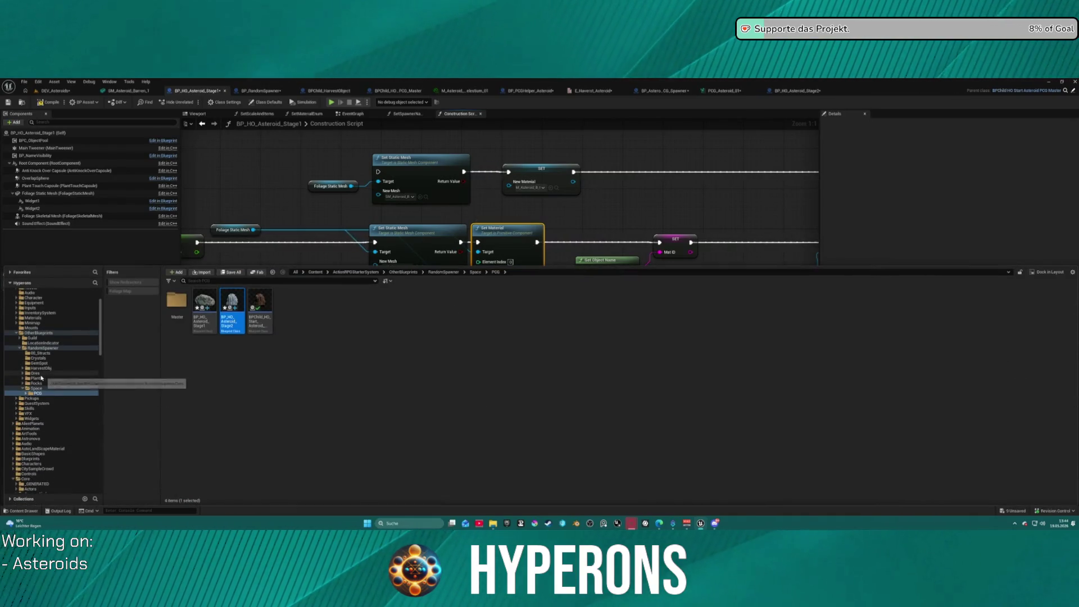
Assign the Crystal-folder material M_Asteroid_M_Solaraith_02 to the Set Material node, then stop the preview
scroll(59, 416, down, 3)
scroll(60, 416, down, 10)
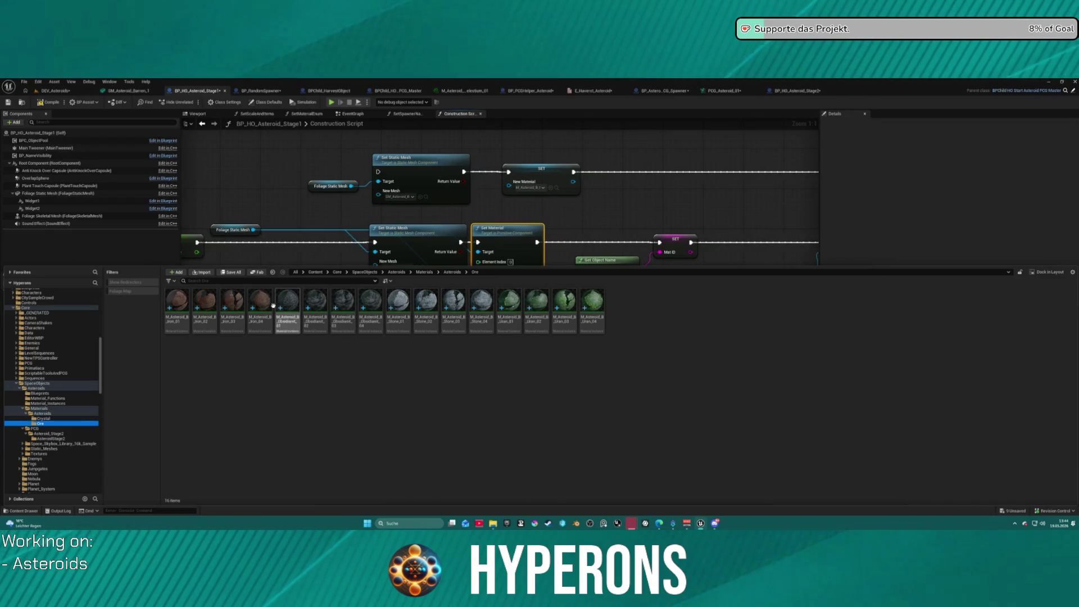
click(42, 420)
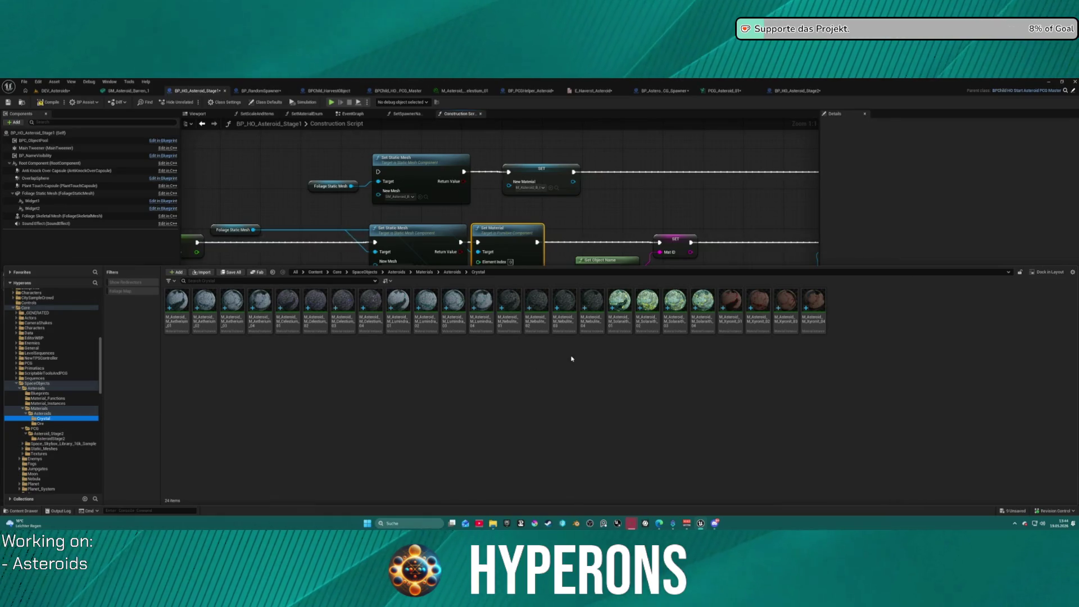
click(648, 303)
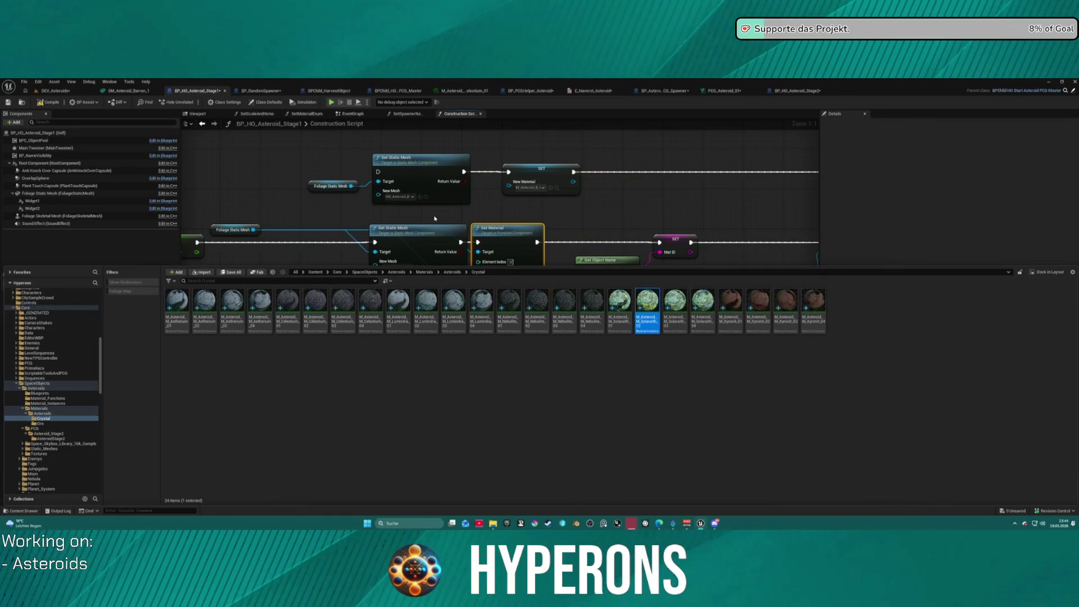
click(426, 213)
click(516, 278)
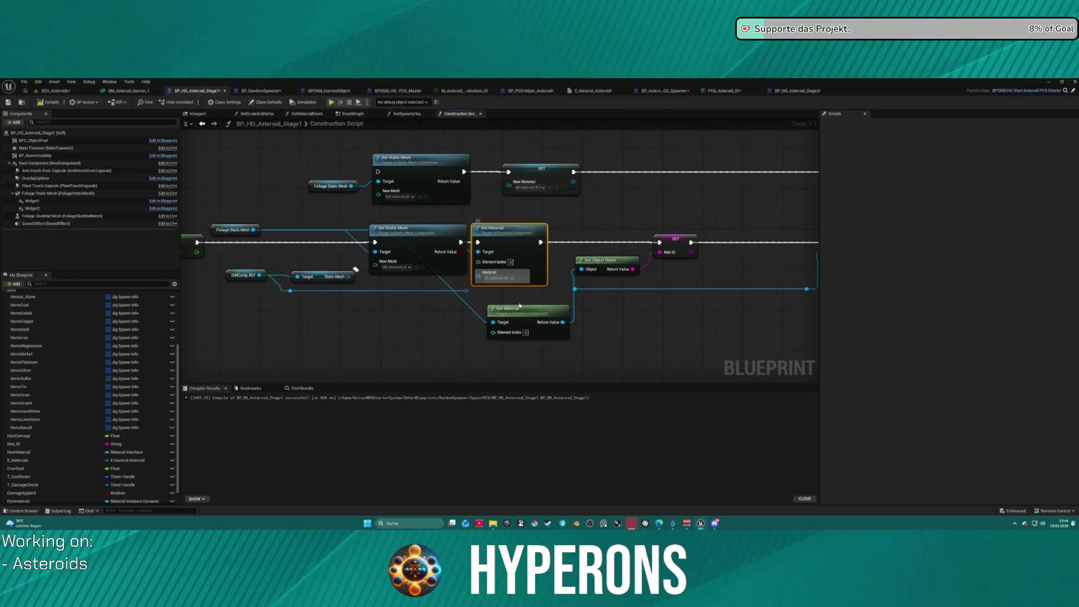
mouse_move(749, 301)
mouse_down()
mouse_move(376, 301)
mouse_move(565, 288)
mouse_move(535, 275)
mouse_move(619, 265)
mouse_up()
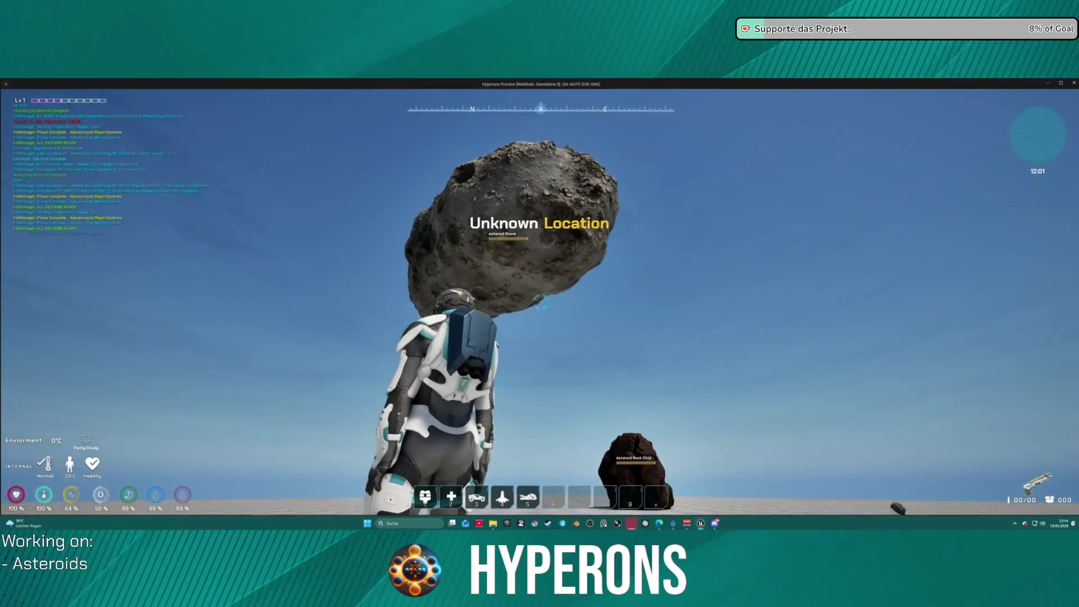
key(Escape)
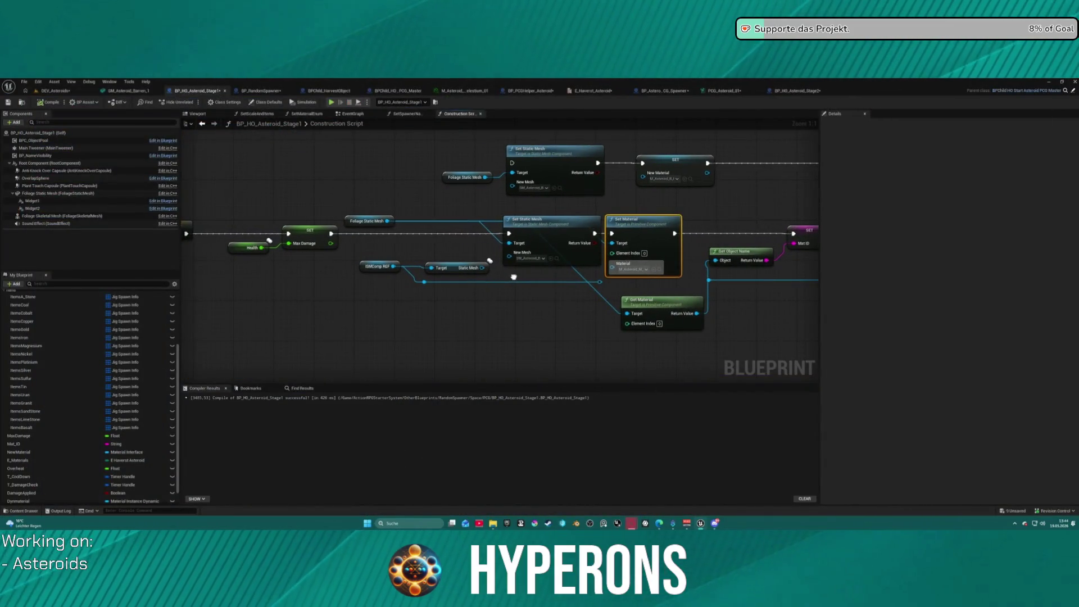
drag(513, 276, 439, 275)
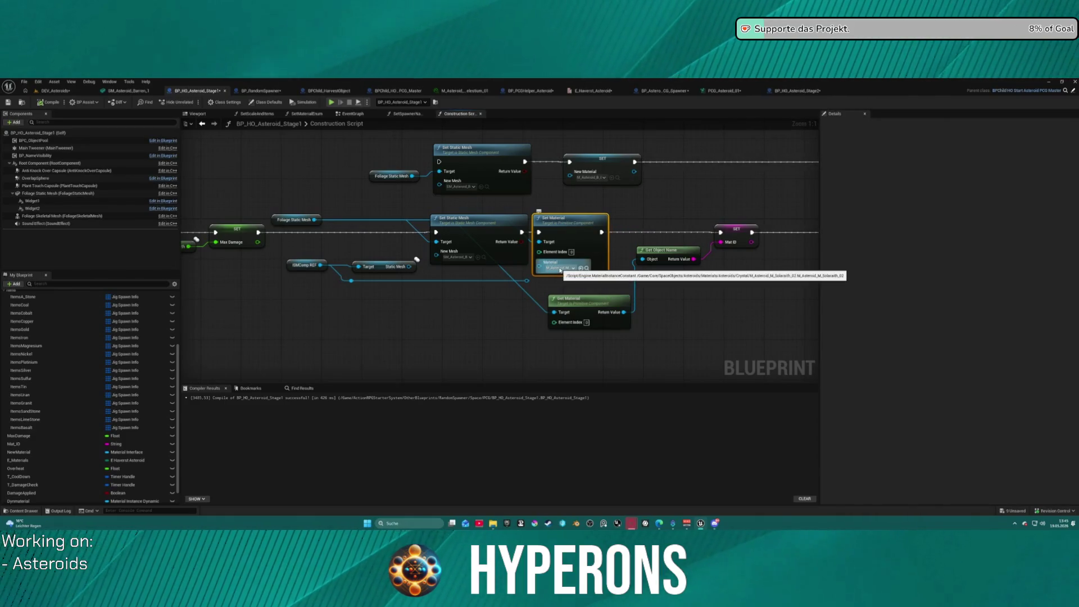
scroll(559, 268, down, 5)
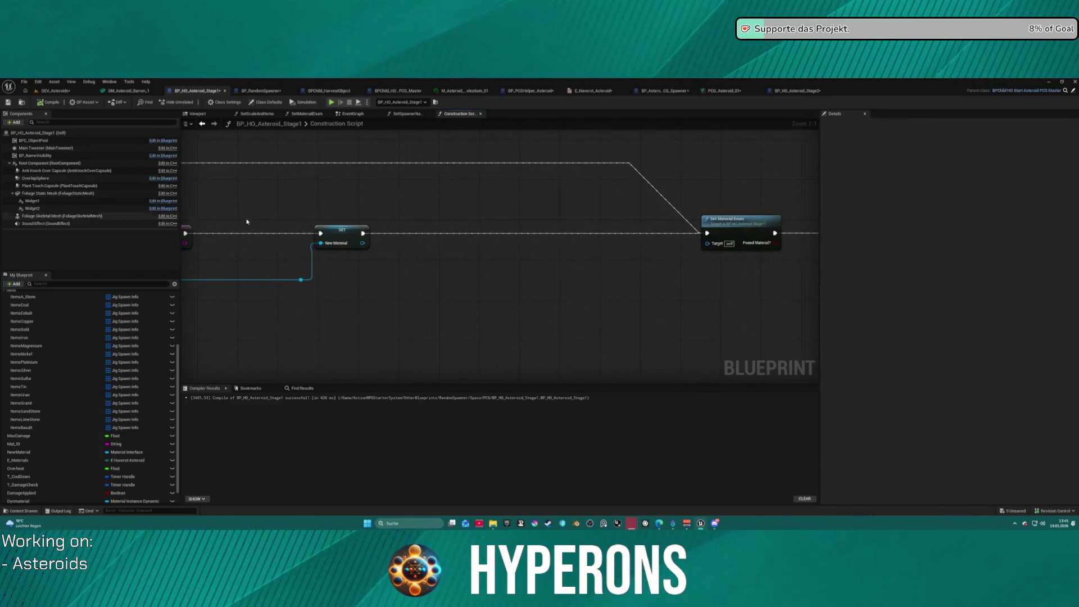
scroll(543, 226, up, 4)
click(593, 231)
double_click(450, 223)
scroll(540, 234, up, 2)
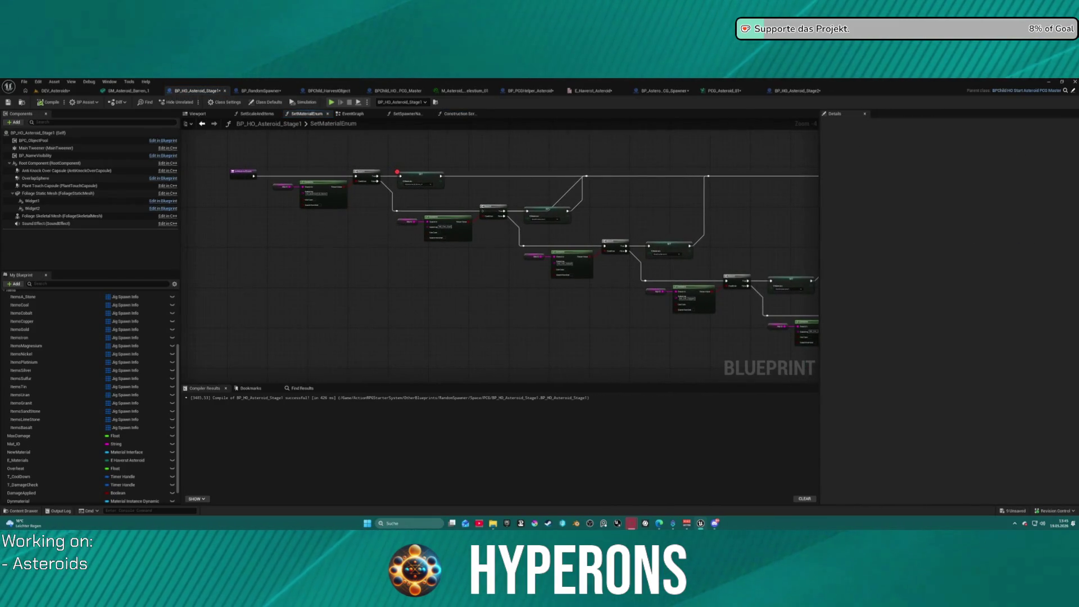
scroll(416, 177, up, 2)
scroll(416, 176, down, 3)
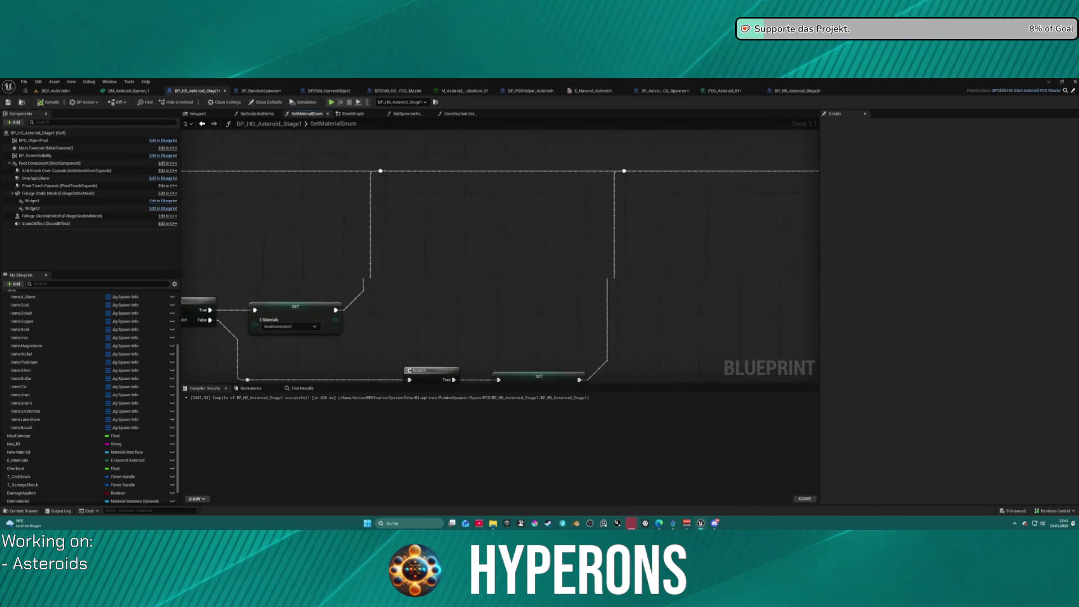
mouse_move(395, 232)
mouse_down()
mouse_move(641, 236)
mouse_move(409, 202)
mouse_move(455, 183)
mouse_move(387, 201)
mouse_up()
click(381, 161)
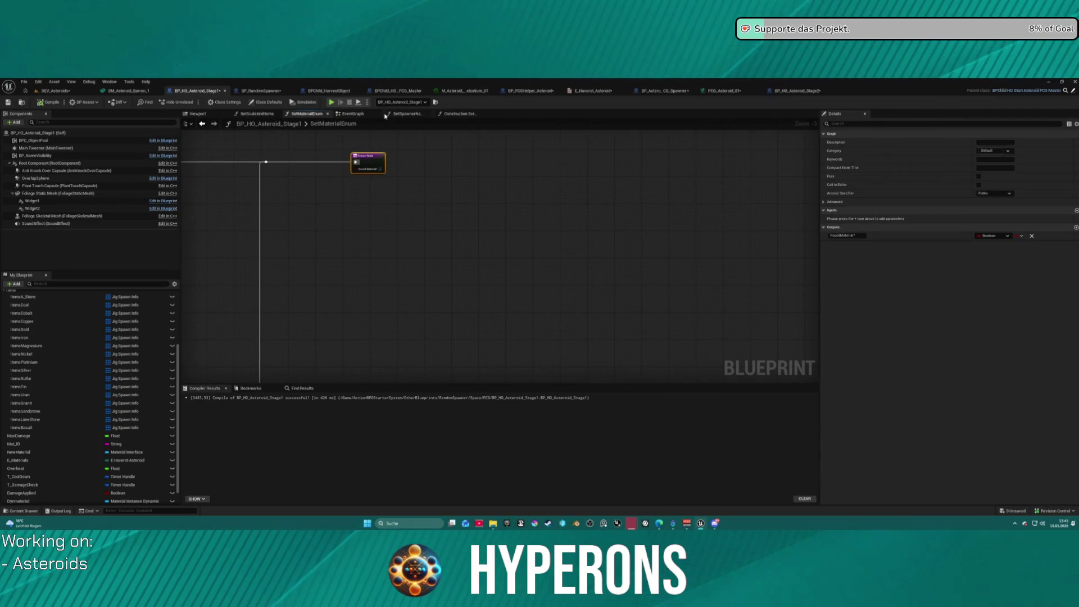
click(353, 114)
click(406, 114)
click(584, 233)
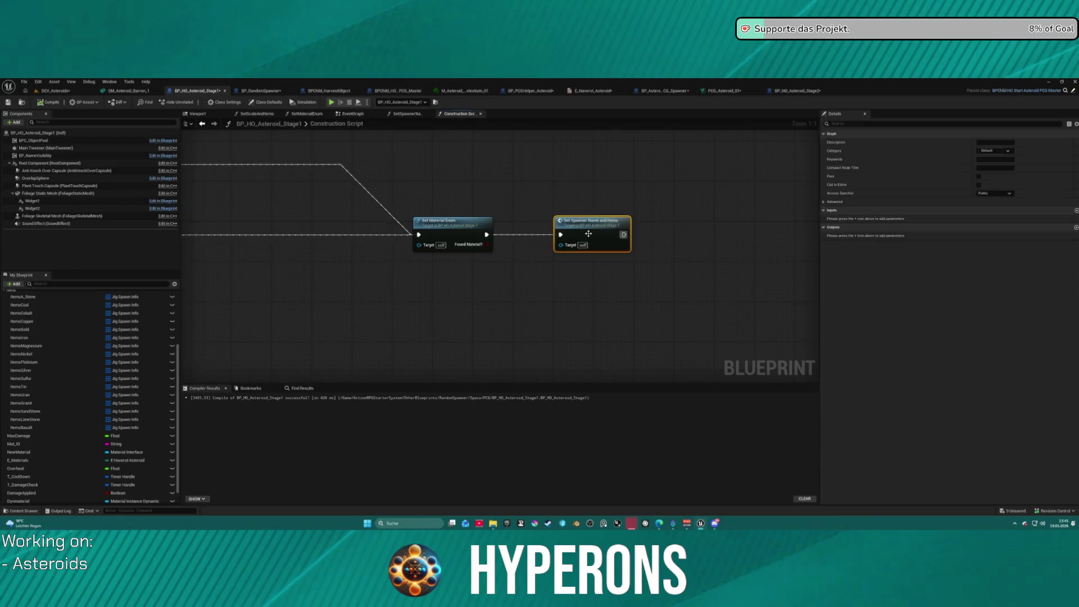
scroll(589, 236, down, 2)
click(257, 114)
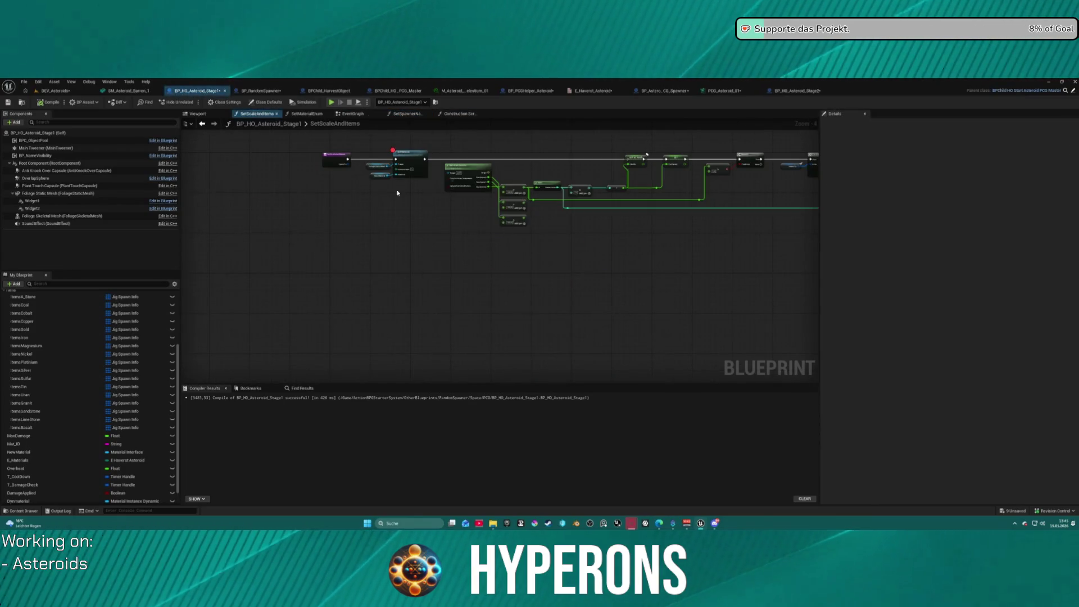
click(395, 194)
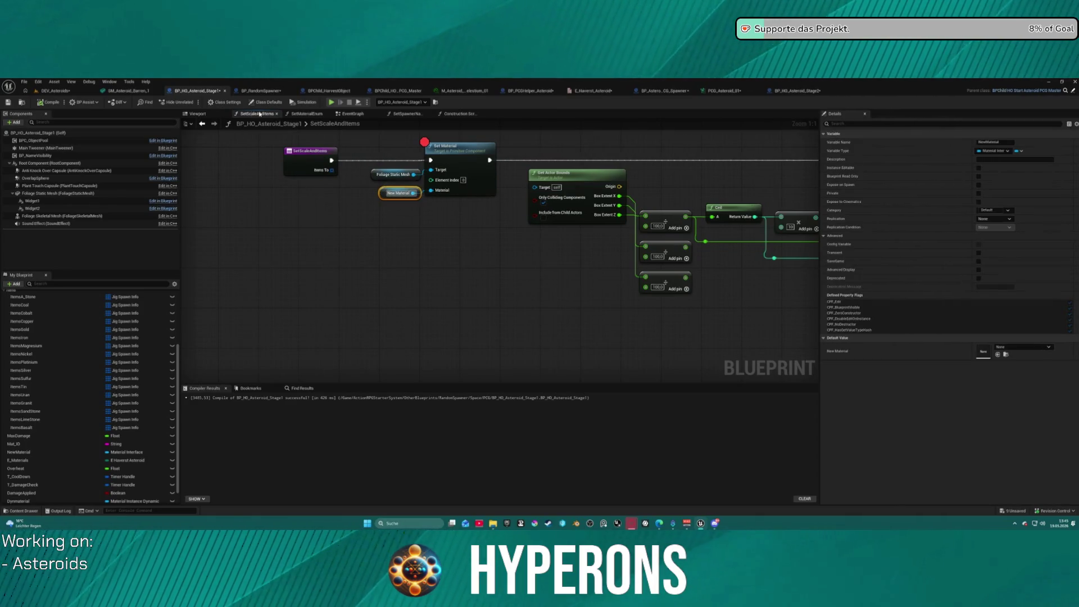
click(356, 115)
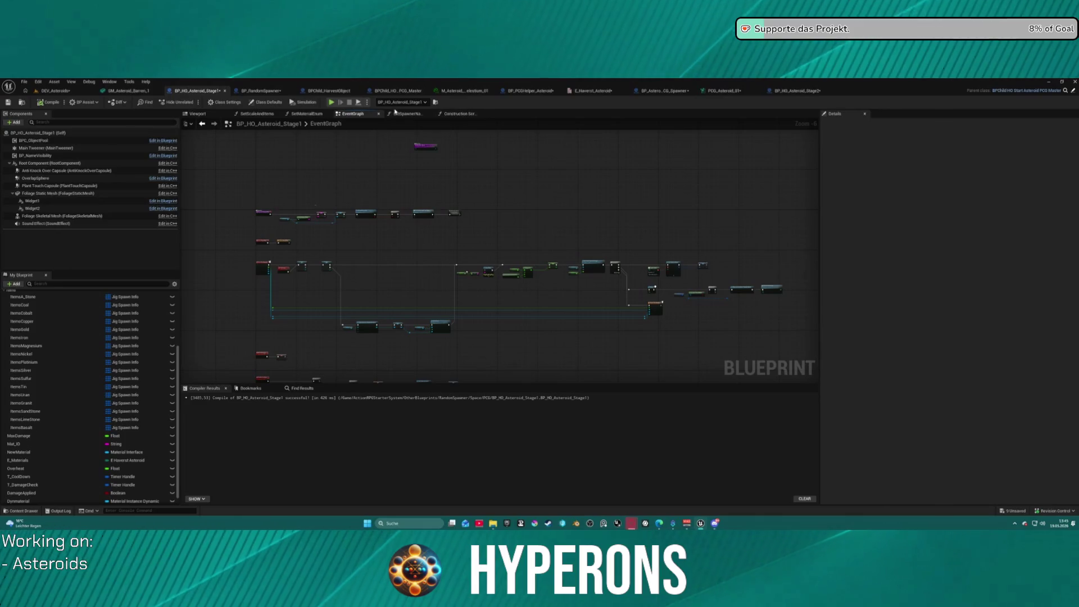
click(460, 114)
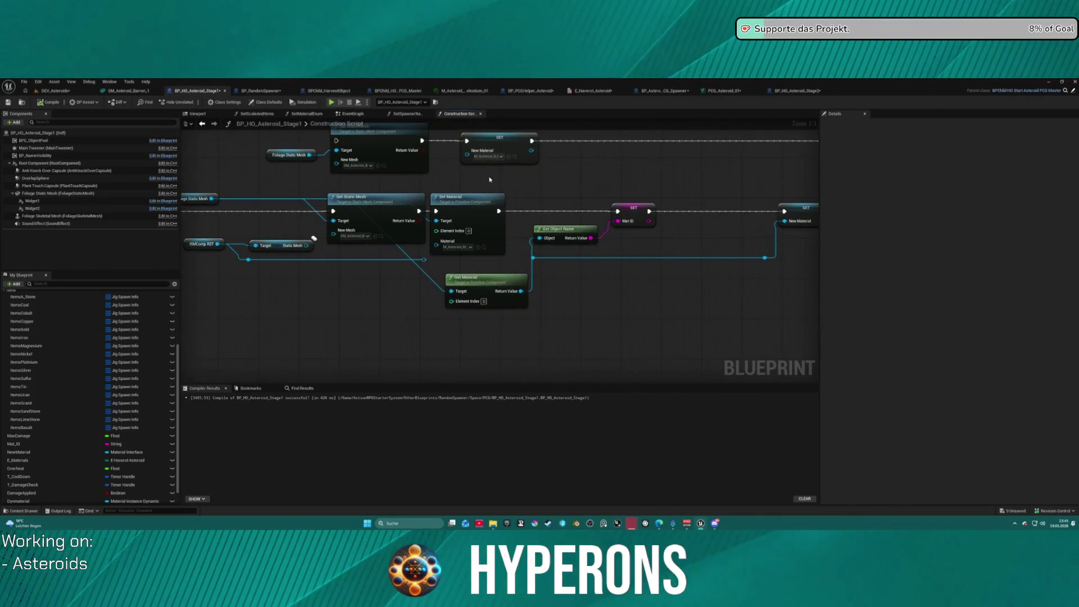
Delete the Set Material node and wire Set Static Mesh directly into SET Mat ID
drag(478, 181, 472, 225)
click(465, 260)
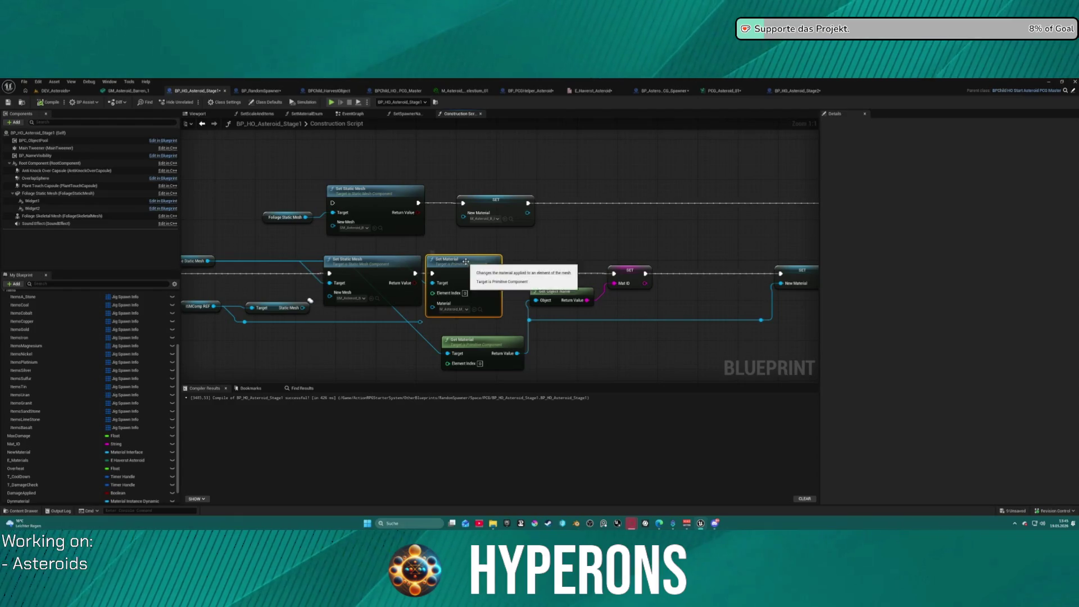
key(Delete)
mouse_move(415, 273)
mouse_down()
mouse_move(630, 268)
mouse_move(615, 274)
mouse_up()
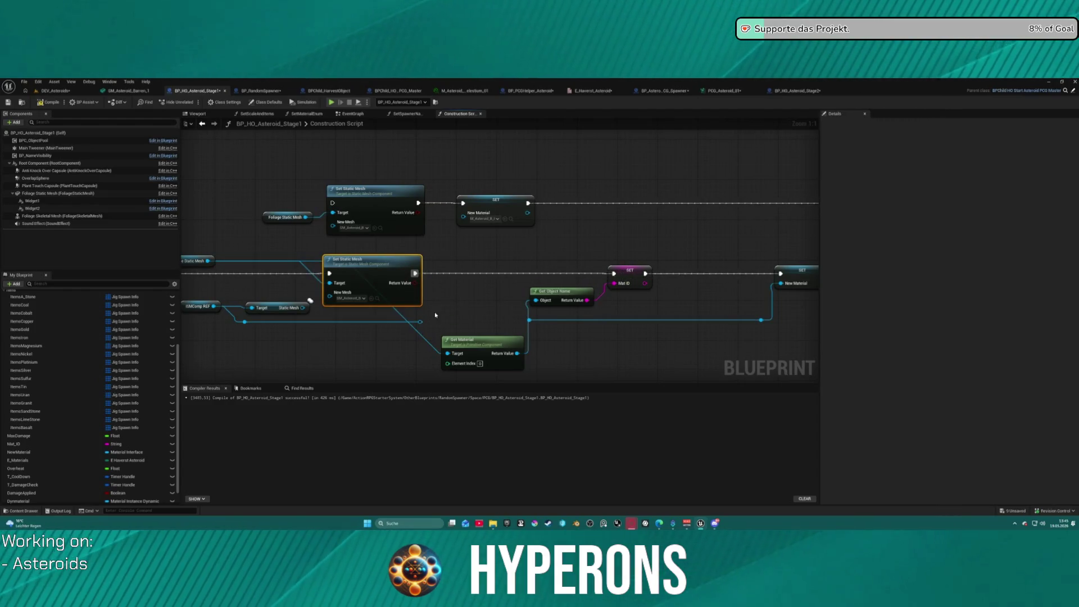
drag(462, 343, 451, 322)
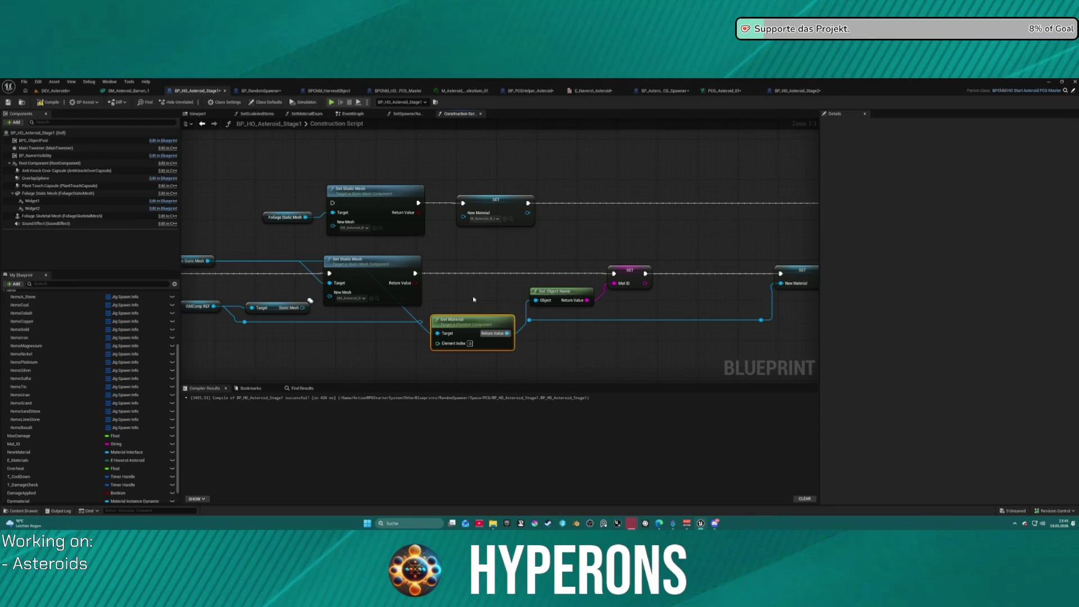
Check the New Material setter's material, move Get Material left, and return to the DEV_Asteroids level
click(479, 219)
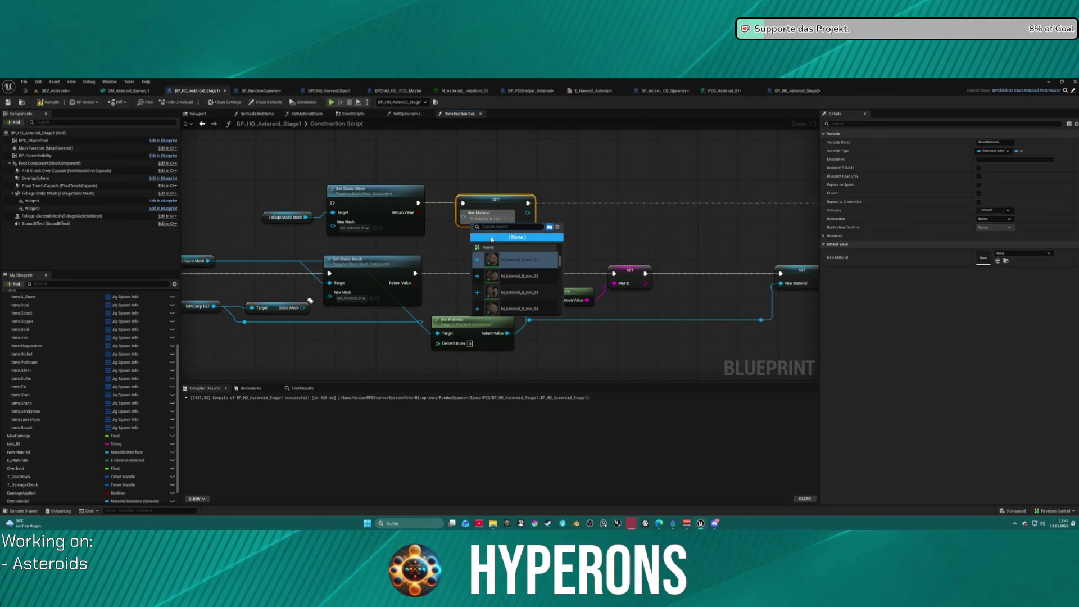
text(so)
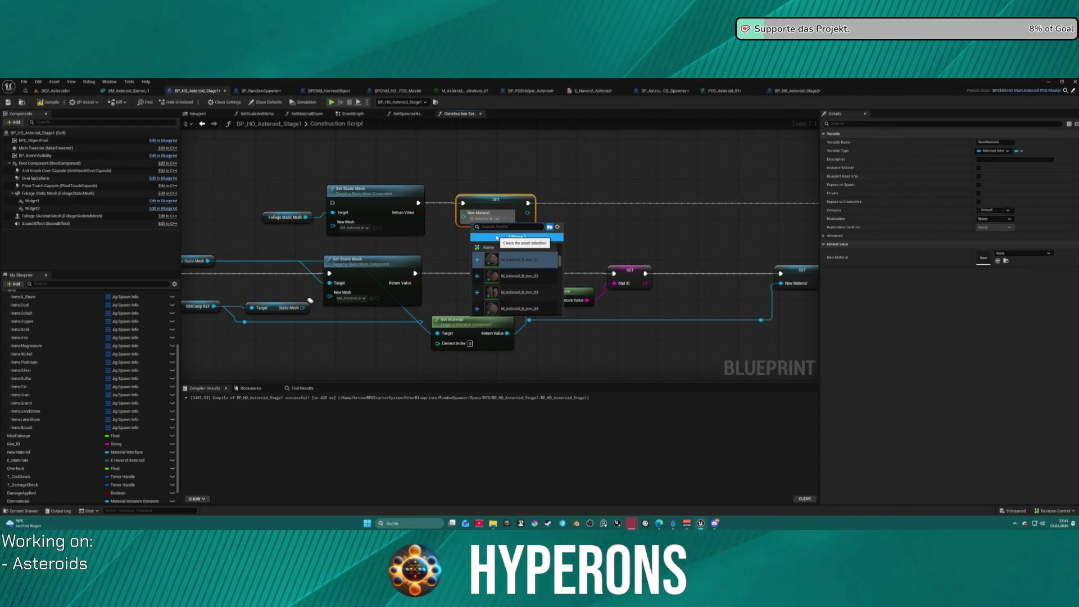
text(le)
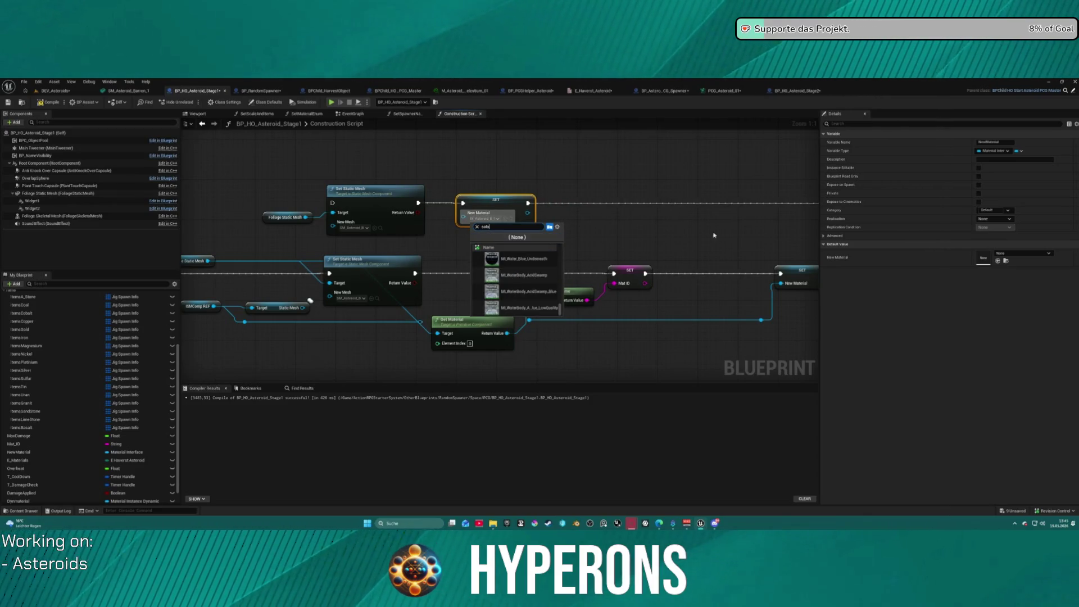
scroll(552, 284, up, 5)
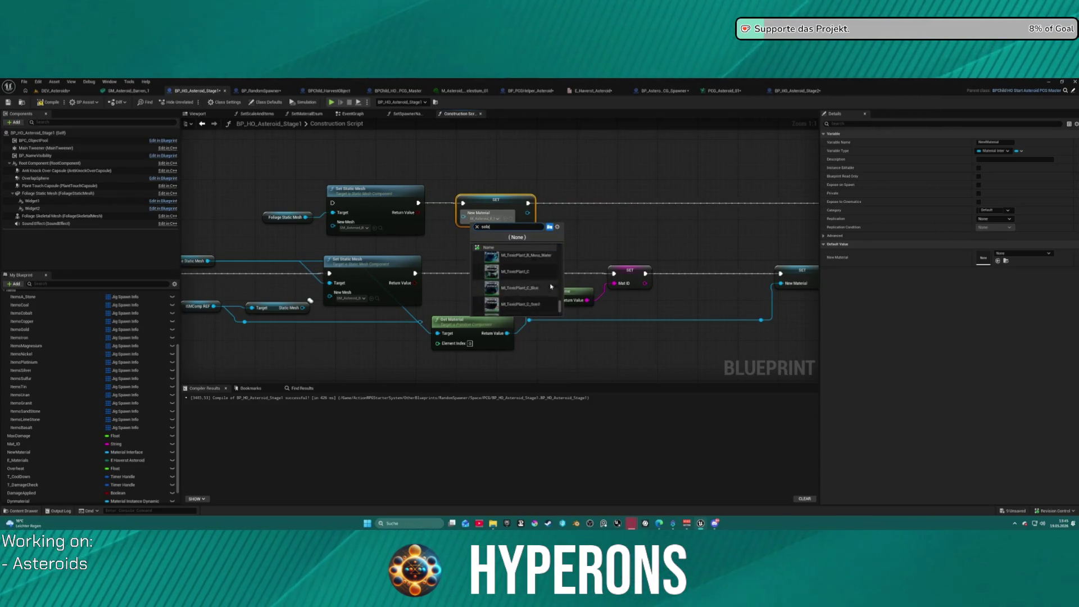
click(427, 233)
click(495, 221)
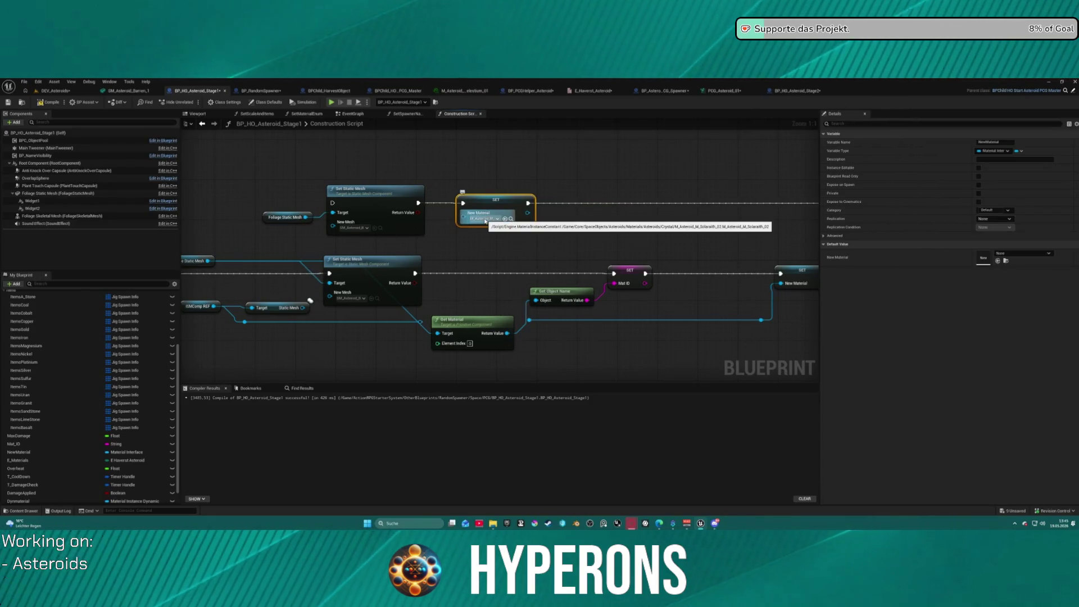
mouse_move(440, 309)
mouse_down()
mouse_move(585, 258)
mouse_move(811, 272)
mouse_move(708, 248)
mouse_move(559, 236)
mouse_move(260, 270)
mouse_move(377, 289)
mouse_up()
click(366, 304)
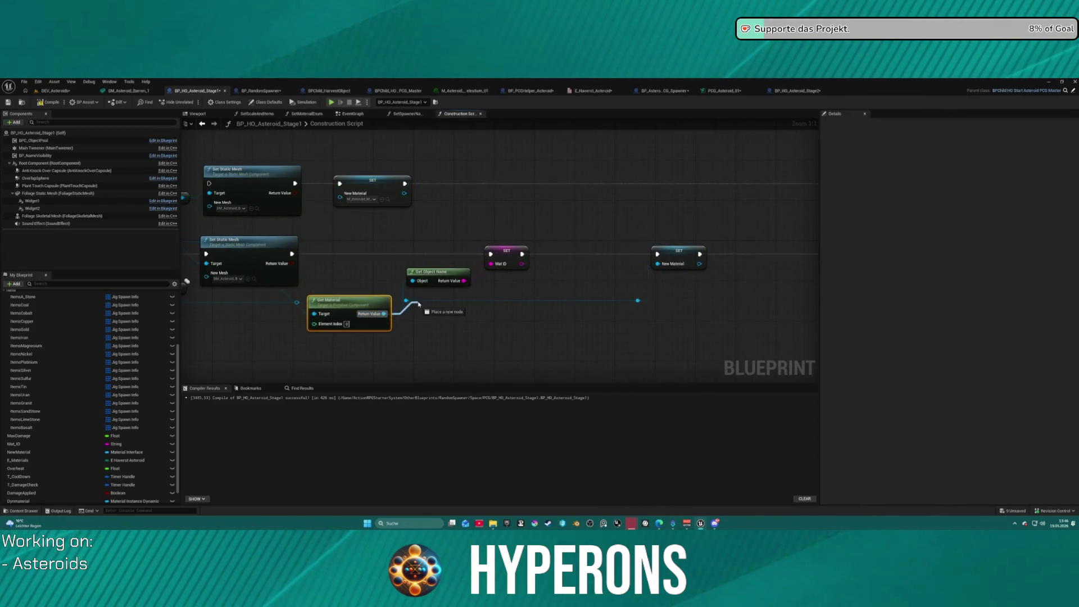
drag(366, 304, 270, 313)
drag(325, 292, 498, 299)
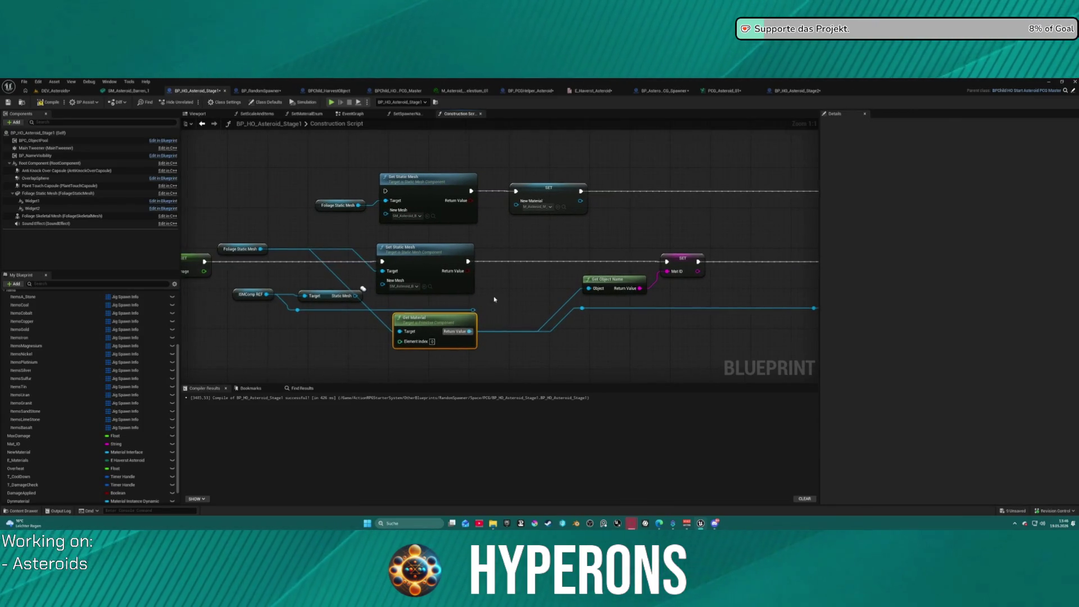
click(54, 90)
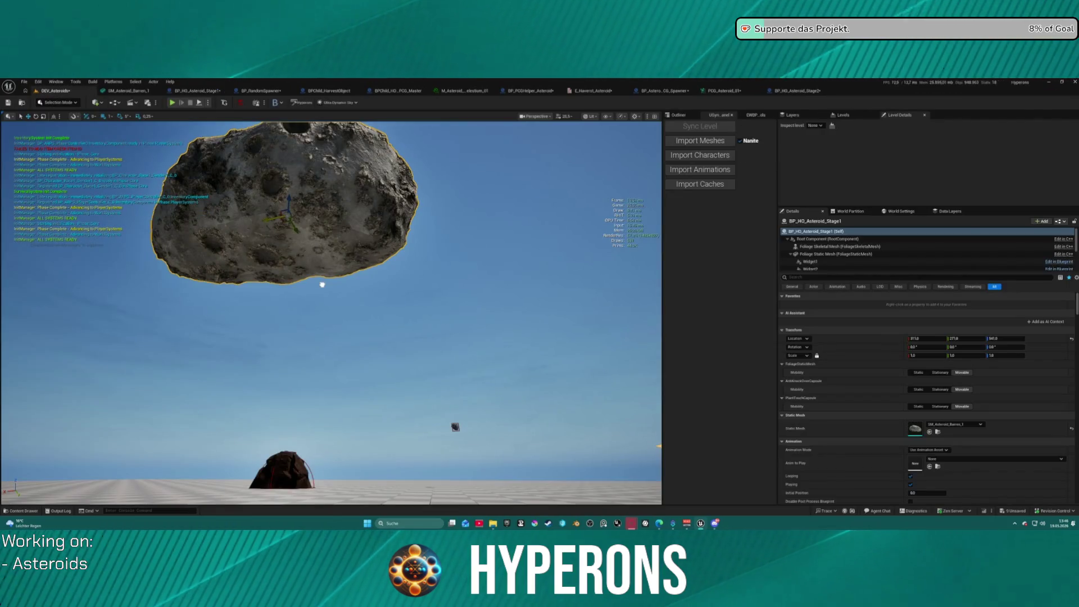